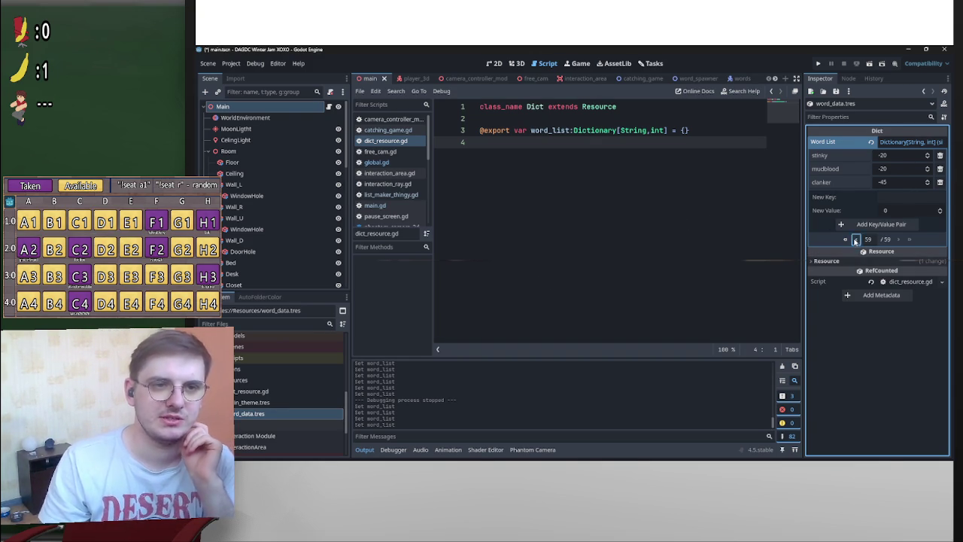
Page back through the Word List entries in the Inspector and open dict_resource.gd
click(854, 239)
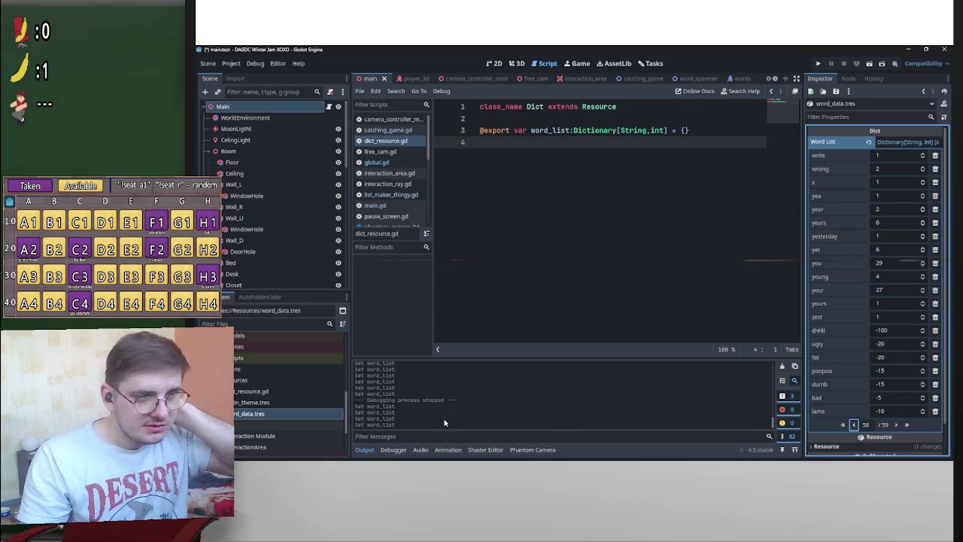
scroll(243, 251, down, 3)
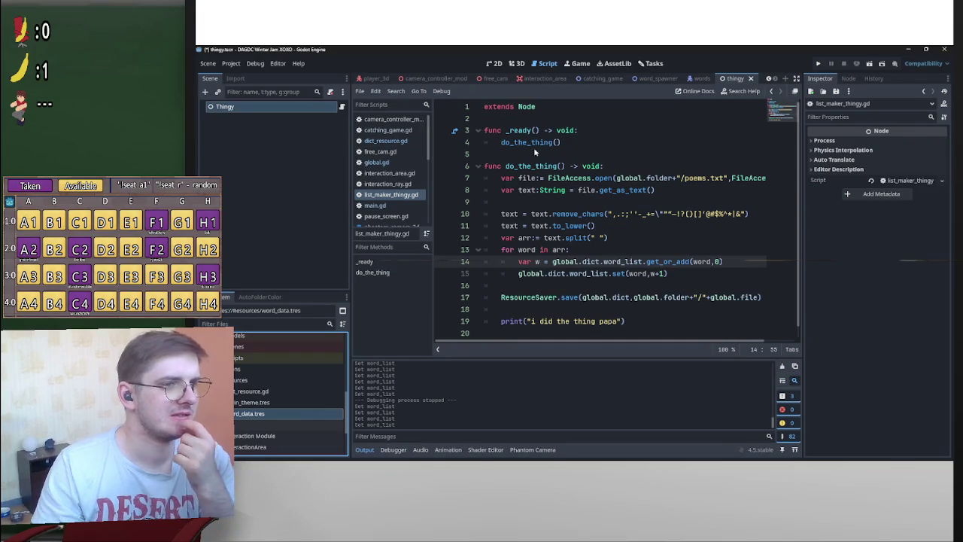
double_click(271, 391)
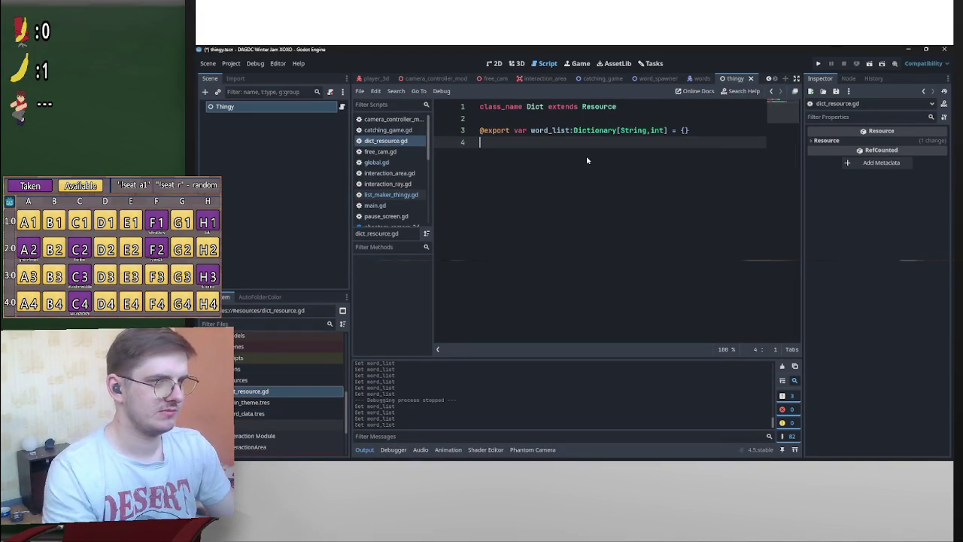
Duplicate the word_list export as bad_word_list, save dict_resource.gd, and return to the 2D view
drag(689, 130, 573, 131)
key(shift+Home)
key(ctrl+c)
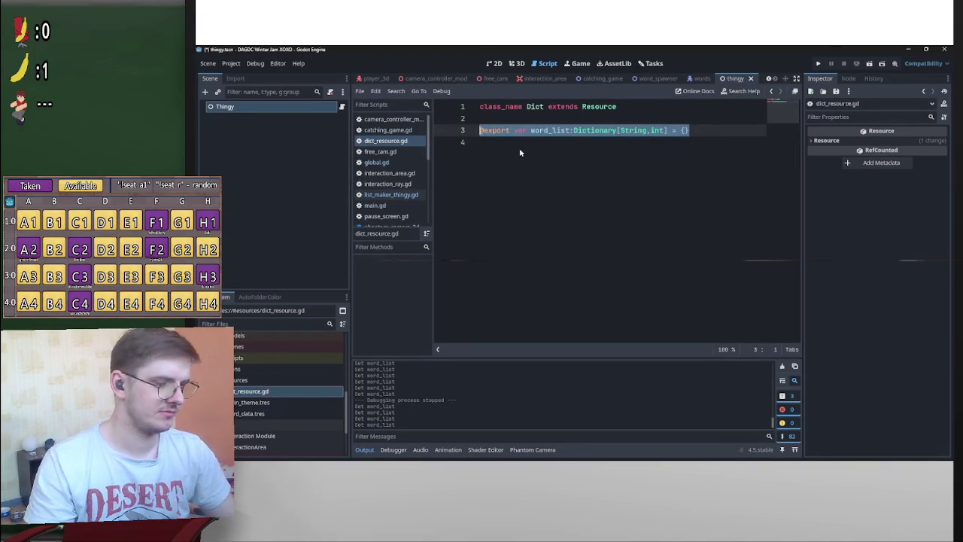
click(515, 144)
key(ctrl+v)
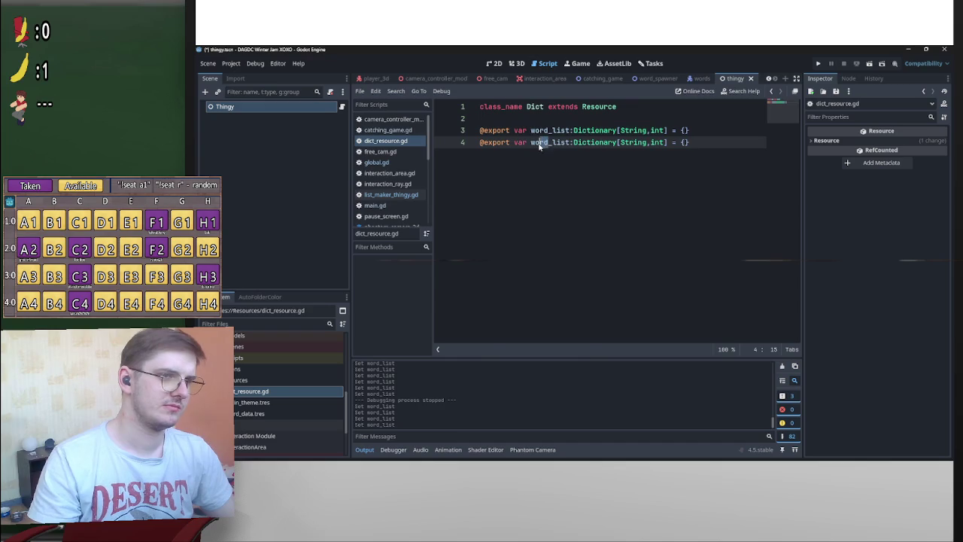
click(530, 143)
text(bad_)
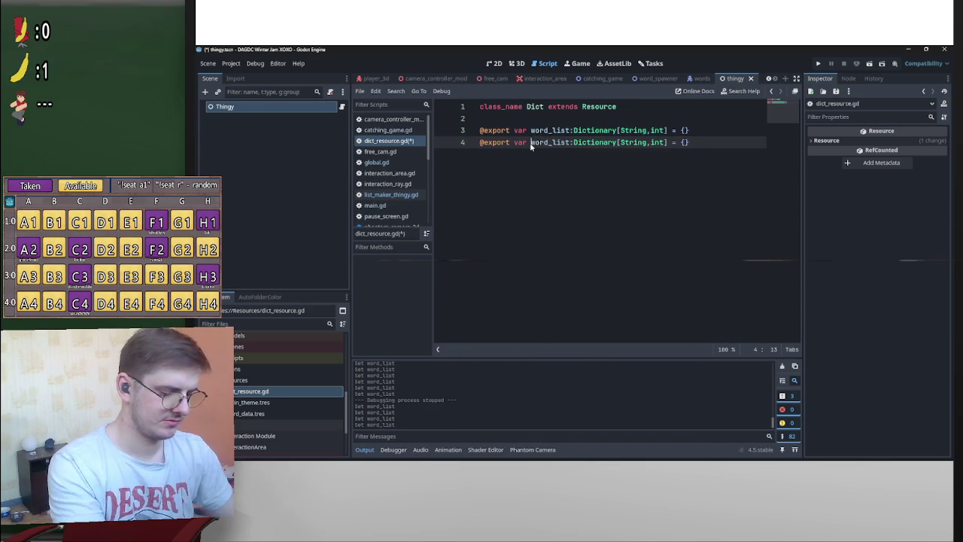
key(ctrl+s)
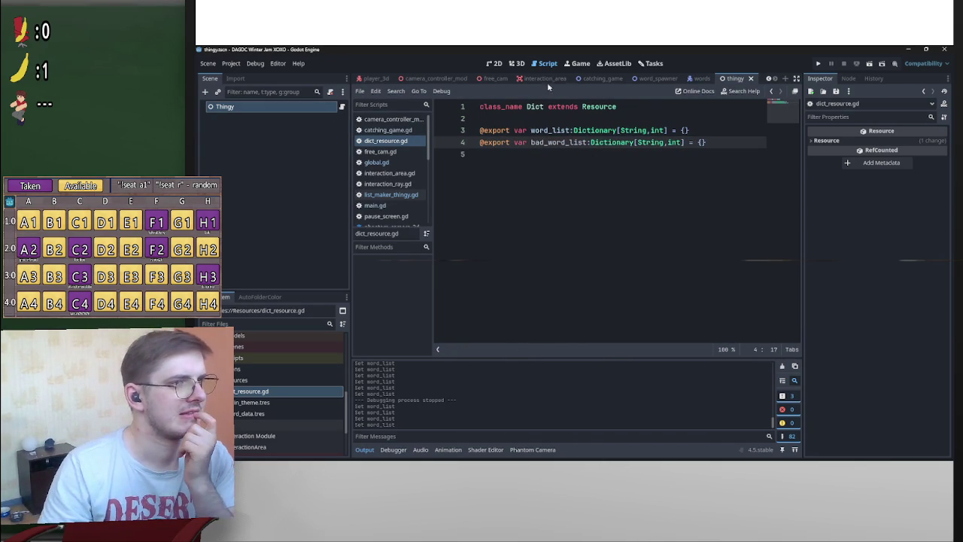
click(516, 63)
click(491, 63)
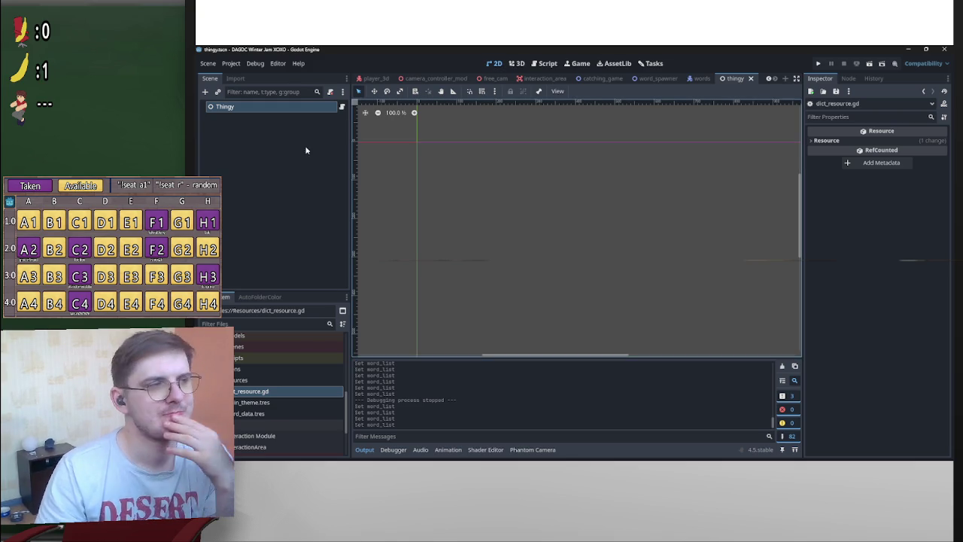
In Thingy's script, delete the word-counting lines of do_the_thing, then undo the deletion
click(342, 107)
mouse_move(640, 322)
mouse_down()
mouse_move(493, 200)
mouse_move(519, 179)
mouse_move(501, 180)
mouse_up()
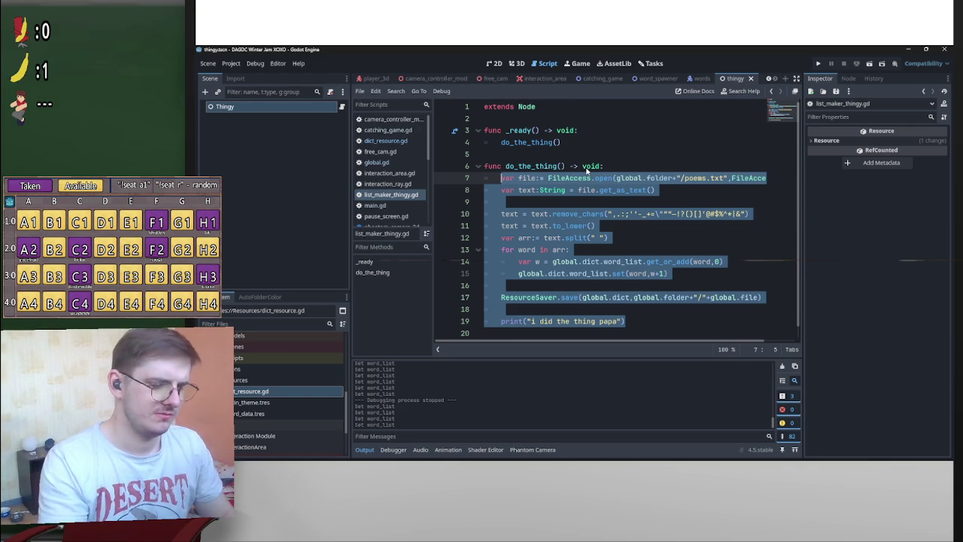
key(BackSpace)
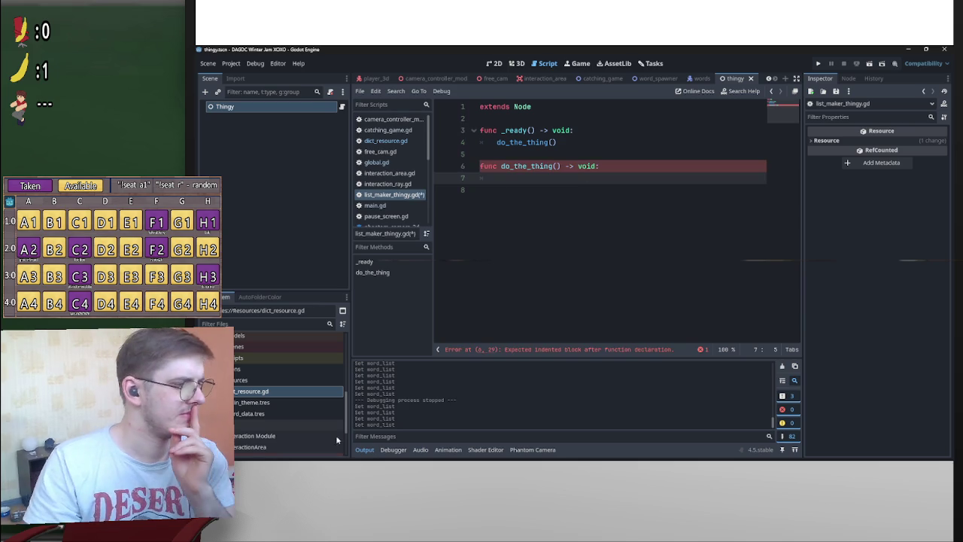
mouse_move(282, 413)
mouse_down()
mouse_move(559, 201)
mouse_move(548, 180)
mouse_move(587, 254)
mouse_move(589, 245)
mouse_up()
key(ctrl+z)
key(ctrl+z)
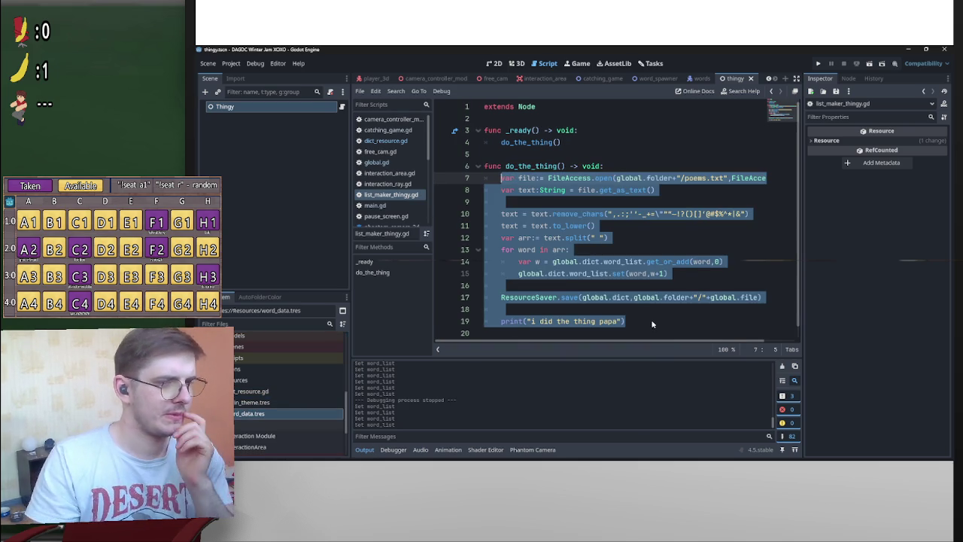
Select lines 7–15 of do_the_thing, then clear the selection
click(651, 319)
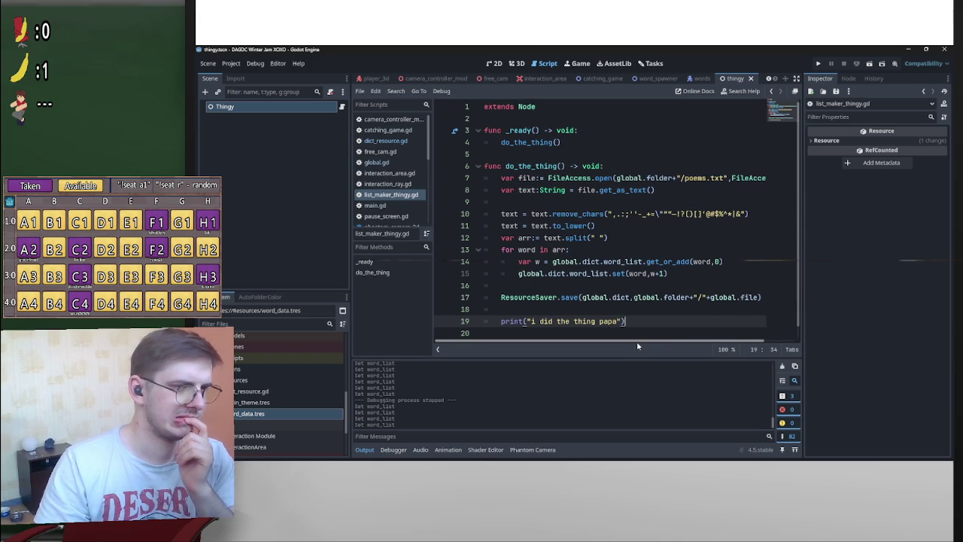
scroll(636, 343, right, 2)
scroll(579, 344, left, 2)
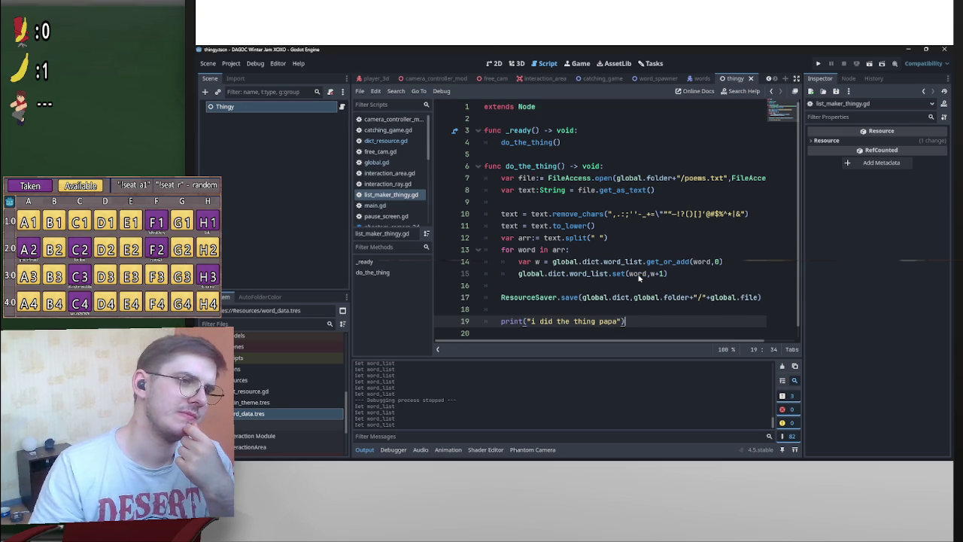
mouse_move(640, 277)
mouse_move(668, 275)
mouse_down()
mouse_move(501, 226)
mouse_move(501, 184)
mouse_up()
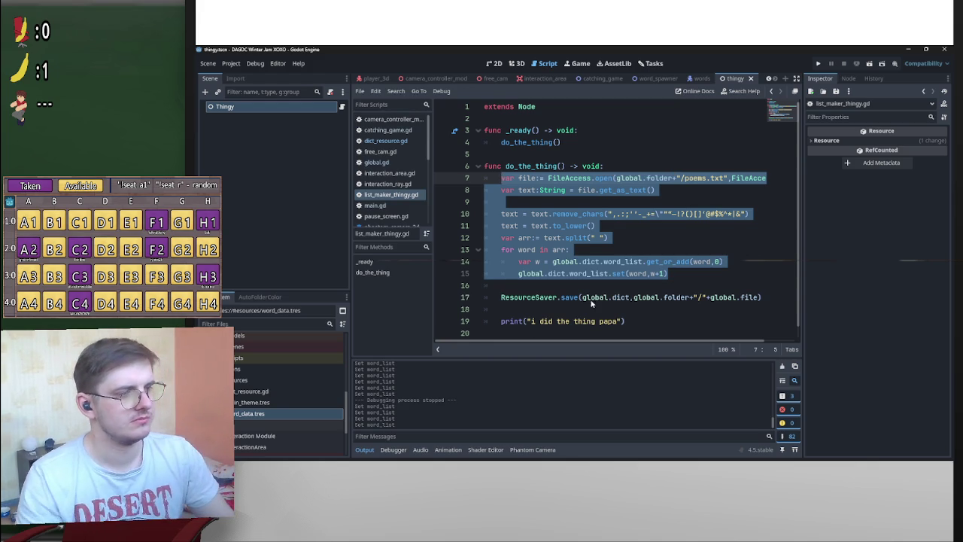
click(645, 275)
Delete word_data.tres from the config folder in File Explorer and return to Godot
key(alt+Tab)
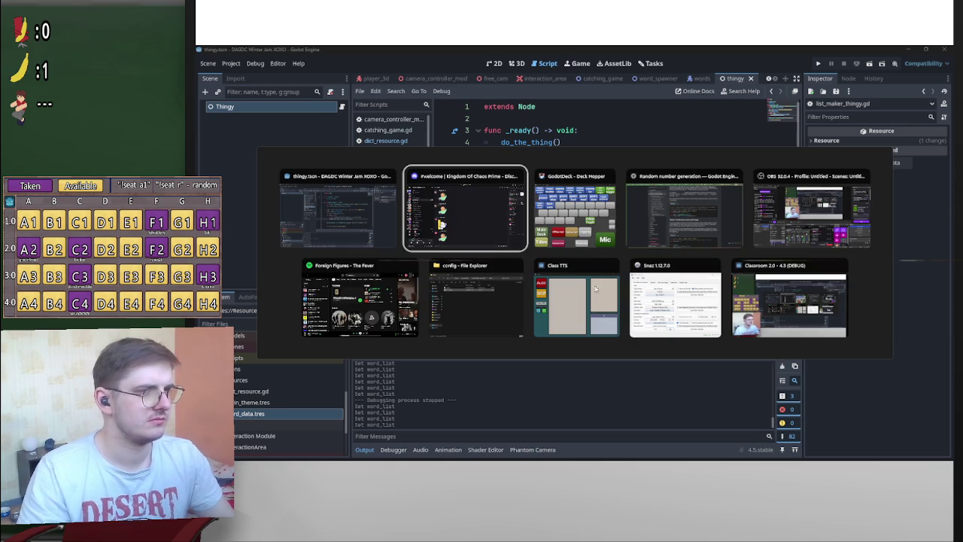
click(451, 289)
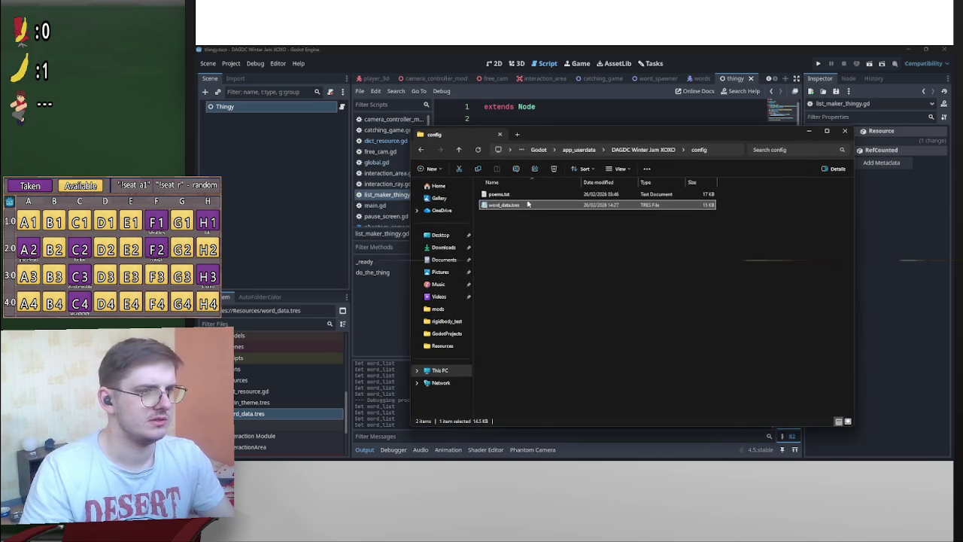
key(Delete)
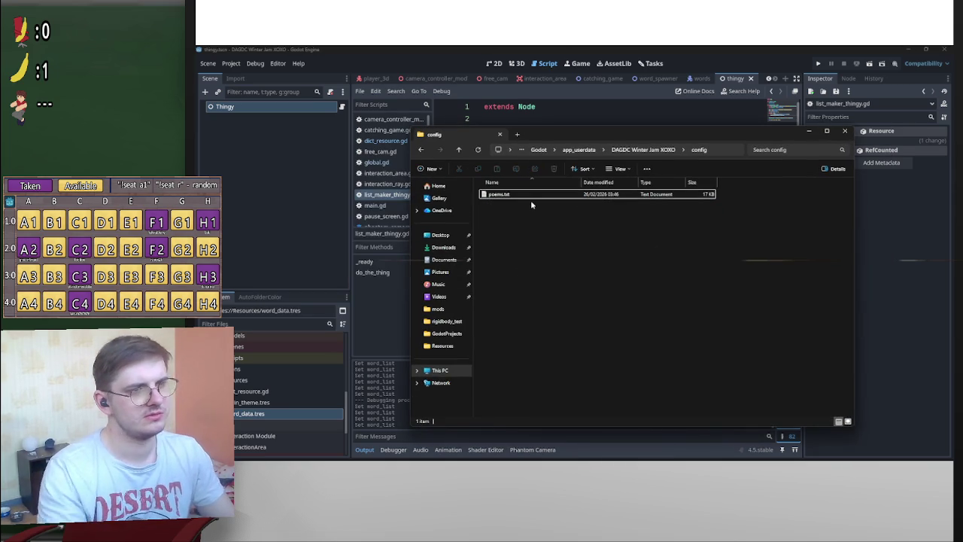
key(alt+Tab)
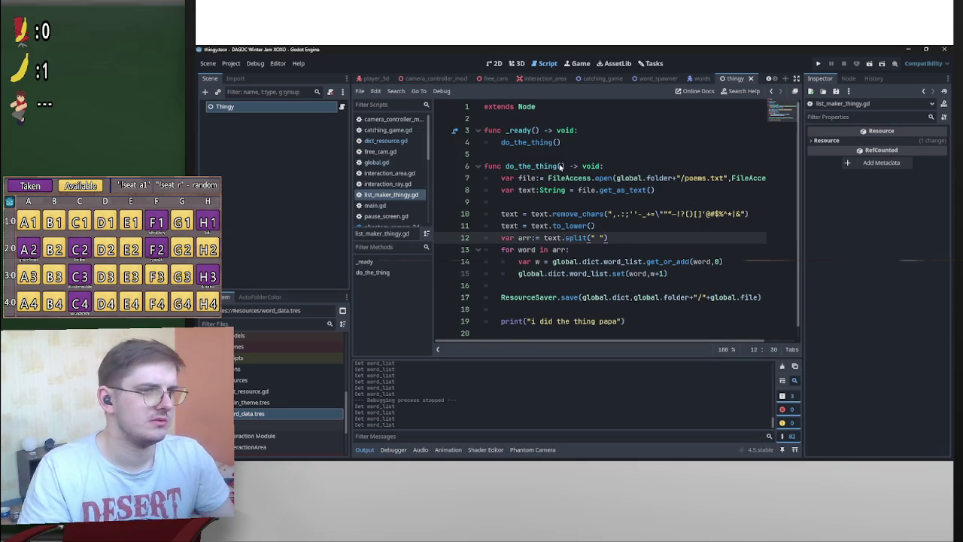
Back in the script editor, select the word-counting lines 7–15 of do_the_thing
click(560, 165)
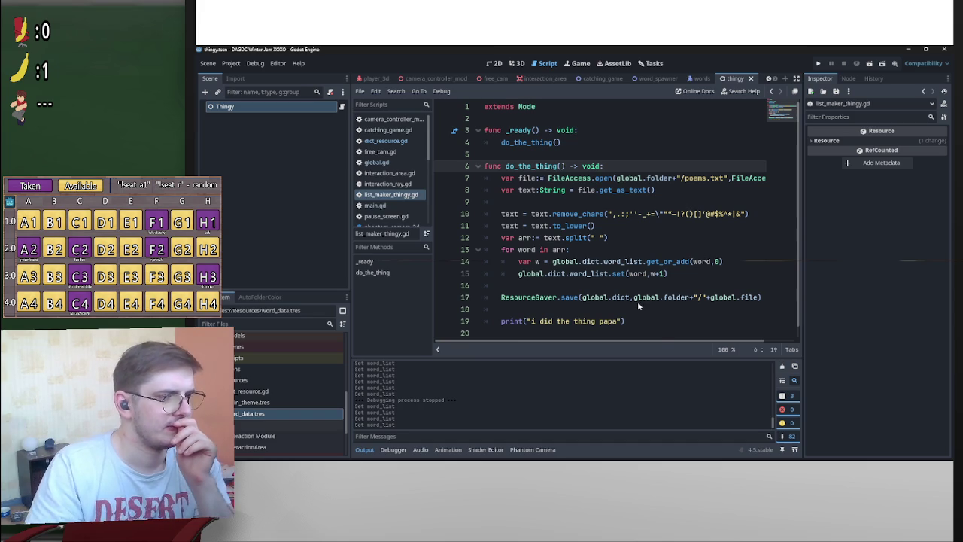
key(alt+Tab)
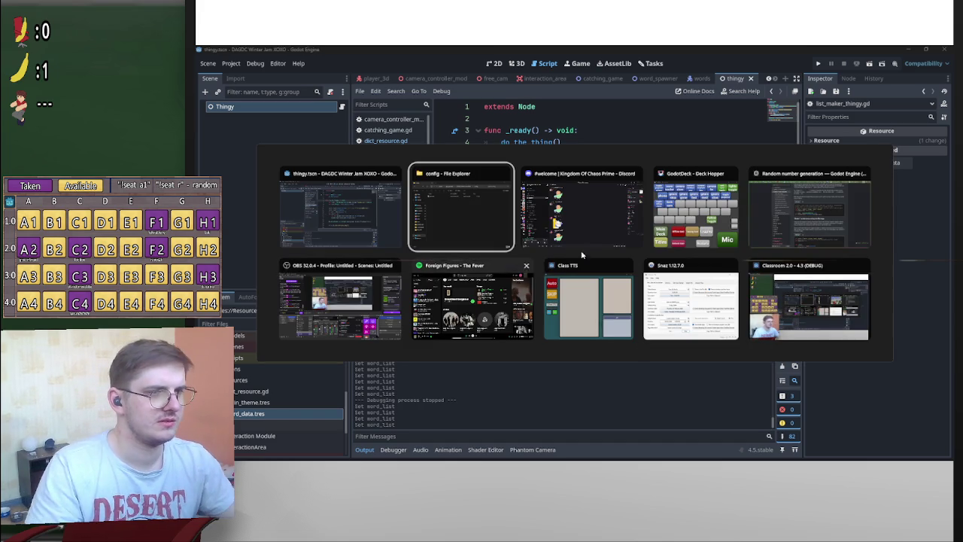
click(357, 214)
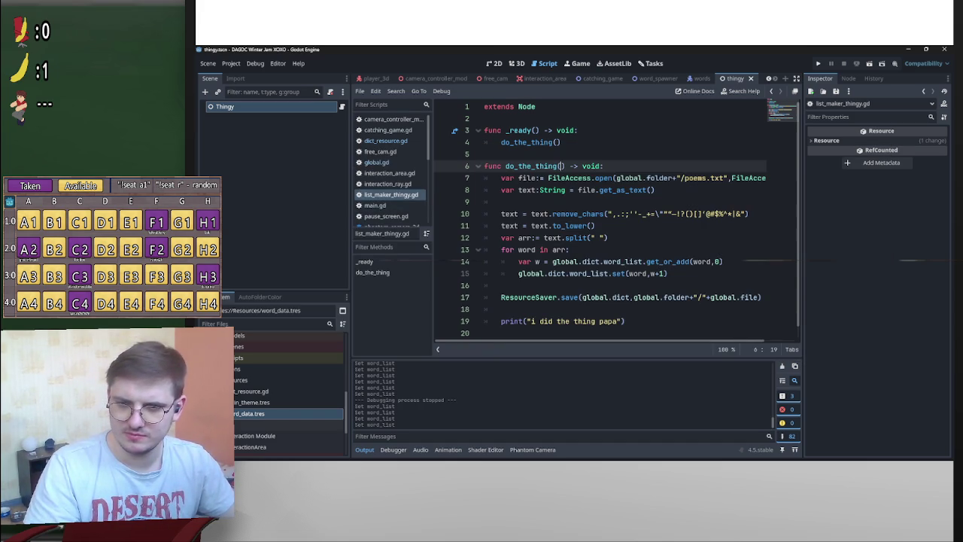
click(674, 273)
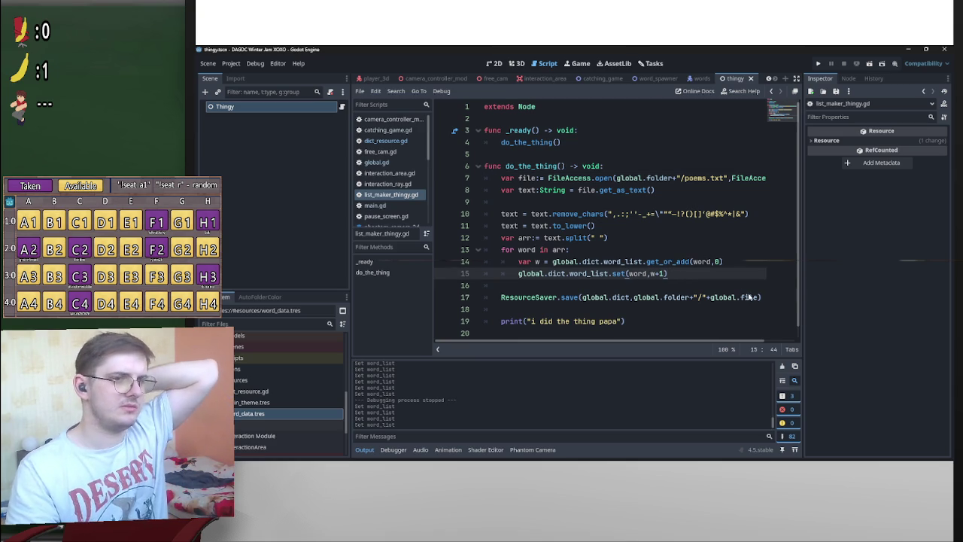
mouse_move(763, 299)
mouse_down()
mouse_move(705, 288)
mouse_move(485, 178)
mouse_up()
click(702, 276)
click(671, 214)
Delete the file-reading and counting lines and start a global.dict. reference
drag(685, 282, 501, 178)
key(BackSpace)
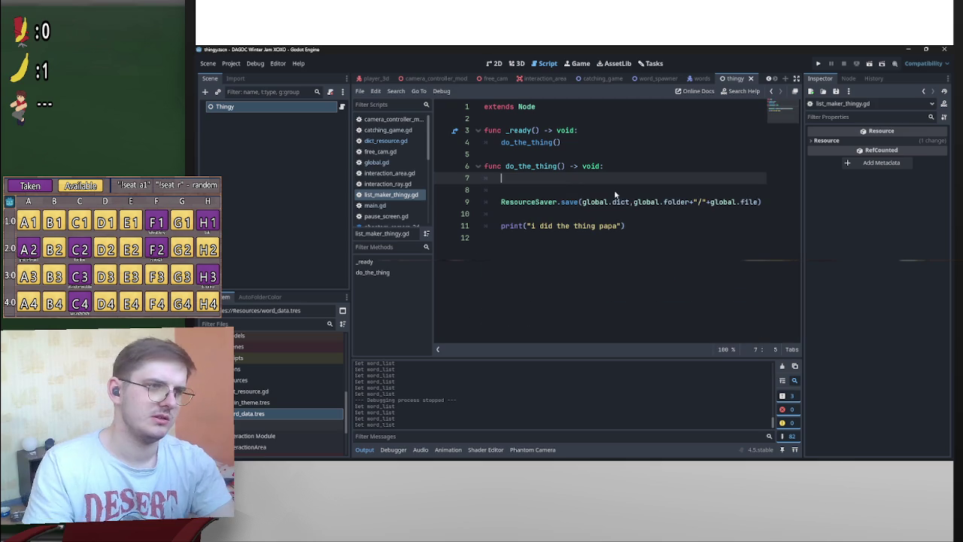
key(Return)
text(glob)
key(Return)
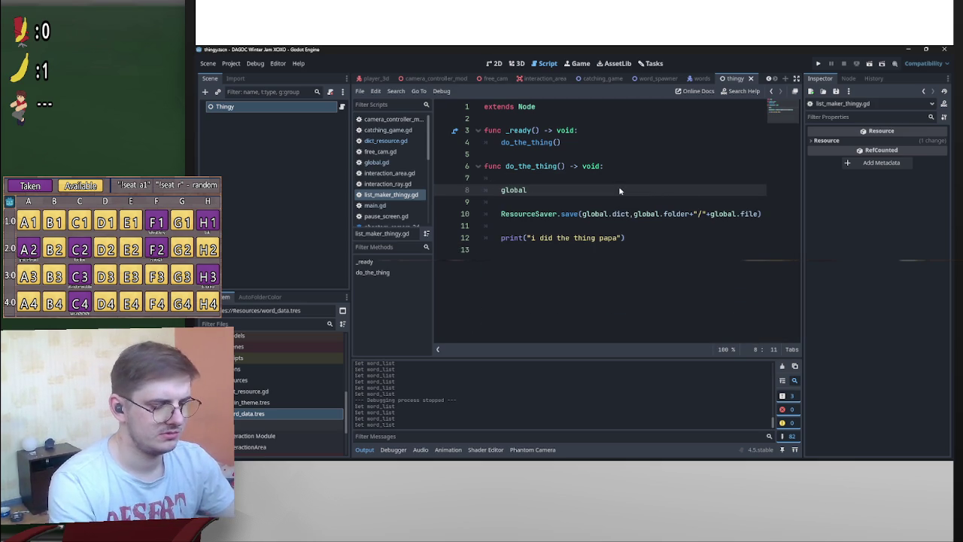
text(.)
key(Return)
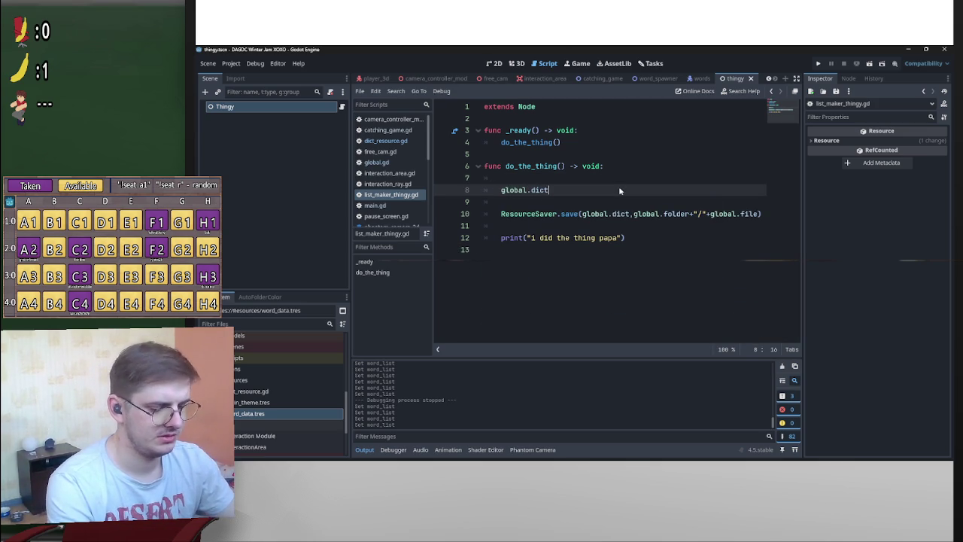
text(.)
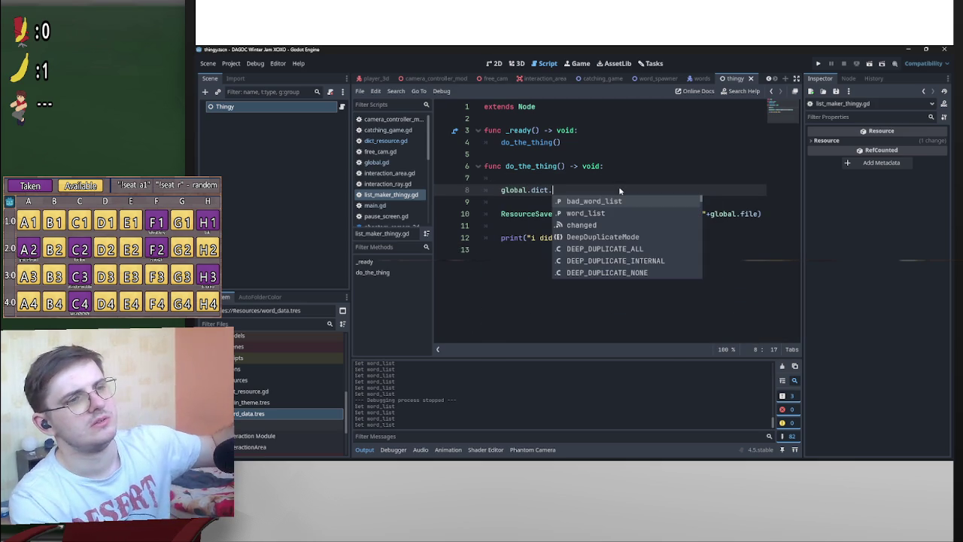
key(Escape)
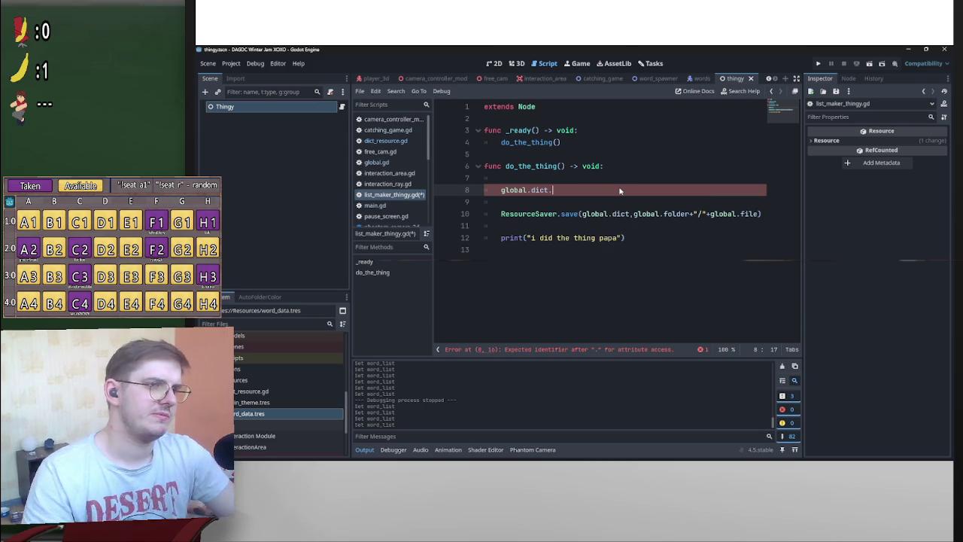
key(Return)
key(Return)
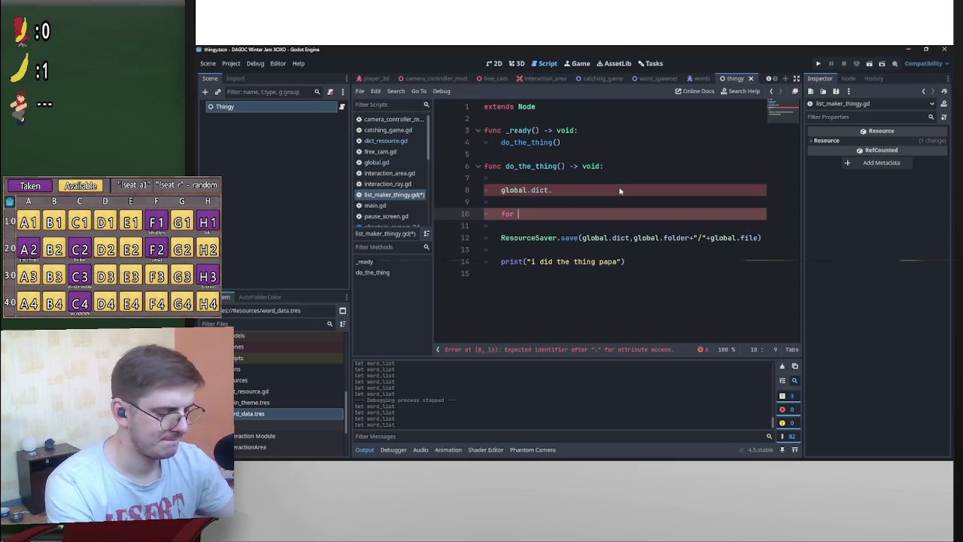
text(for word in)
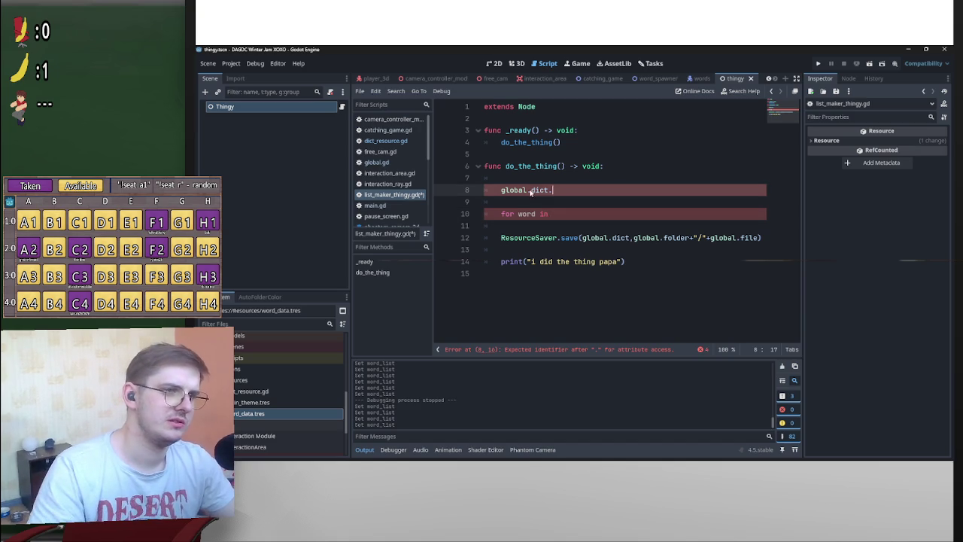
Write a for loop over global.dict.word_list.keys() and remove the leftover line
mouse_move(554, 190)
mouse_down()
mouse_move(500, 189)
mouse_move(624, 221)
mouse_move(691, 218)
mouse_up()
click(693, 218)
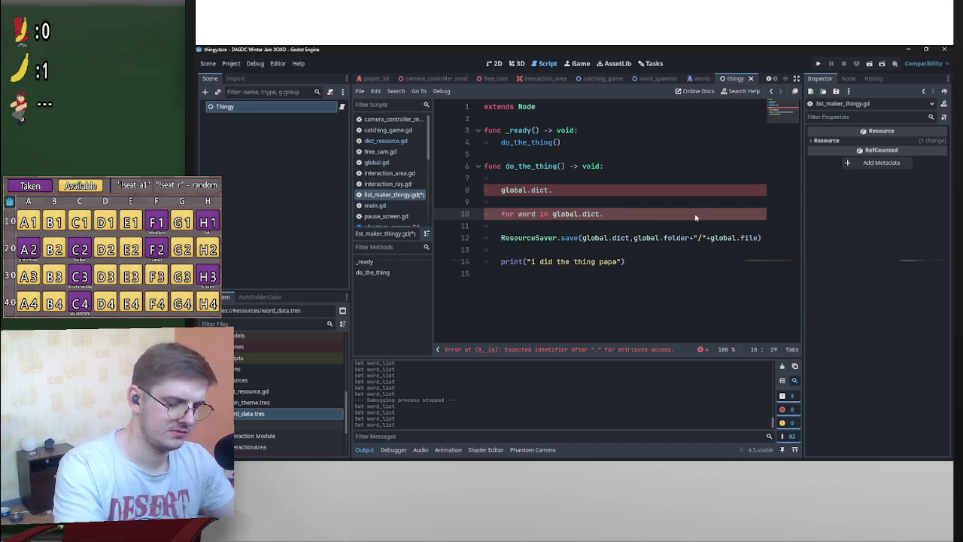
text(wo)
key(Return)
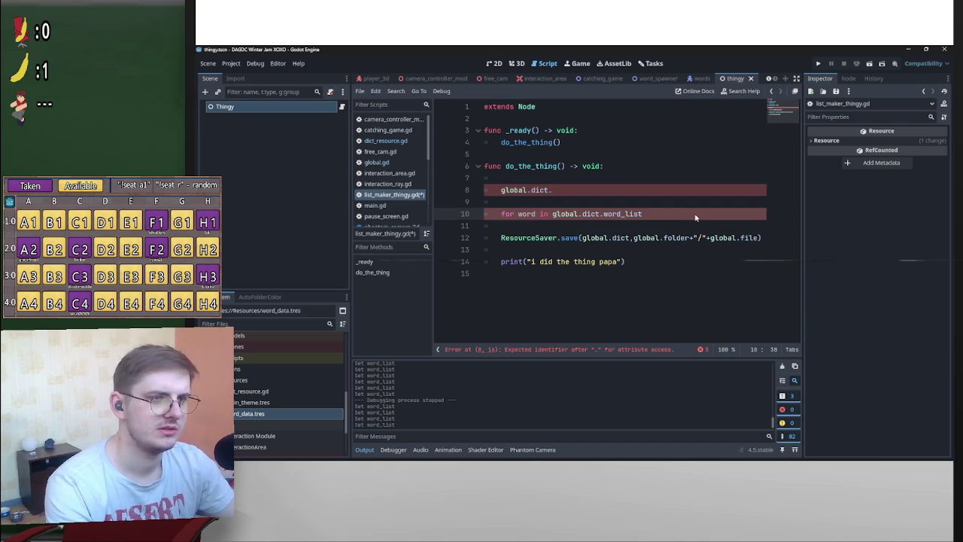
text(.keys())
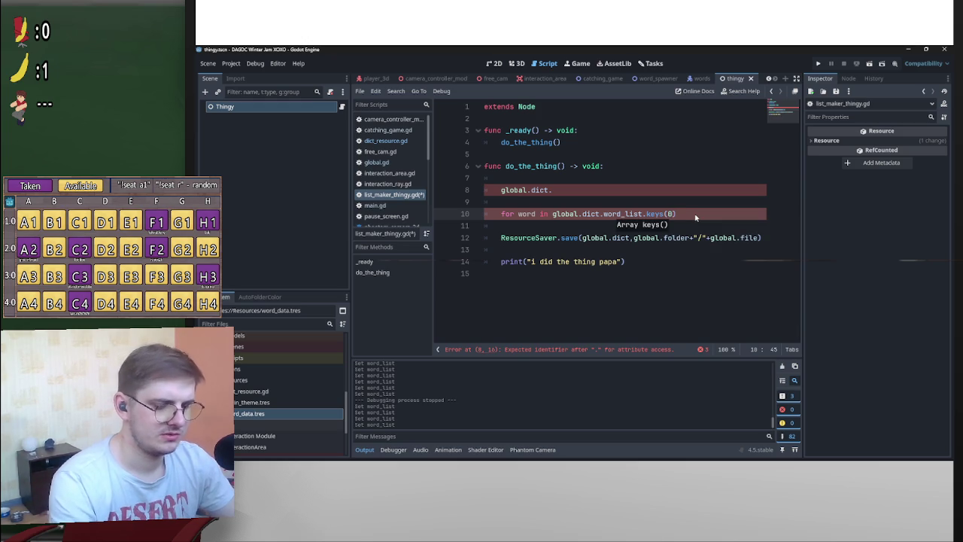
text(:)
key(Return)
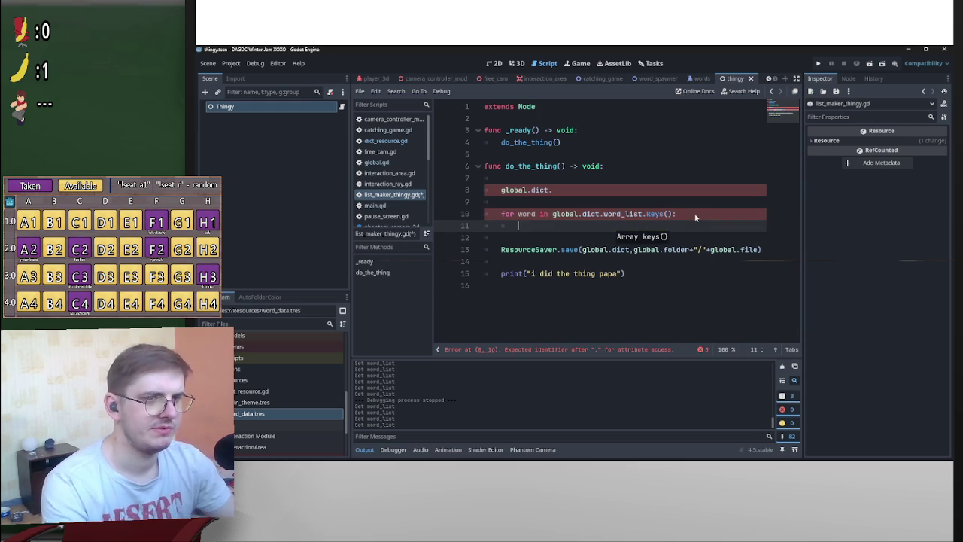
drag(556, 191, 441, 189)
key(BackSpace)
key(BackSpace)
key(BackSpace)
key(Delete)
click(556, 202)
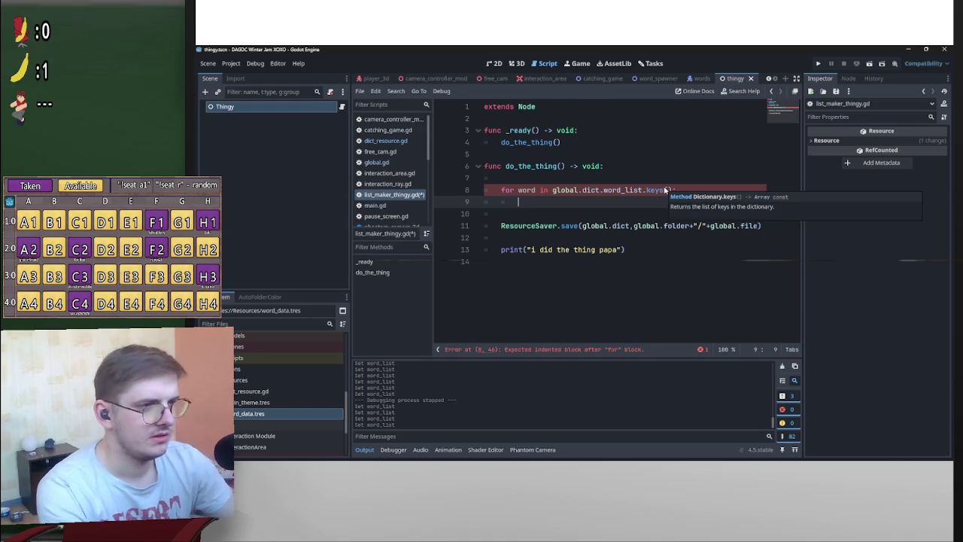
Add the check 'if global.dict.word_list[word] < 0:' and begin the bad_word_list entry
text(if global.dict.word_list[word] < 0:)
key(Return)
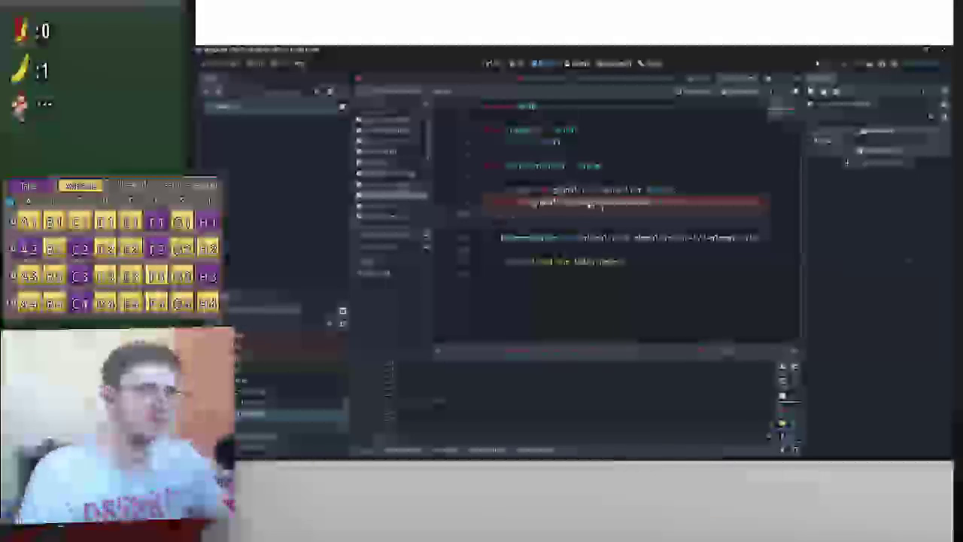
key(Return)
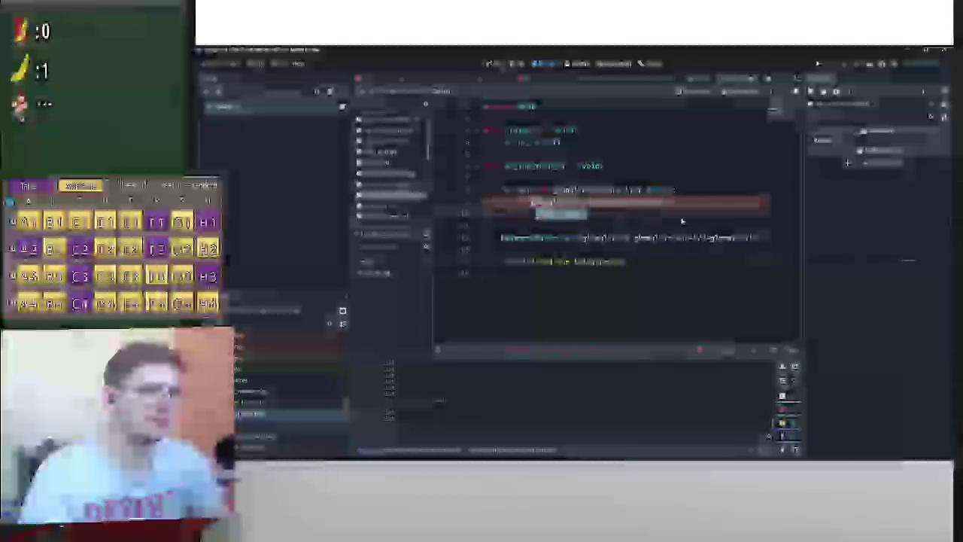
text(get_tree())
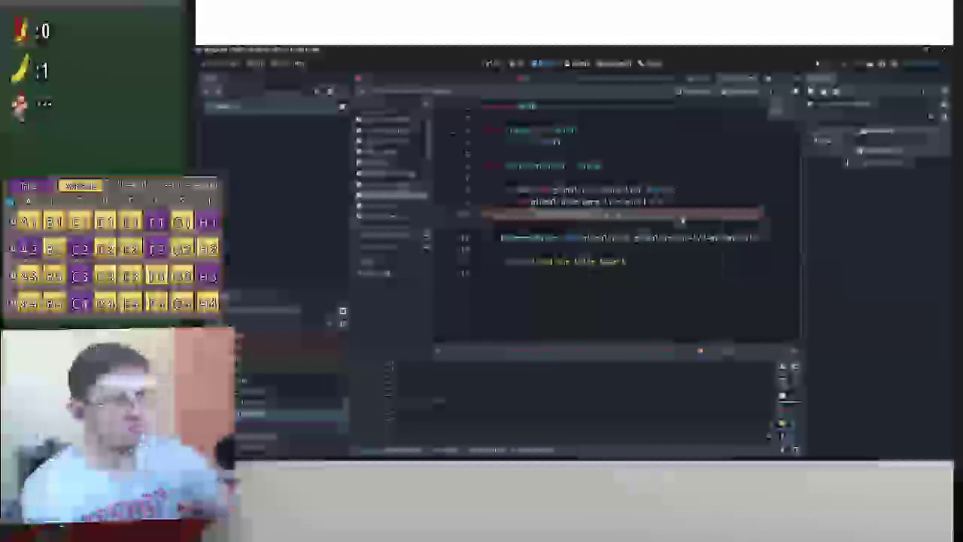
text(.get_or)
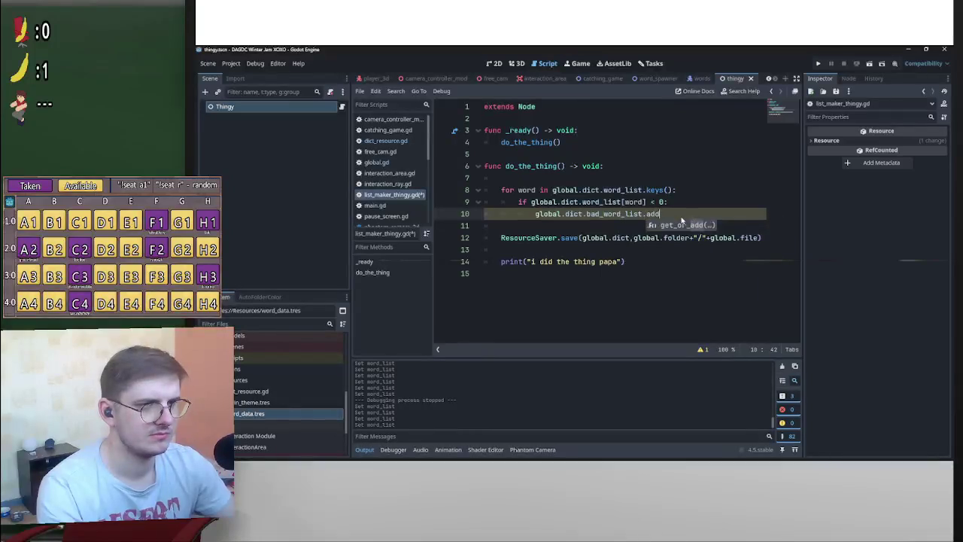
key(Return)
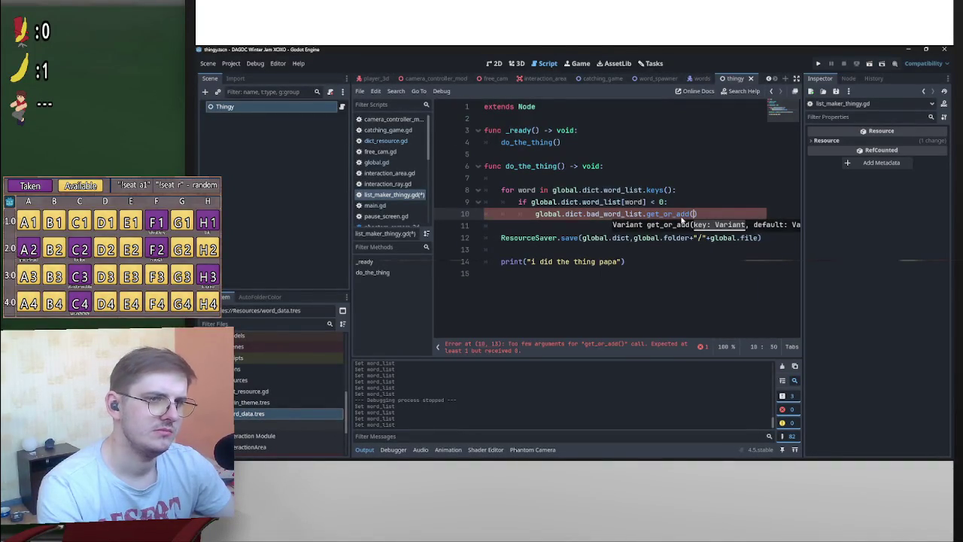
key(BackSpace)
key(BackSpace)
key(BackSpace)
text(add)
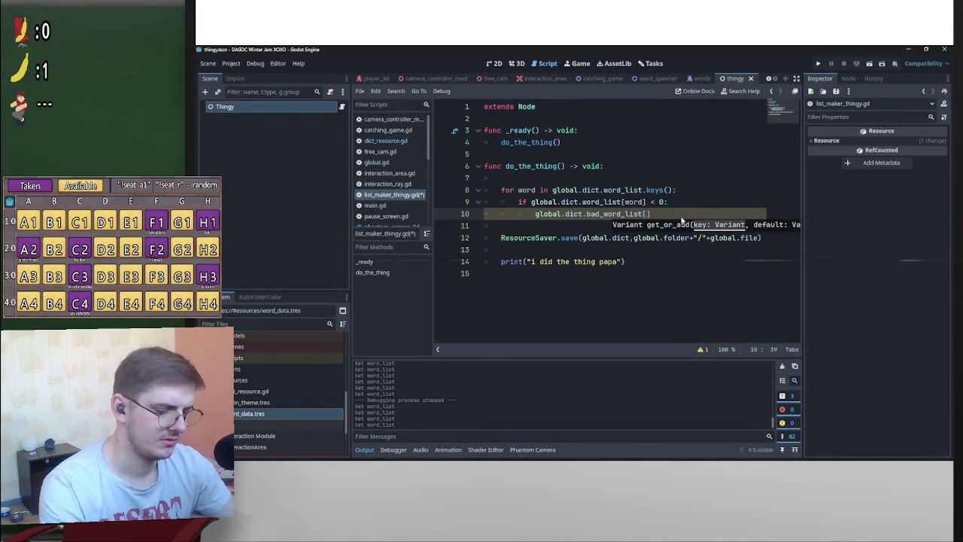
text(d])
Assign global.dict.word_list[word] as the bad_word_list entry's value
drag(645, 203, 535, 205)
click(706, 215)
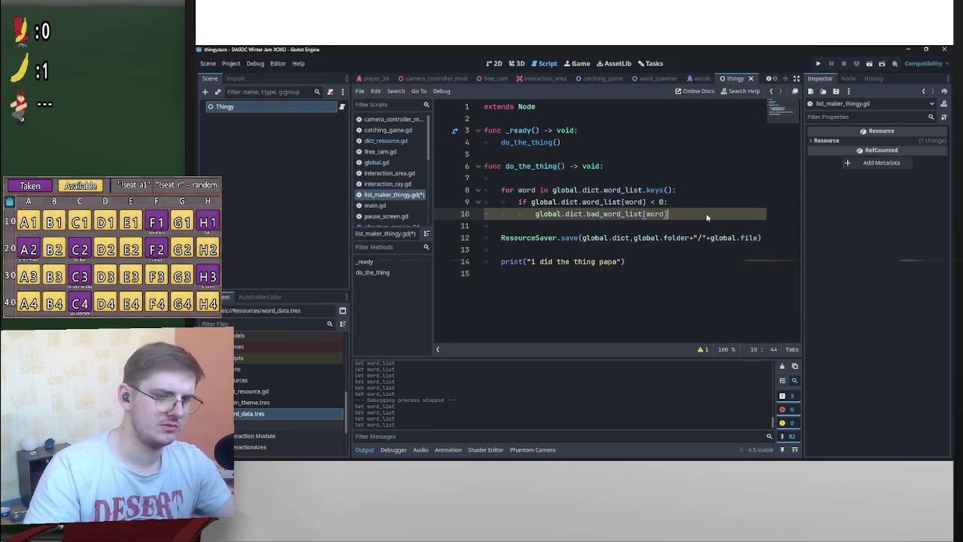
text(global.dict.word_list[word])
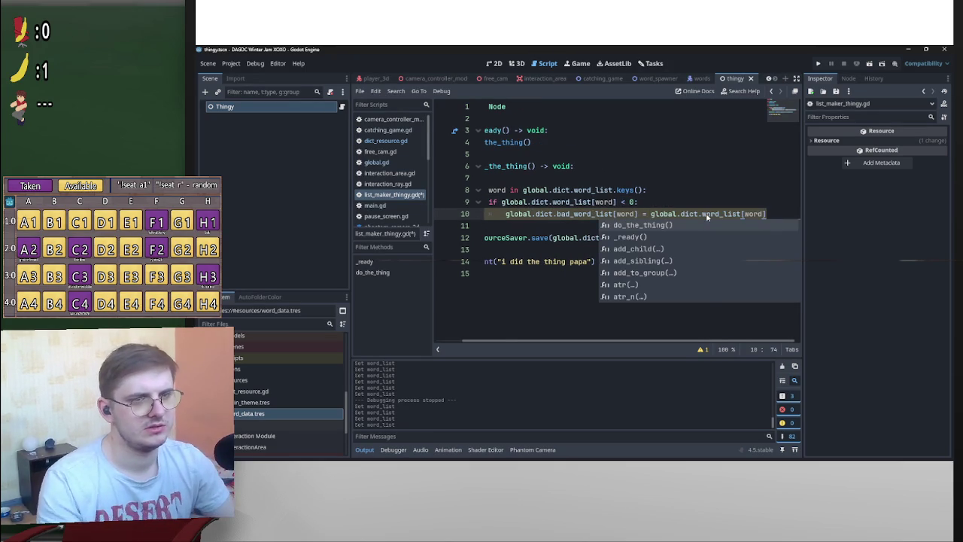
key(Return)
key(BackSpace)
key(BackSpace)
key(BackSpace)
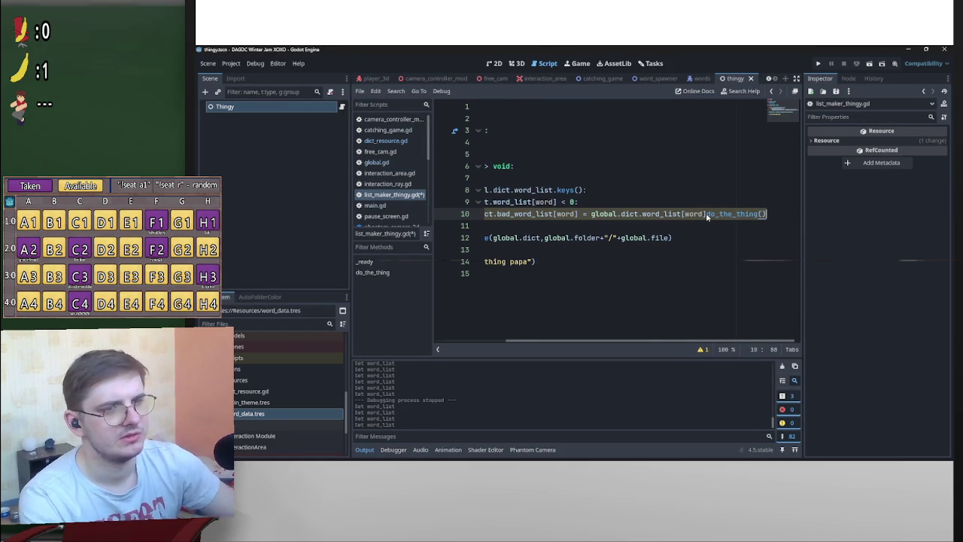
key(Return)
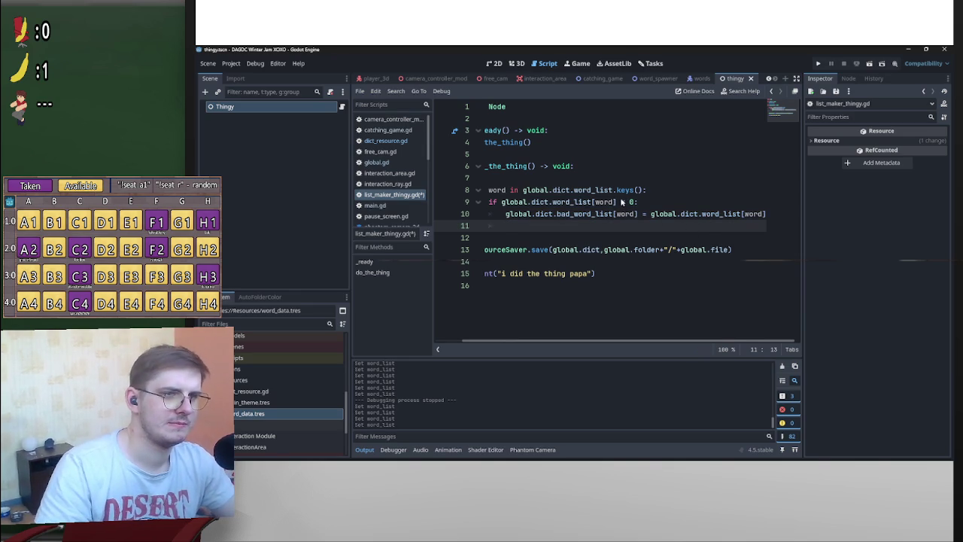
Add global.dict.word_list.erase(word) in the if block, save, and run the scene
drag(593, 201, 500, 202)
key(ctrl+c)
click(606, 225)
key(ctrl+v)
click(613, 214)
click(613, 225)
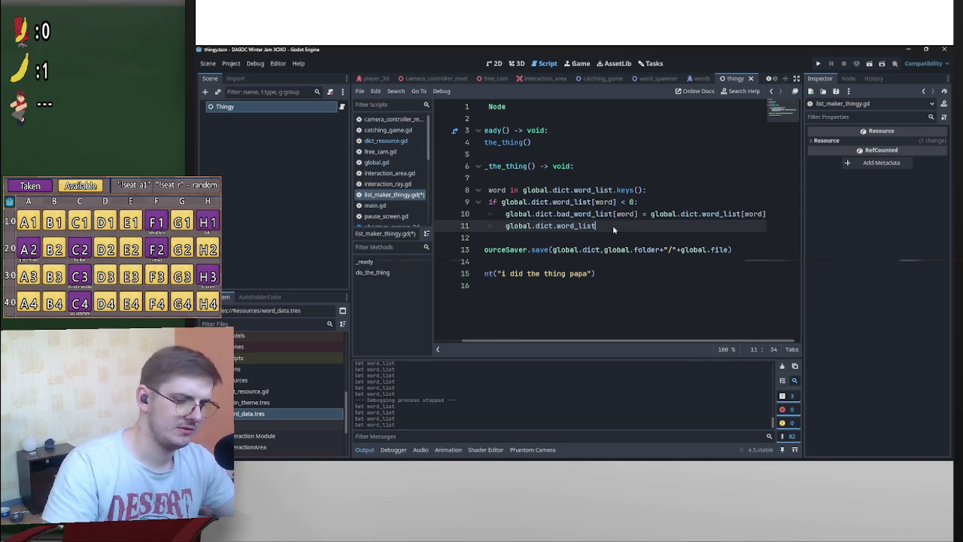
text(.erase(wor)
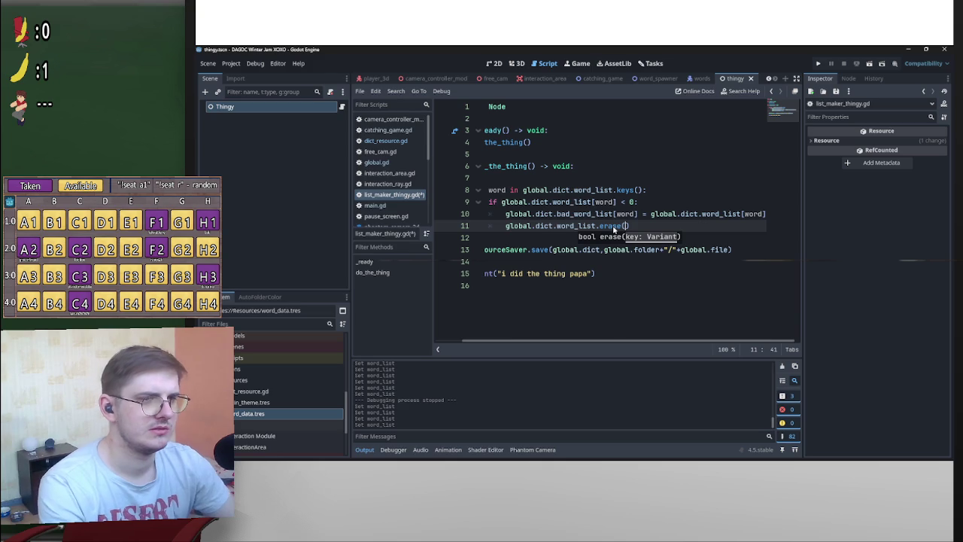
text(d)
click(675, 203)
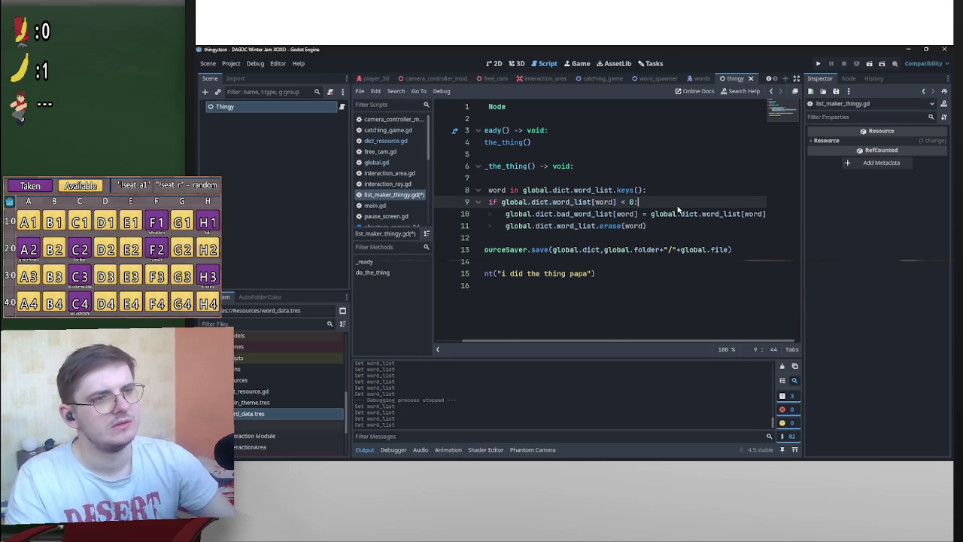
key(ctrl+s)
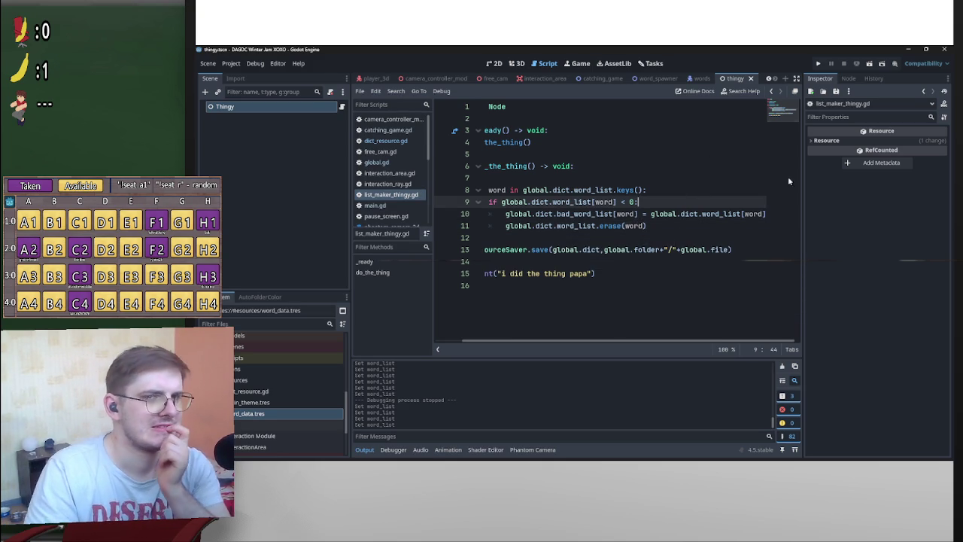
scroll(627, 321, left, 2)
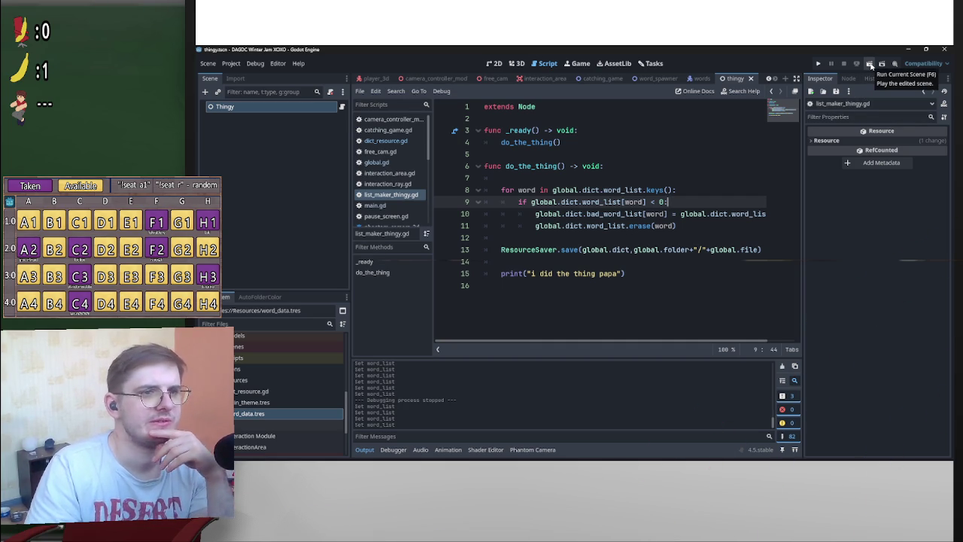
click(870, 66)
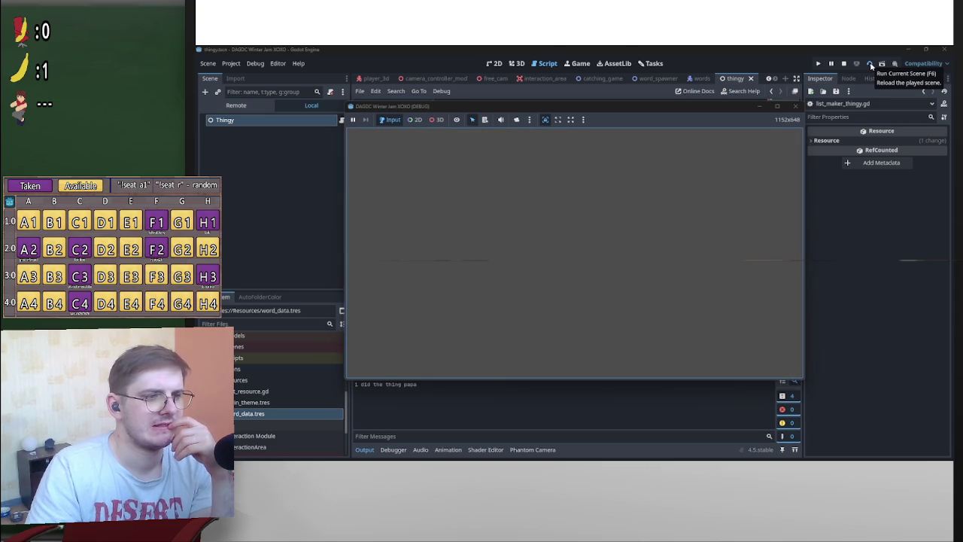
Move the running game window aside and close it
click(776, 106)
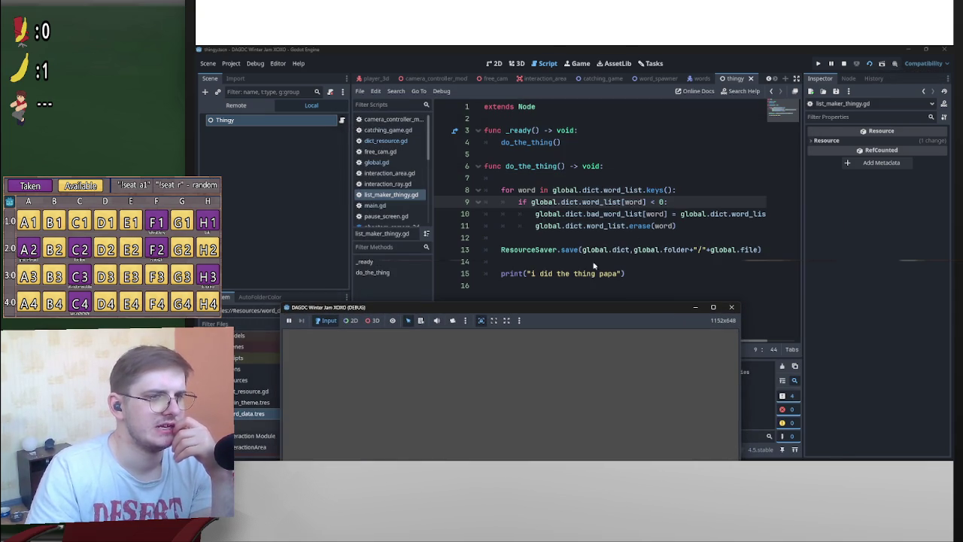
mouse_move(637, 306)
mouse_down()
mouse_move(697, 117)
mouse_move(665, 85)
mouse_up()
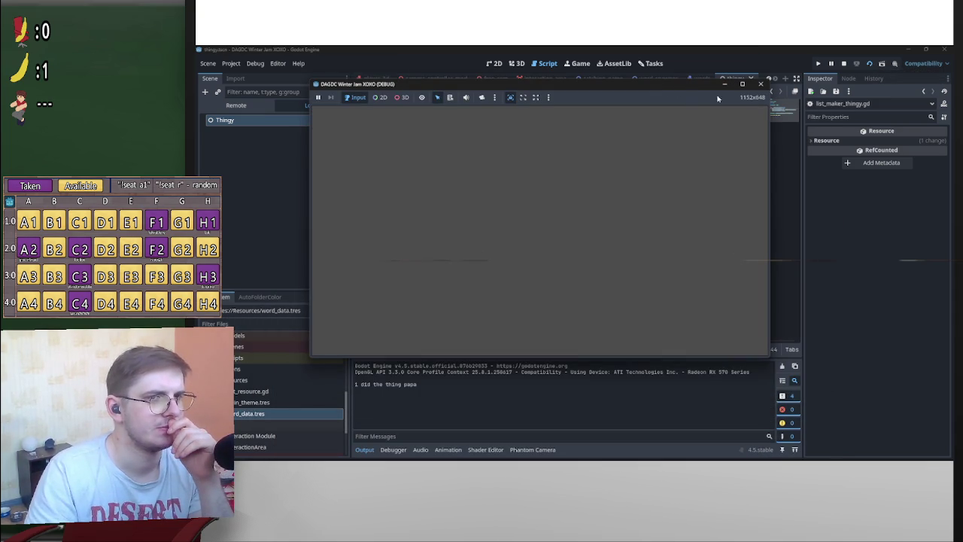
click(760, 84)
Cancel removing word_data.tres from the project, then open it in Notepad from File Explorer
click(290, 413)
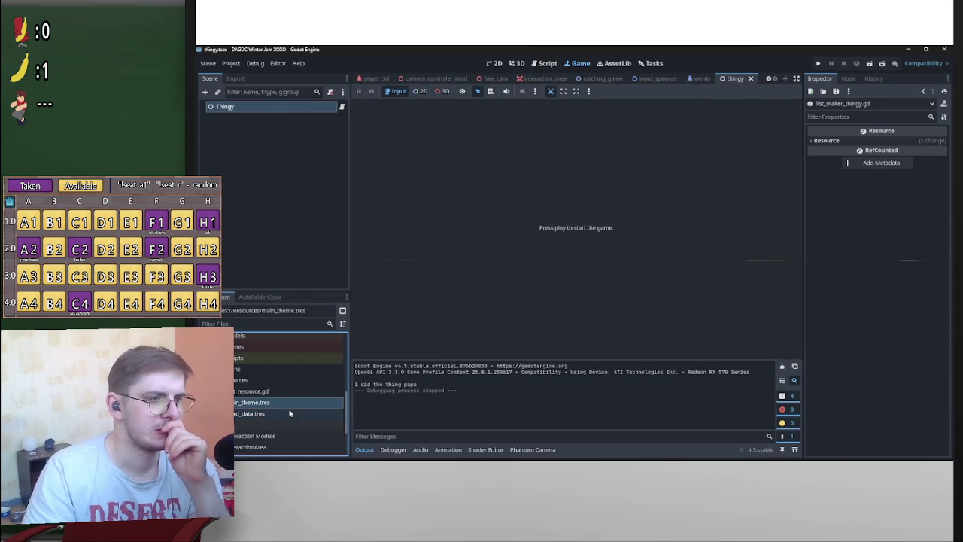
key(Delete)
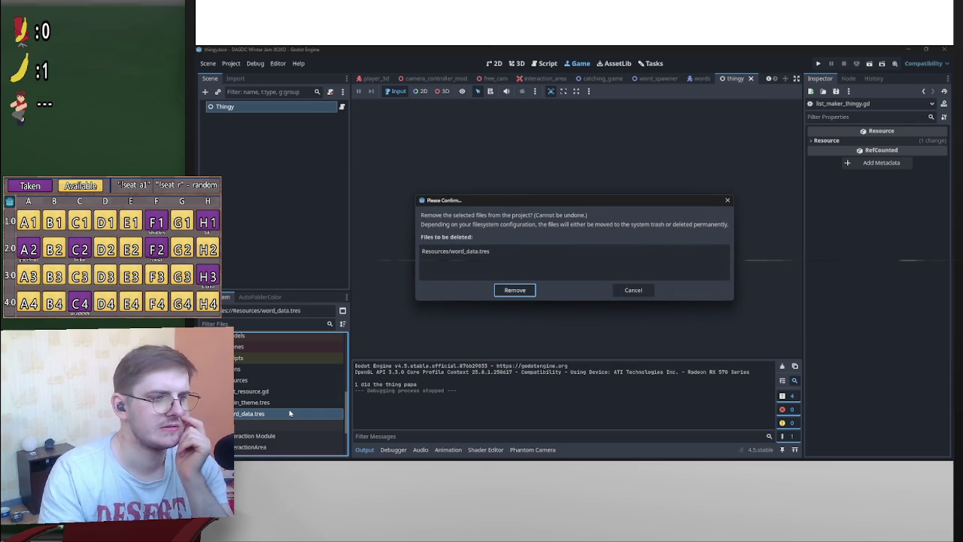
click(639, 290)
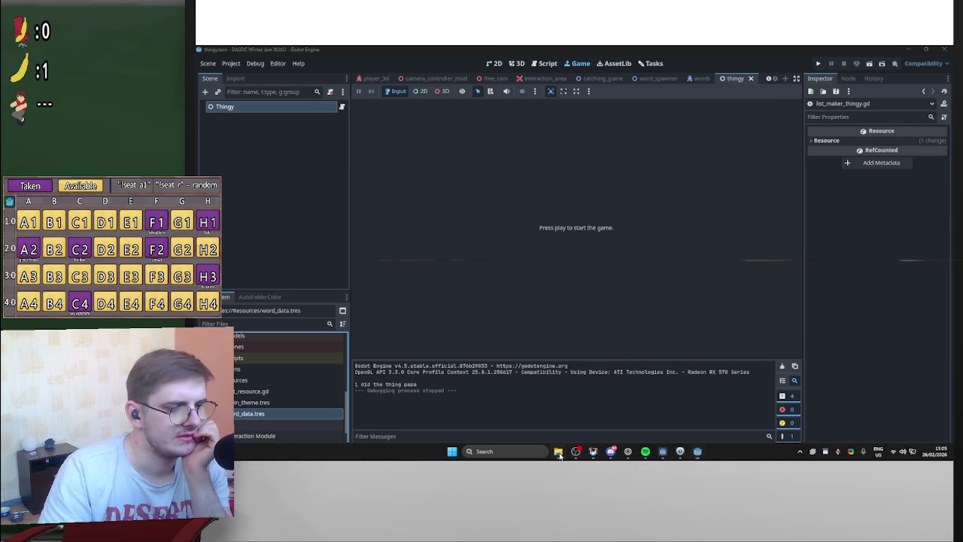
click(558, 452)
double_click(554, 207)
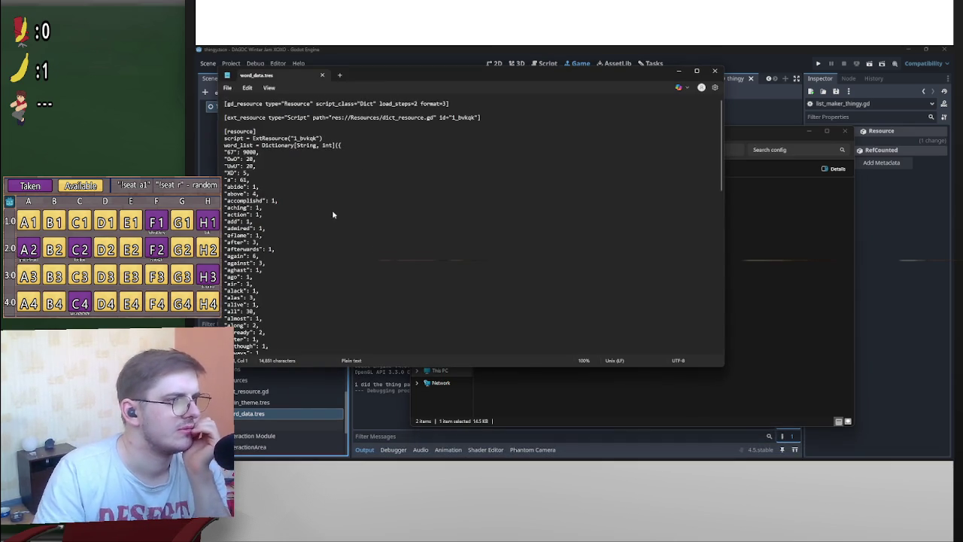
Scroll through word_data.tres in Notepad, close it, and switch to the Sound Alerts page
scroll(532, 225, down, 20)
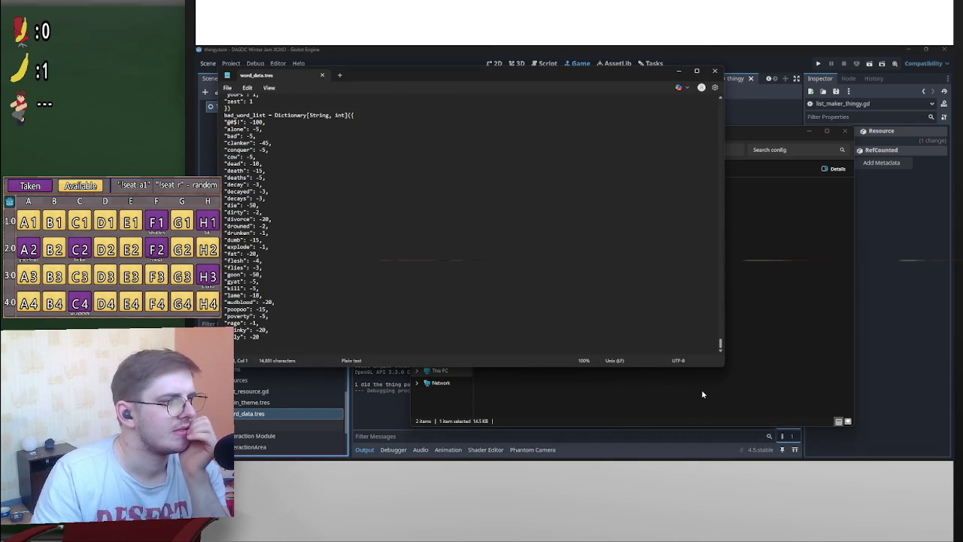
scroll(331, 322, up, 1)
scroll(301, 310, down, 1)
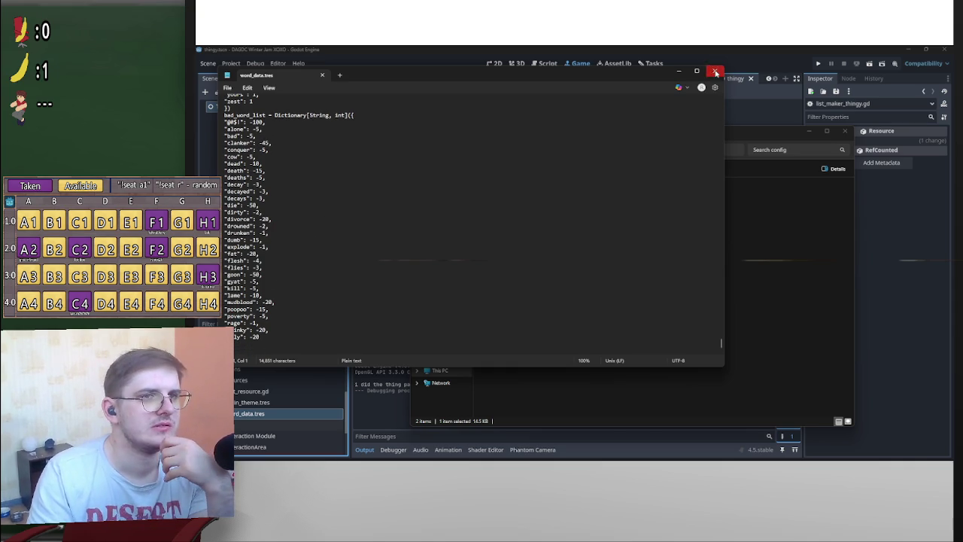
click(714, 70)
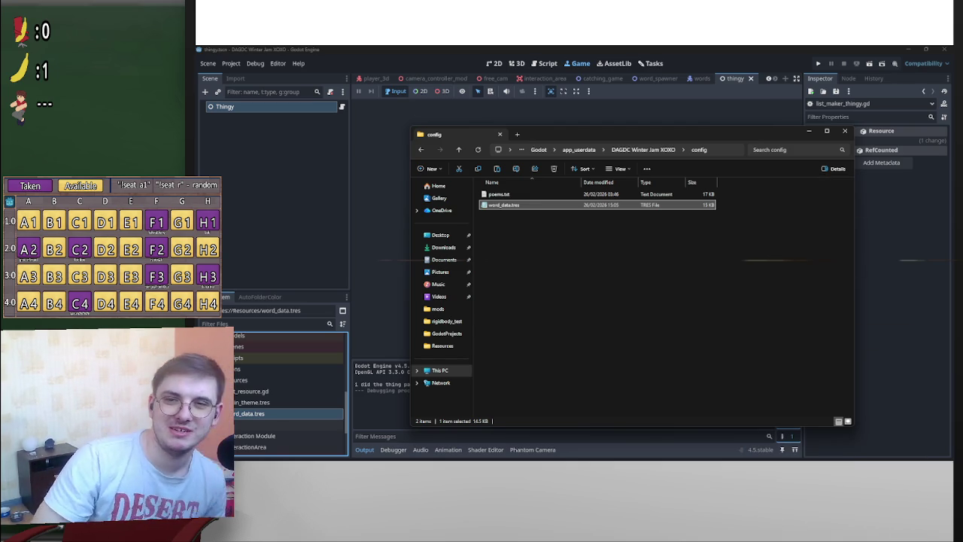
key(alt+Tab)
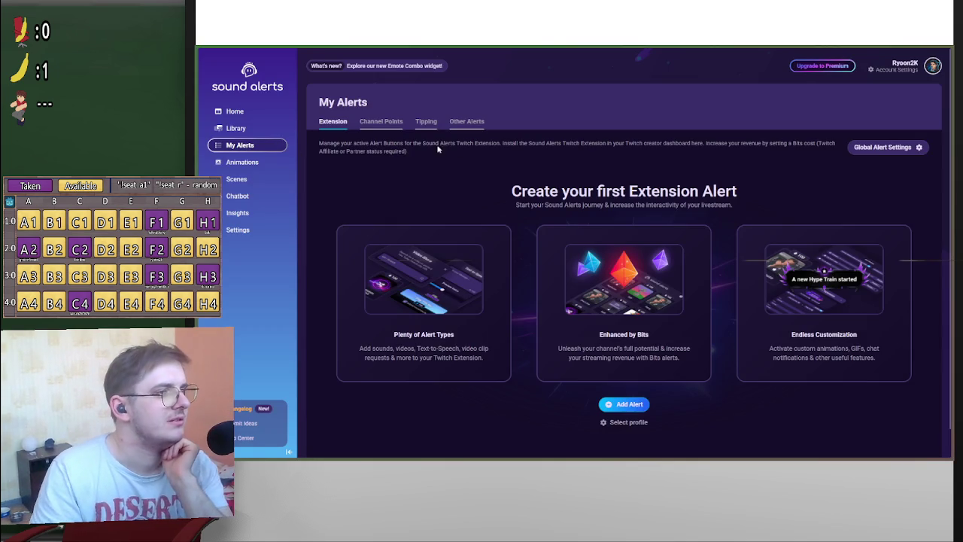
Under Channel Points, change the Mika Cam alert's cost to 150 points
click(381, 122)
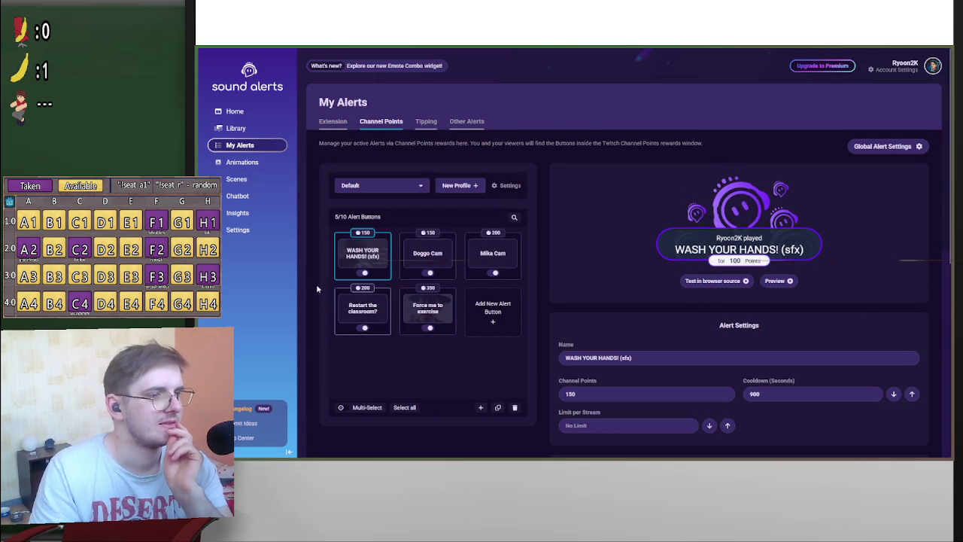
click(426, 273)
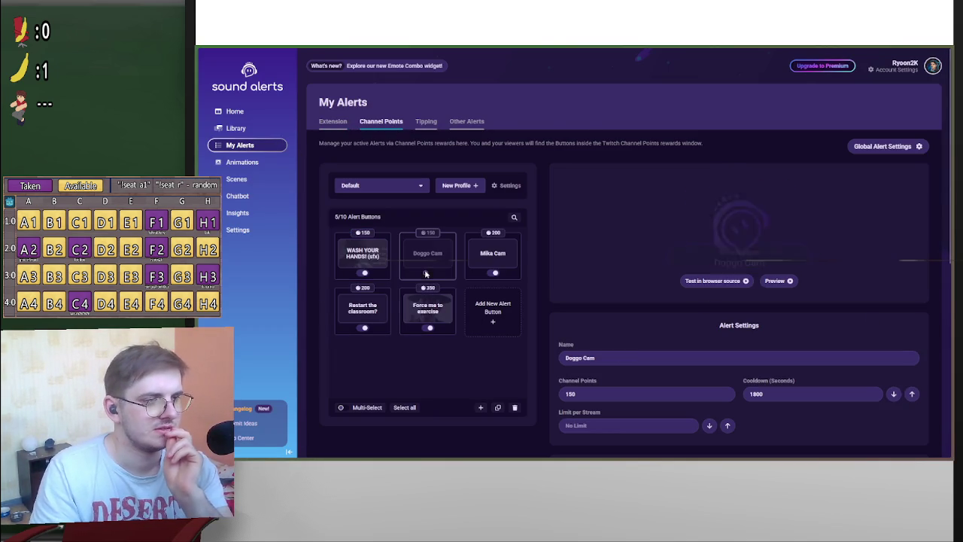
click(502, 261)
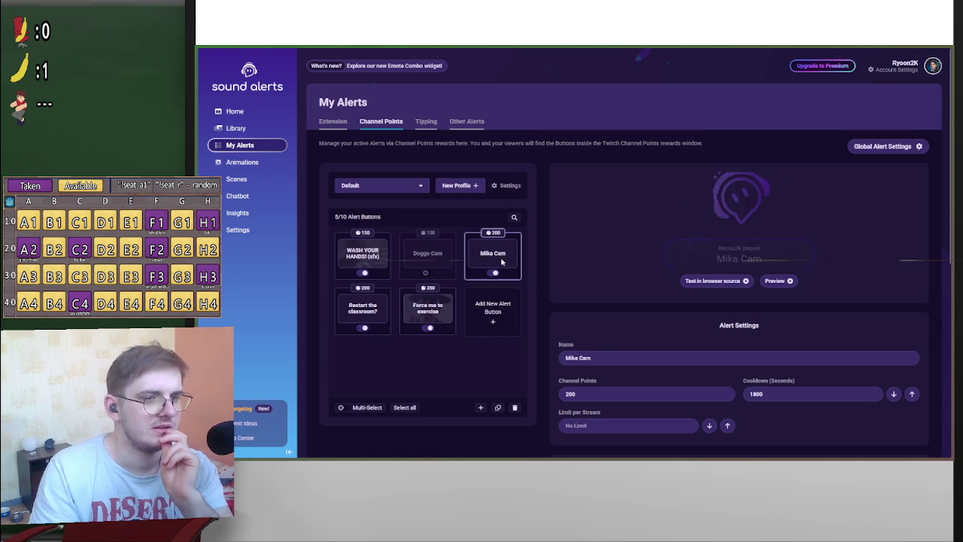
click(568, 395)
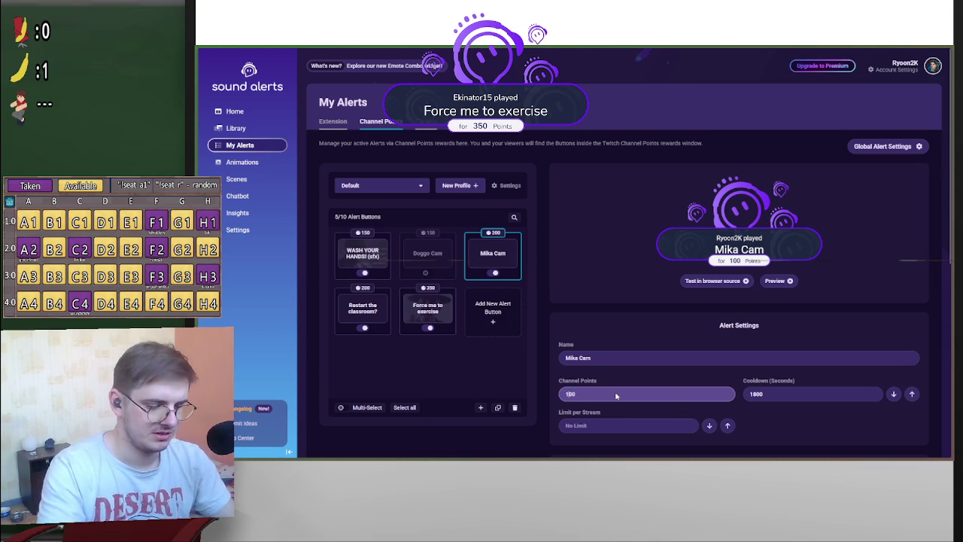
key(BackSpace)
key(BackSpace)
text(50)
click(567, 272)
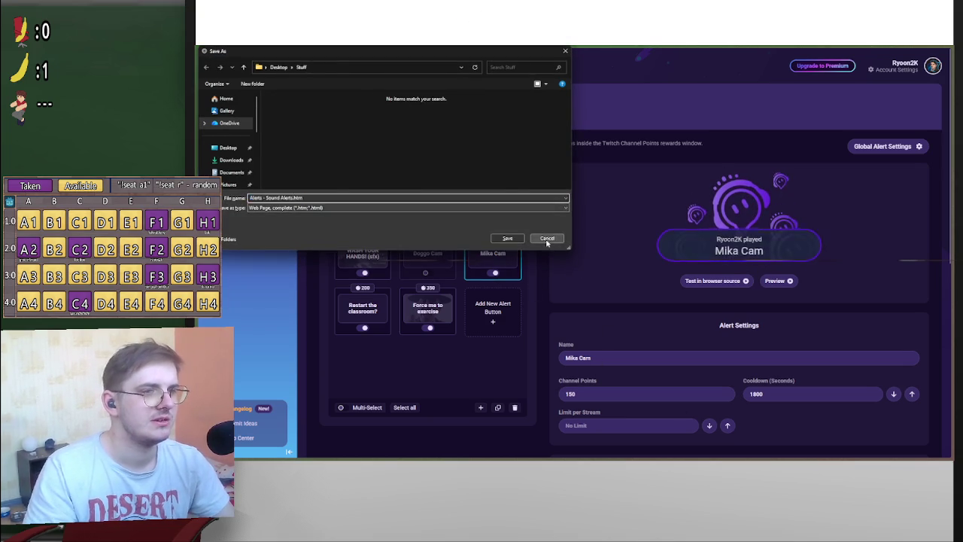
click(549, 238)
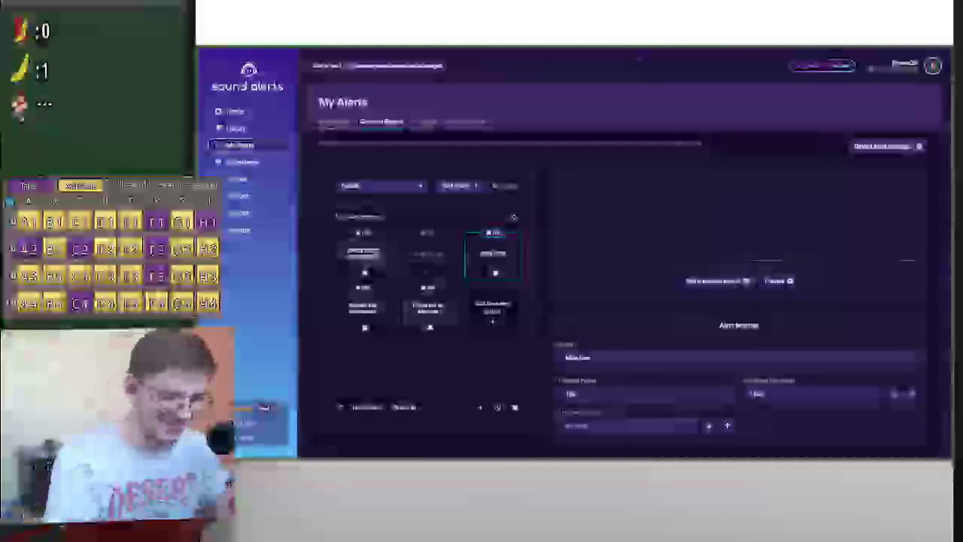
key(alt+Tab)
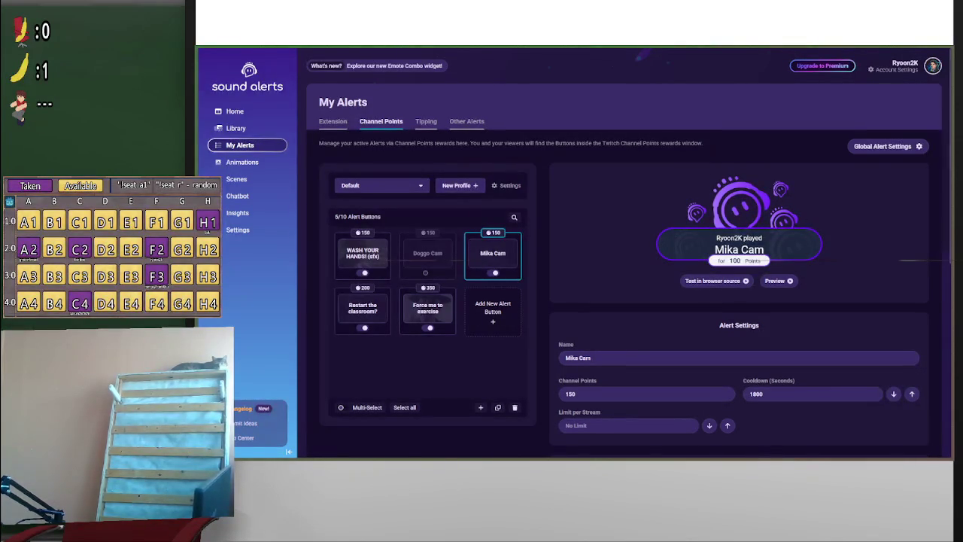
Leave the Sound Alerts page for the Twitch Video Producer tab
scroll(679, 386, down, 5)
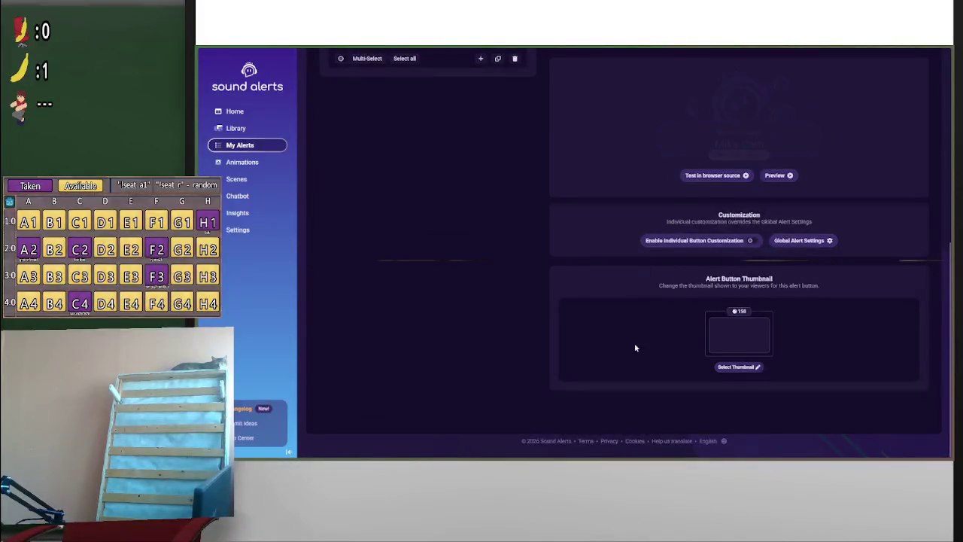
scroll(654, 344, up, 5)
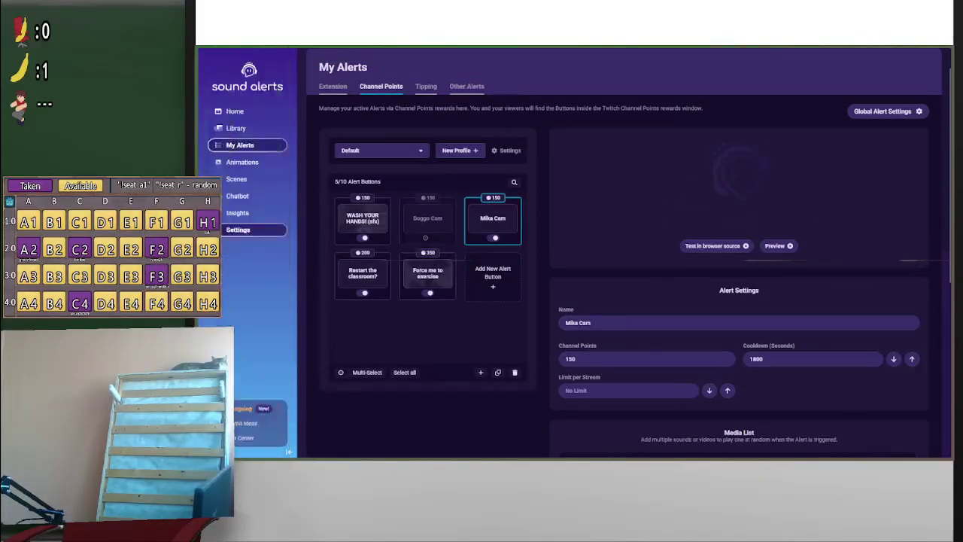
mouse_move(221, 158)
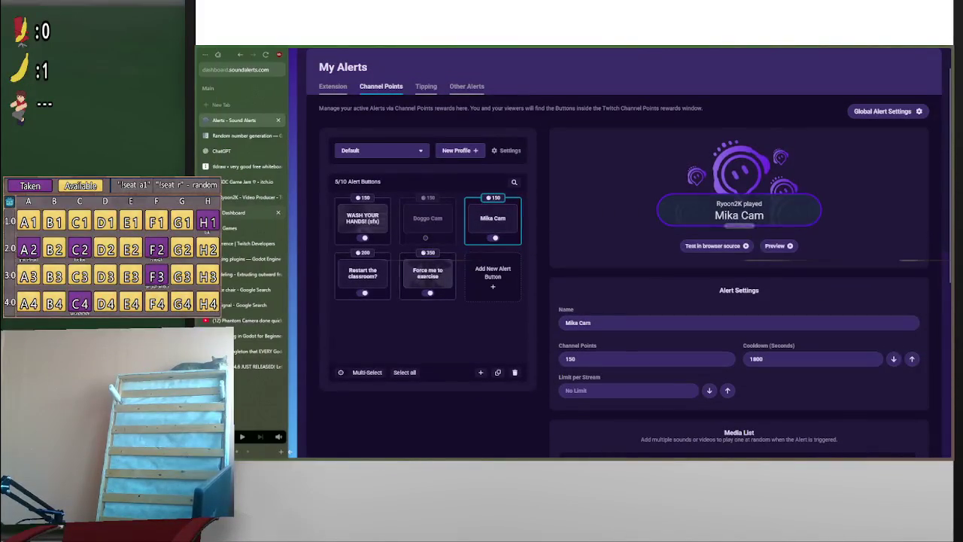
click(236, 198)
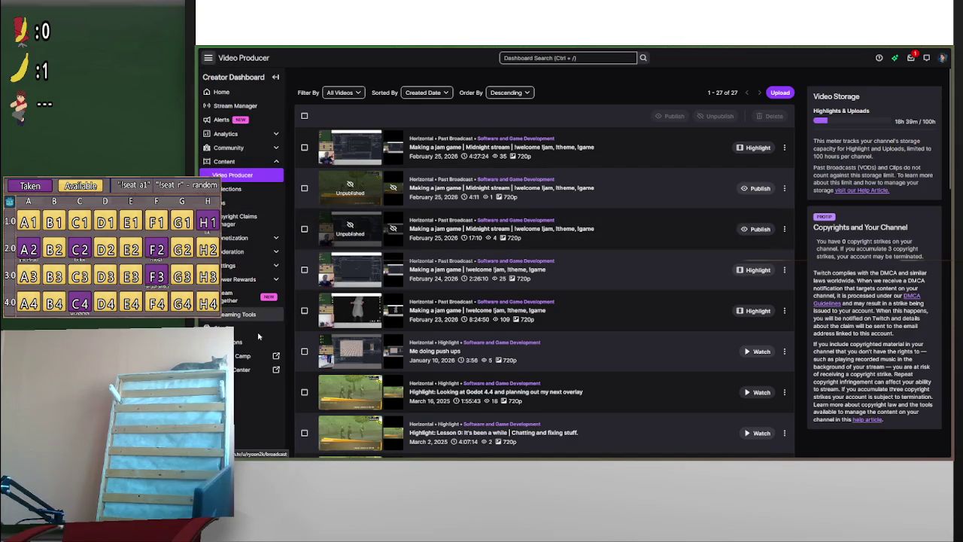
Go to Viewer Rewards > Power-ups & Channel Points and manage rewards
click(242, 279)
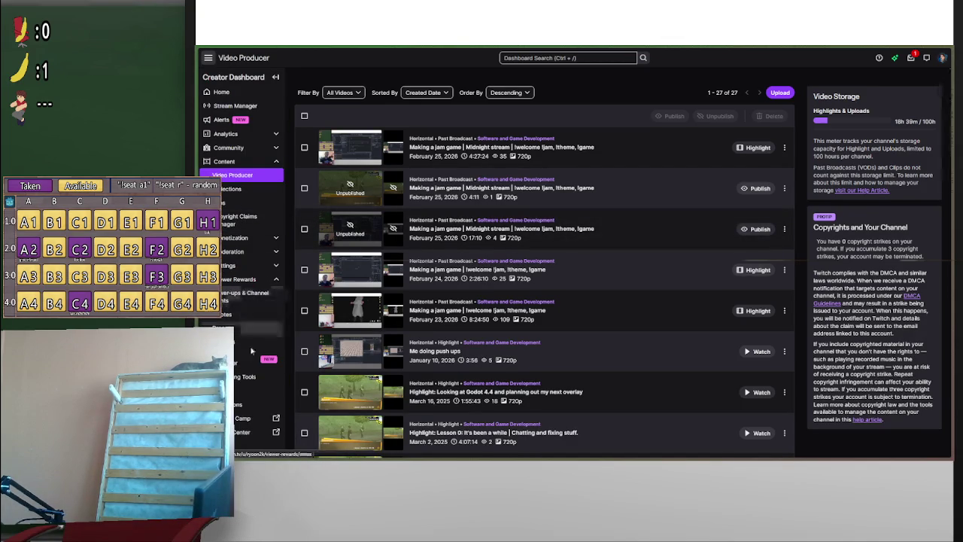
click(245, 294)
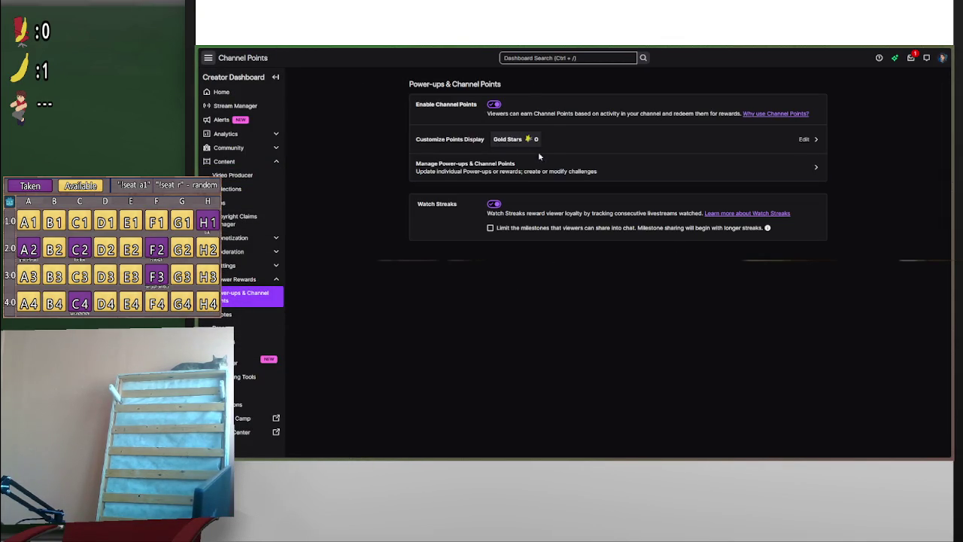
click(534, 170)
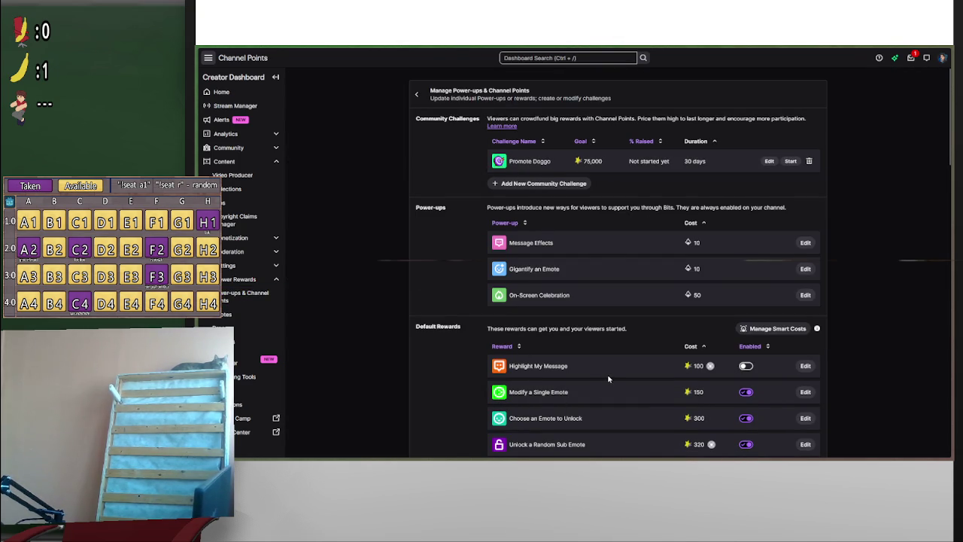
Edit the 'Force me to exercise' reward to require viewers to enter text
scroll(596, 369, down, 10)
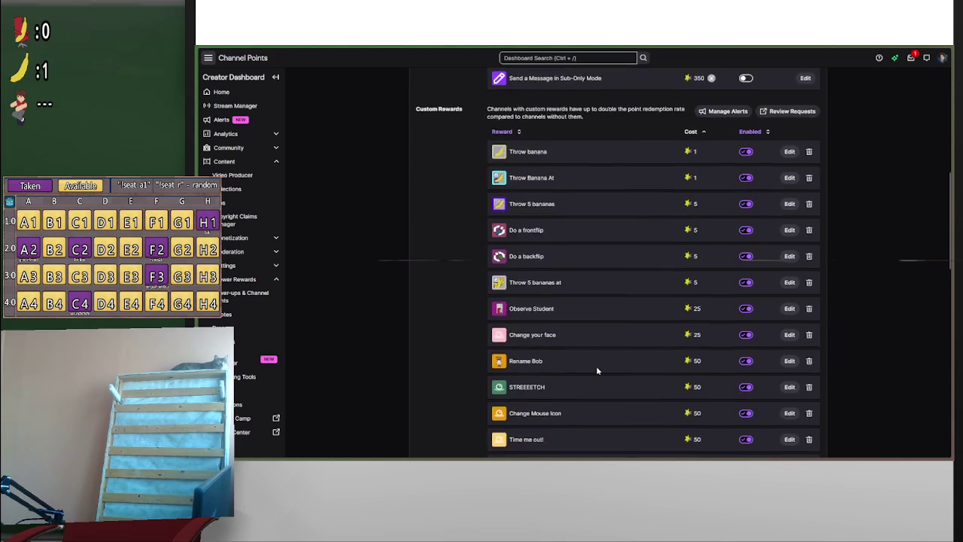
scroll(596, 366, down, 6)
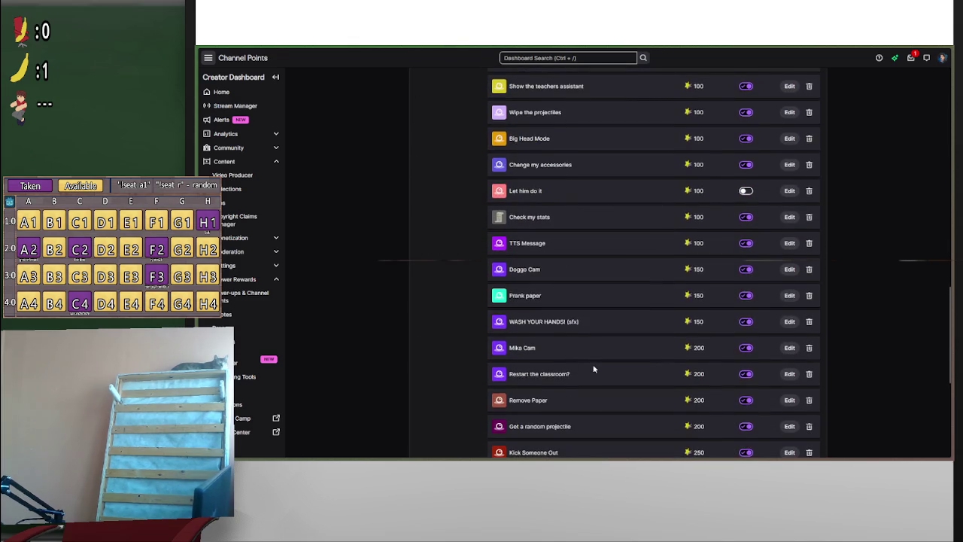
scroll(594, 369, down, 3)
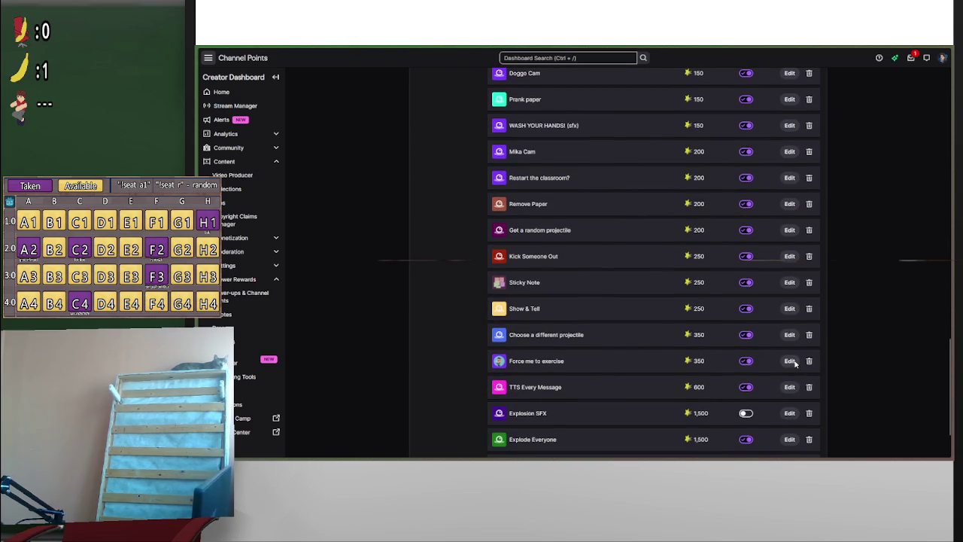
click(790, 362)
scroll(585, 380, down, 2)
scroll(585, 380, up, 2)
click(591, 191)
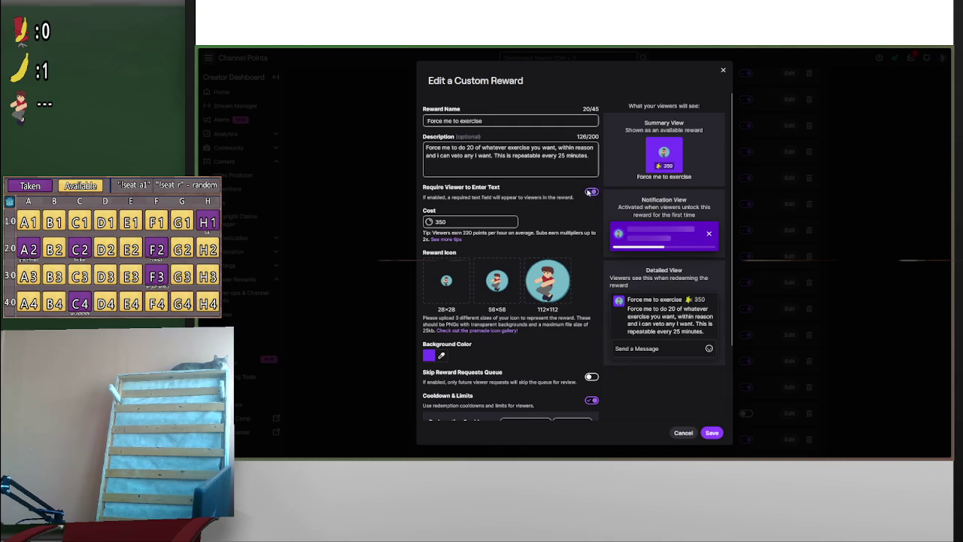
Save the edited Force me to exercise reward and return to the Godot editor
click(711, 433)
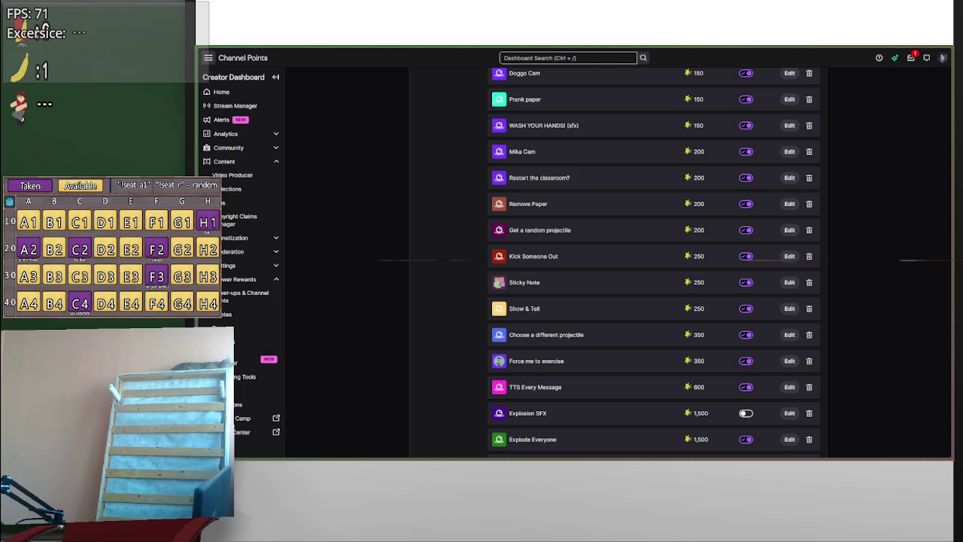
key(alt+Tab)
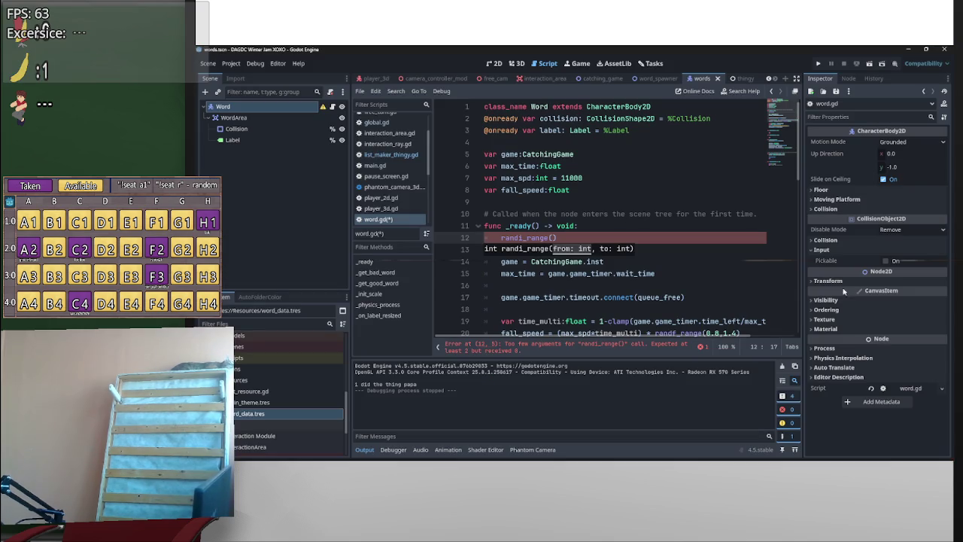
Enter 'Pushups: 20' in the running game overlay's exercise field
click(595, 535)
click(594, 535)
click(79, 32)
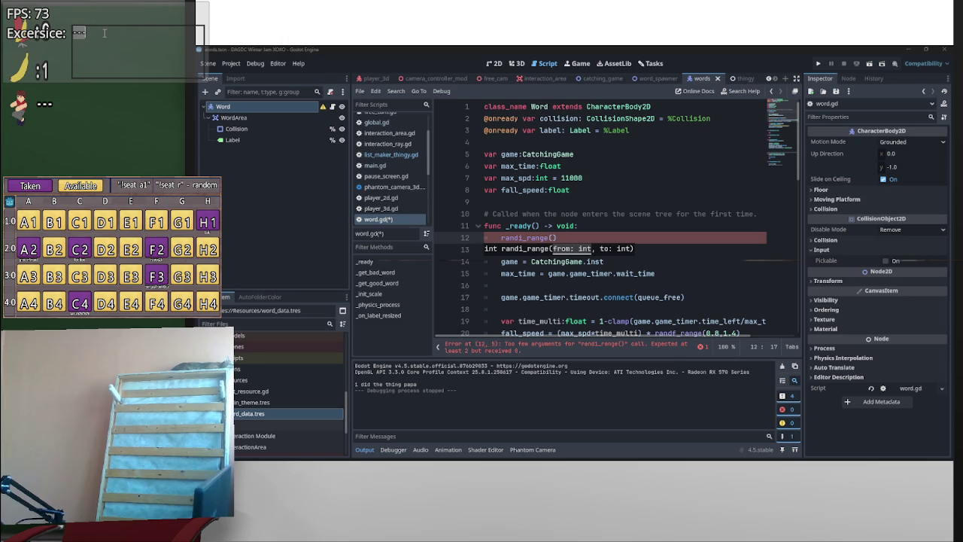
text(Pusgu)
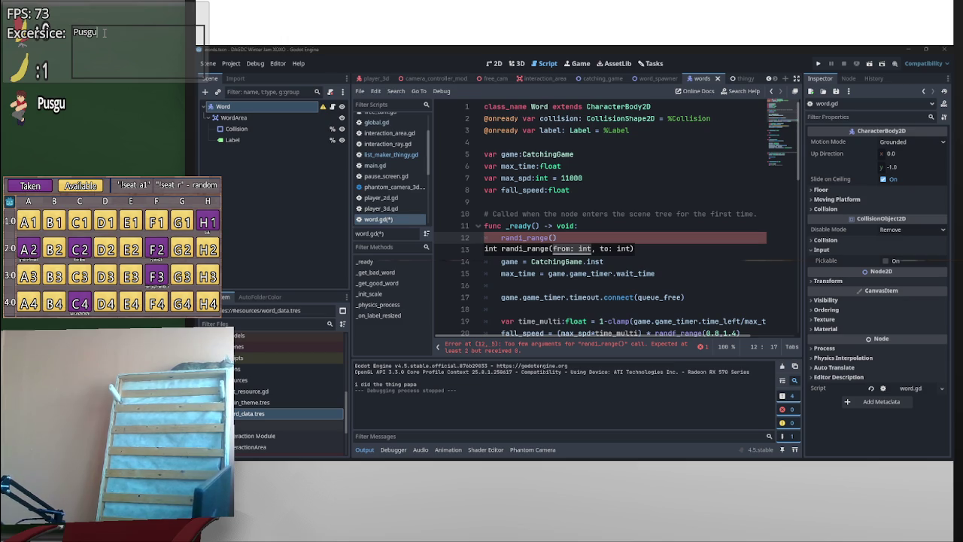
key(BackSpace)
key(BackSpace)
text(hups)
text(: 20)
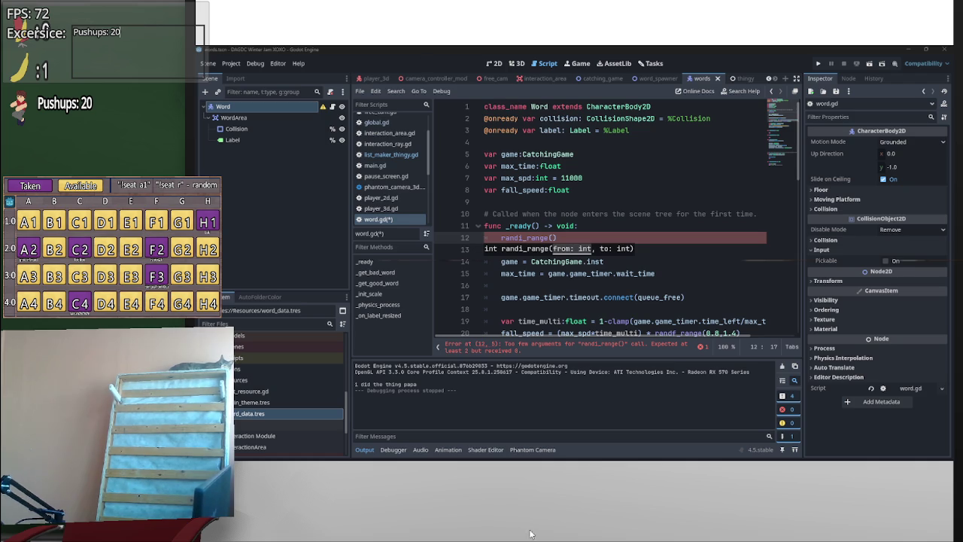
key(alt+Tab)
key(alt+Tab)
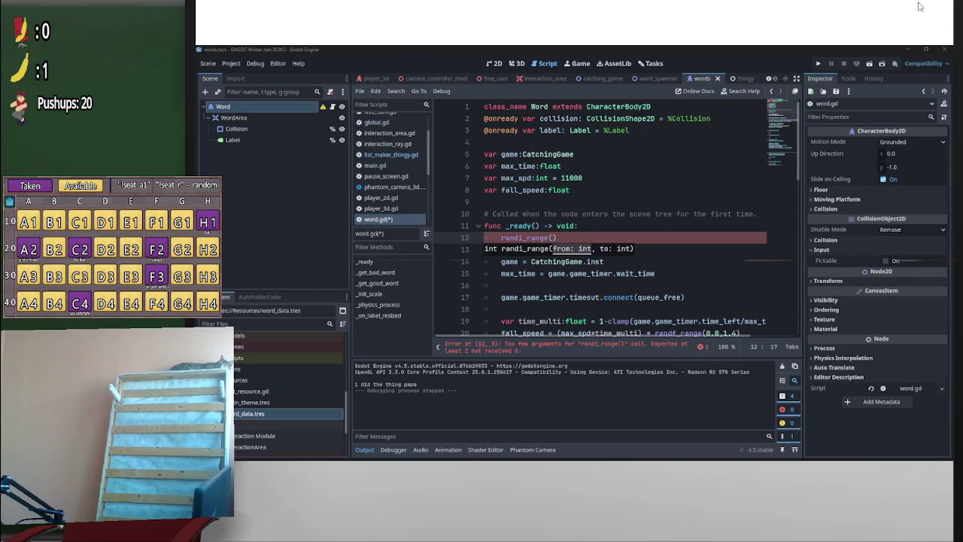
key(alt+Tab)
key(alt+Tab)
key(alt+Tab)
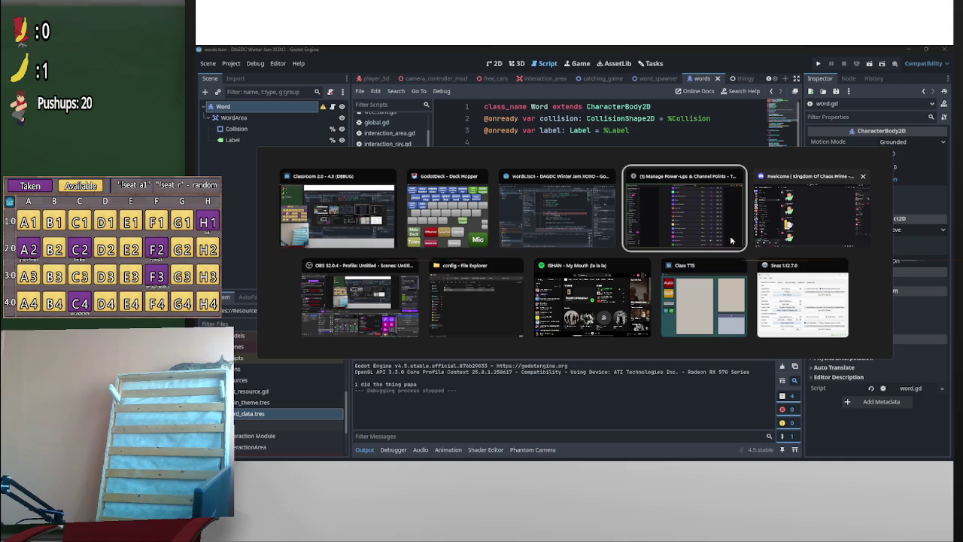
Bring word.gd back up and dismiss the randi_range() signature hint on line 12
click(613, 247)
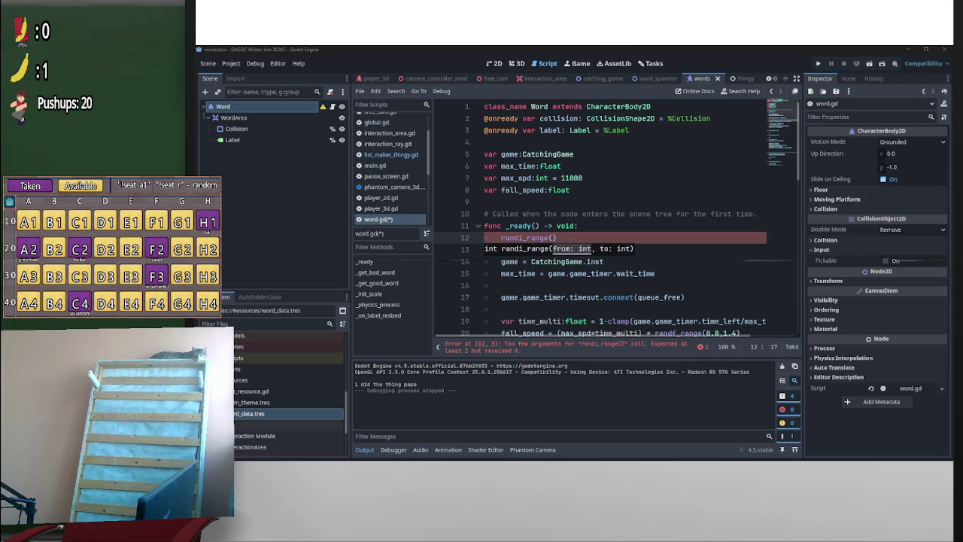
click(619, 238)
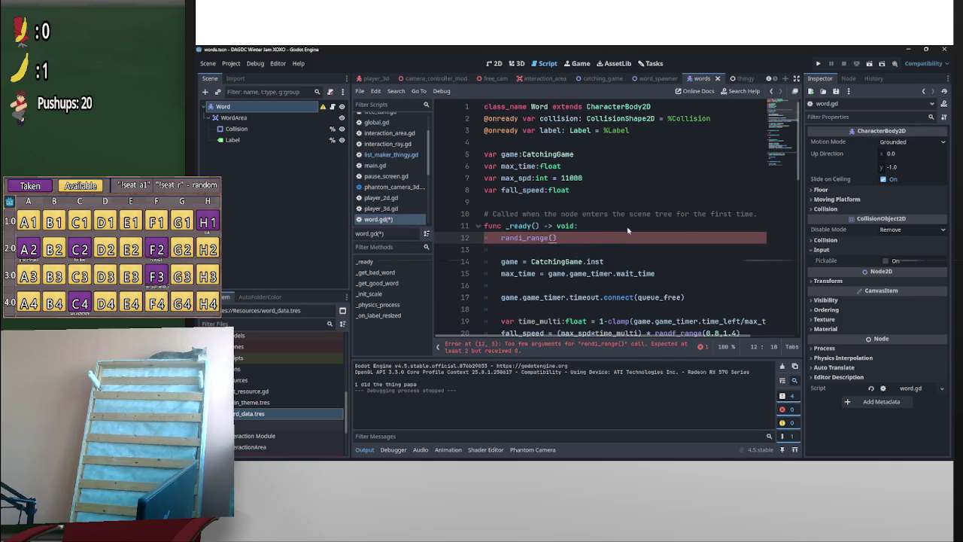
Turn line 12 into the condition 'if randi_range(1,8) == 1'
key(Left)
text(1,6)
text())
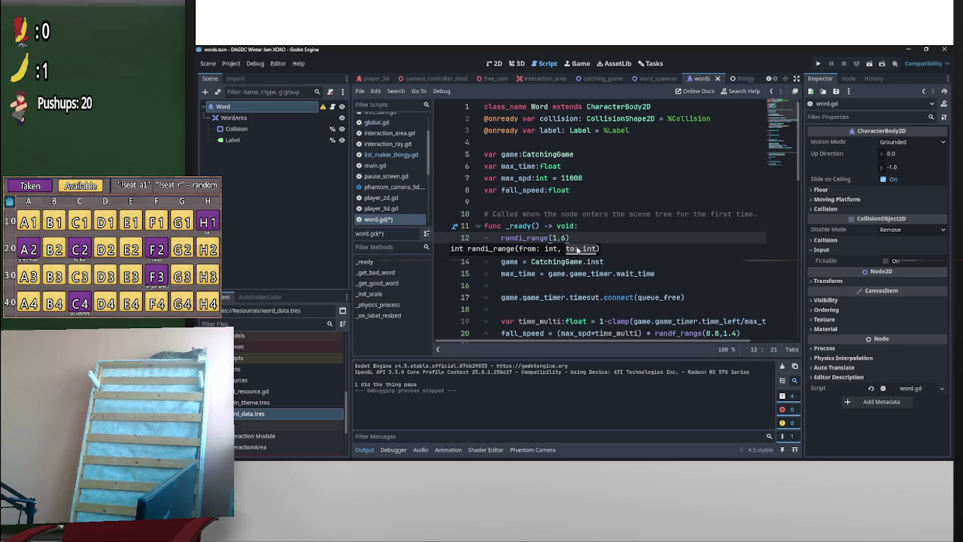
key(Home)
text(if)
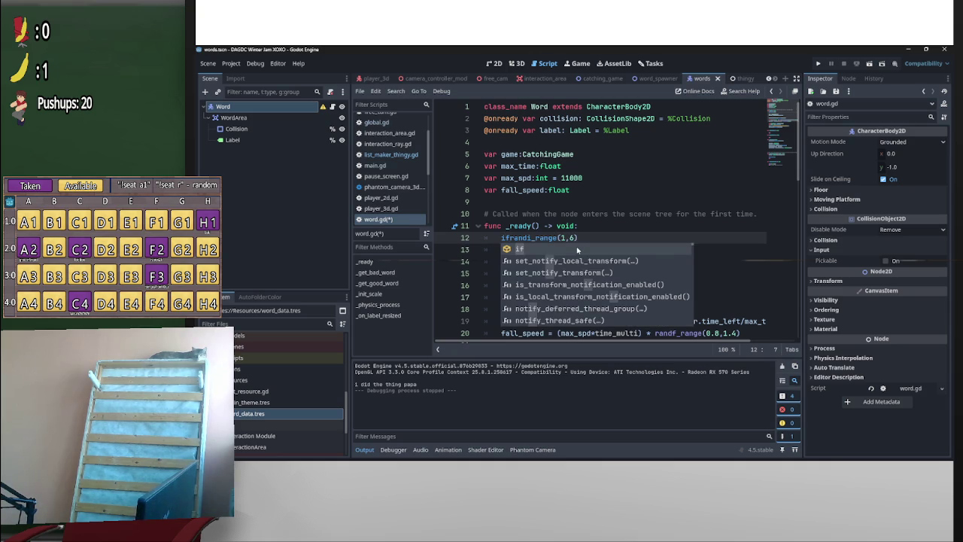
key(Right)
key(Right)
key(Right)
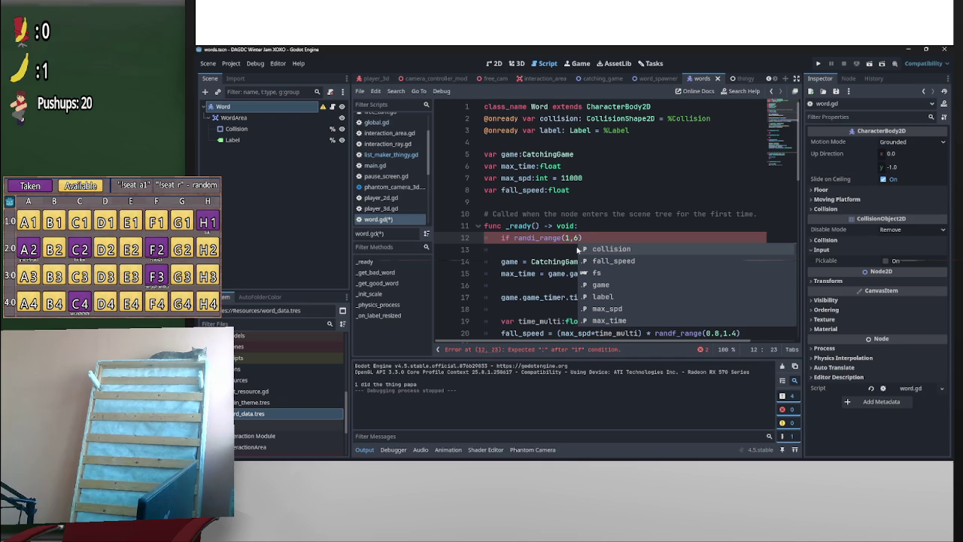
key(BackSpace)
text(8)
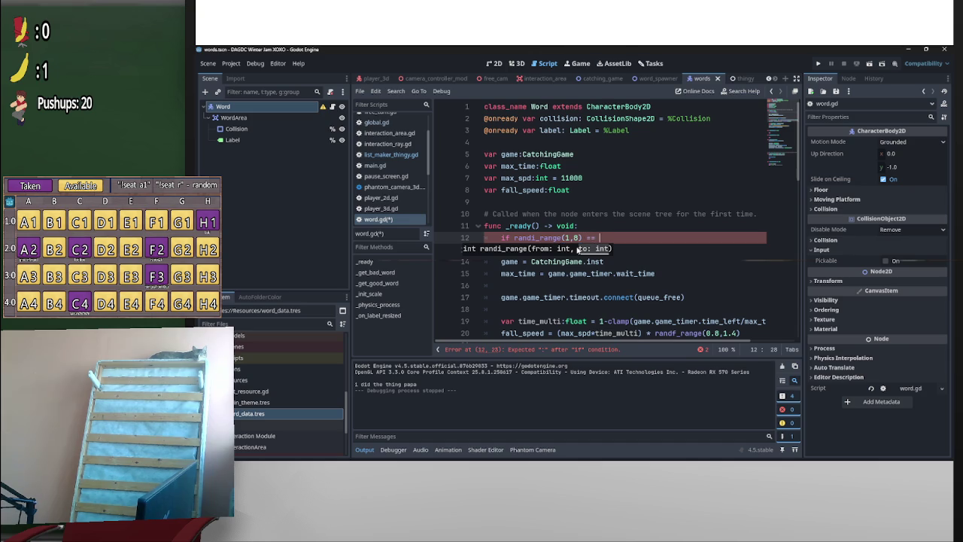
text(== )
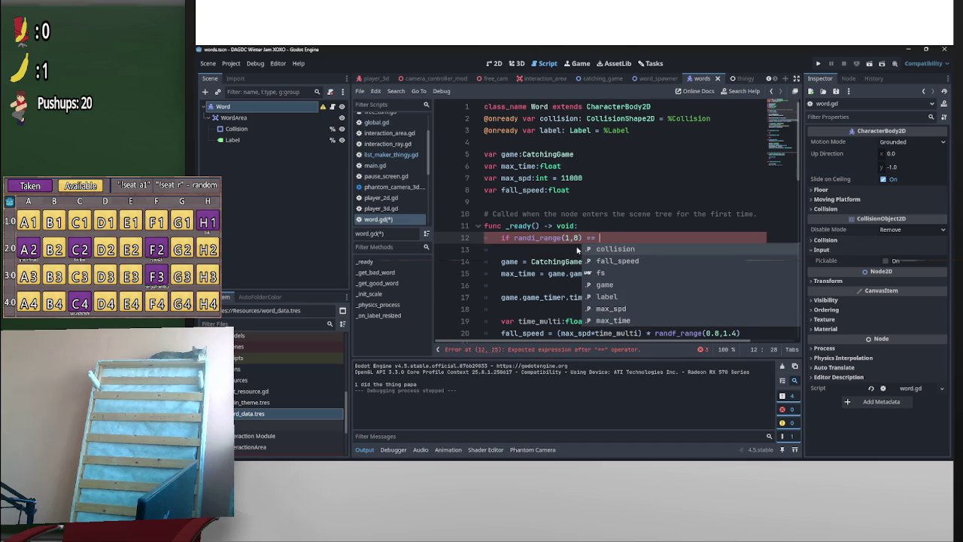
text(1:)
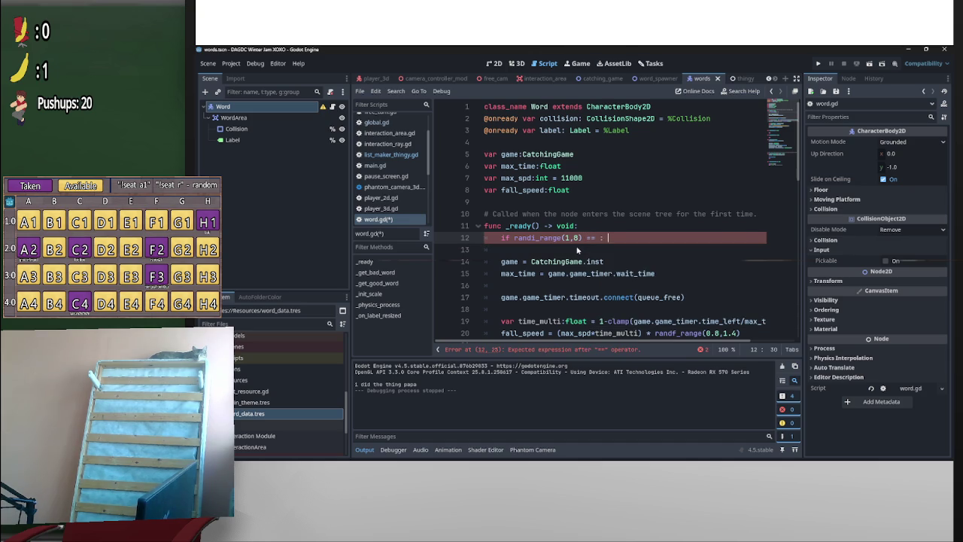
Copy _get_bad_word() from below and paste it as the if branch on line 12
scroll(578, 249, down, 3)
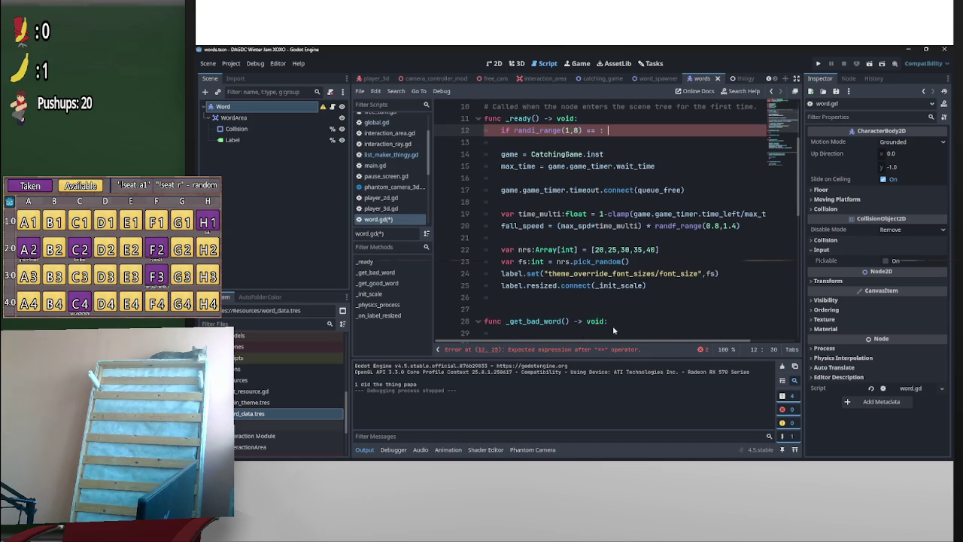
scroll(500, 304, down, 2)
drag(570, 250, 504, 251)
key(ctrl+c)
scroll(505, 250, up, 4)
click(613, 202)
key(ctrl+v)
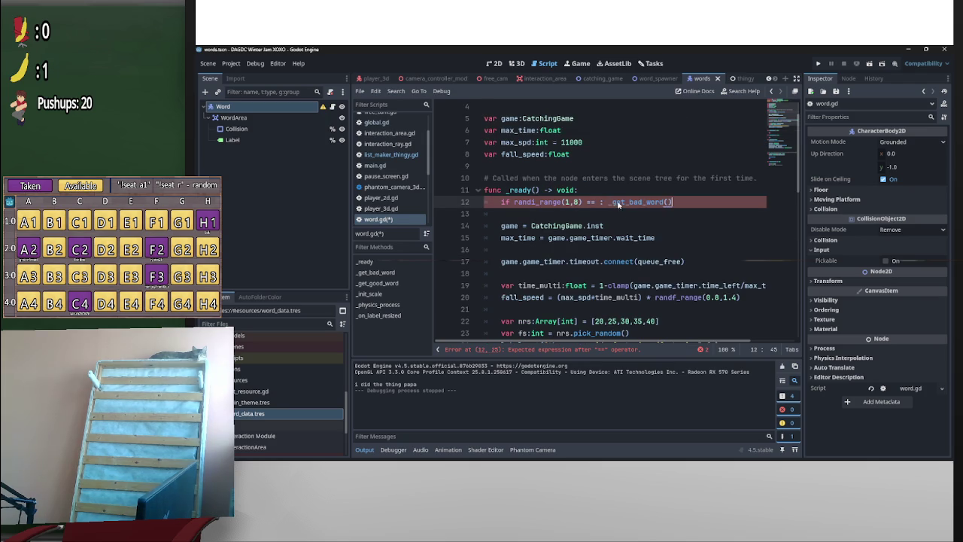
click(600, 203)
text(1)
click(711, 205)
Add 'else: _get_good_word()' on the next line and save word.gd
key(Return)
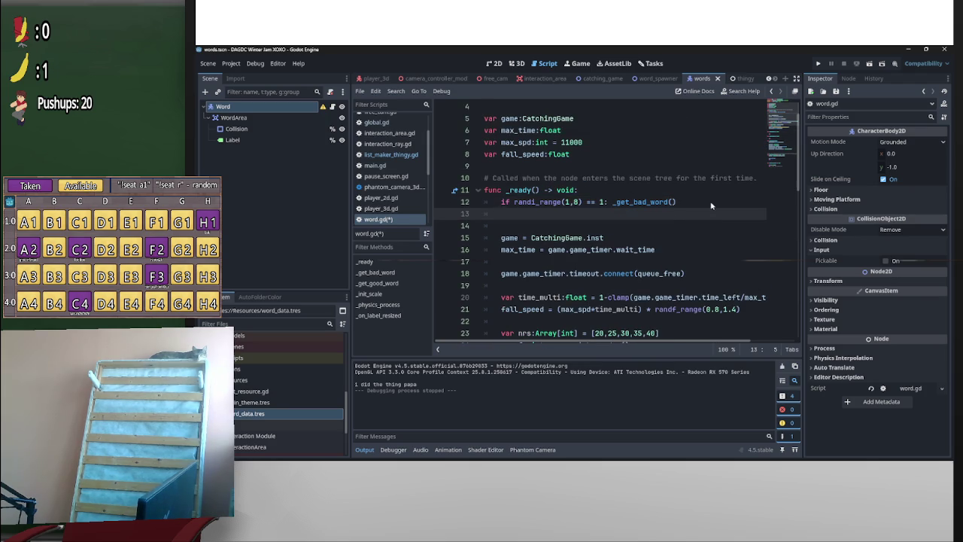
text(else)
text(: )
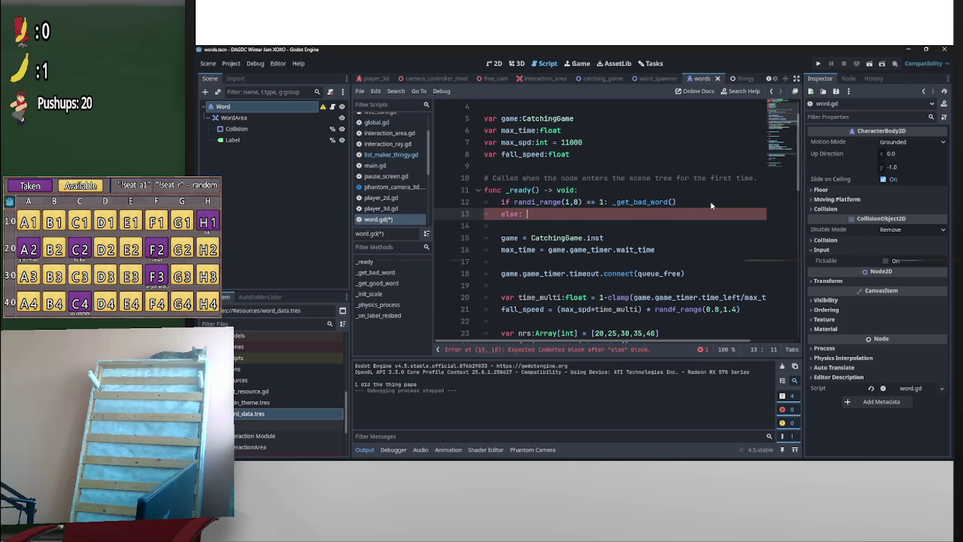
text(_get)
key(Down)
key(Return)
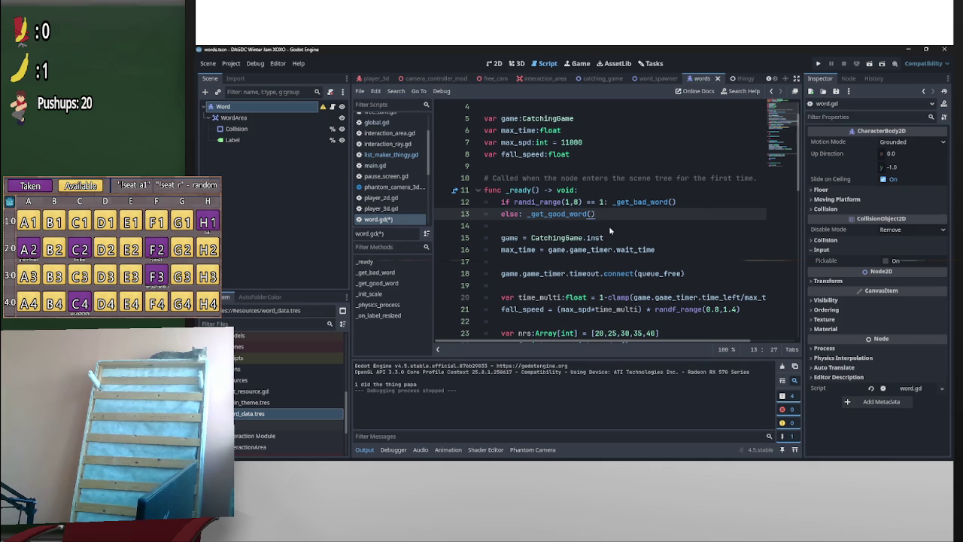
key(ctrl+s)
scroll(647, 241, down, 5)
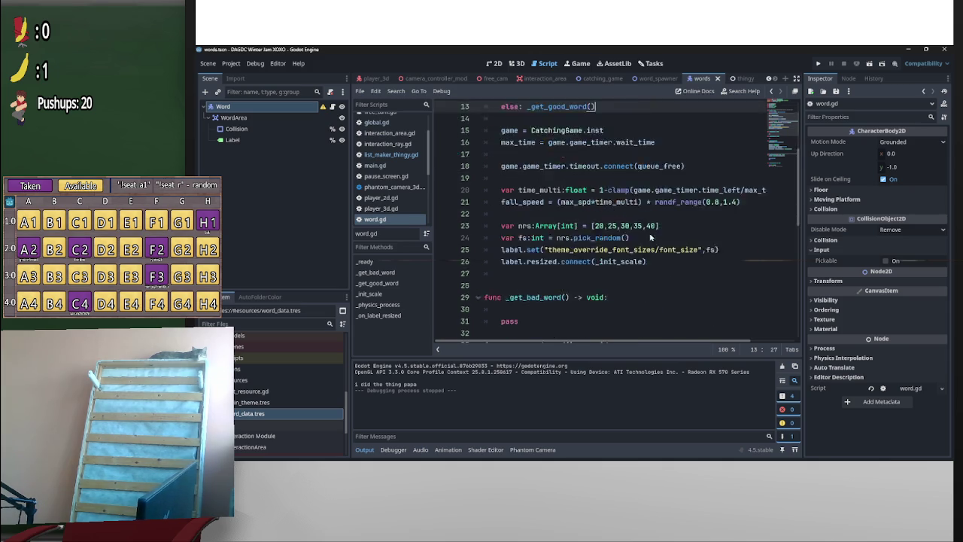
scroll(637, 269, down, 3)
scroll(544, 260, up, 3)
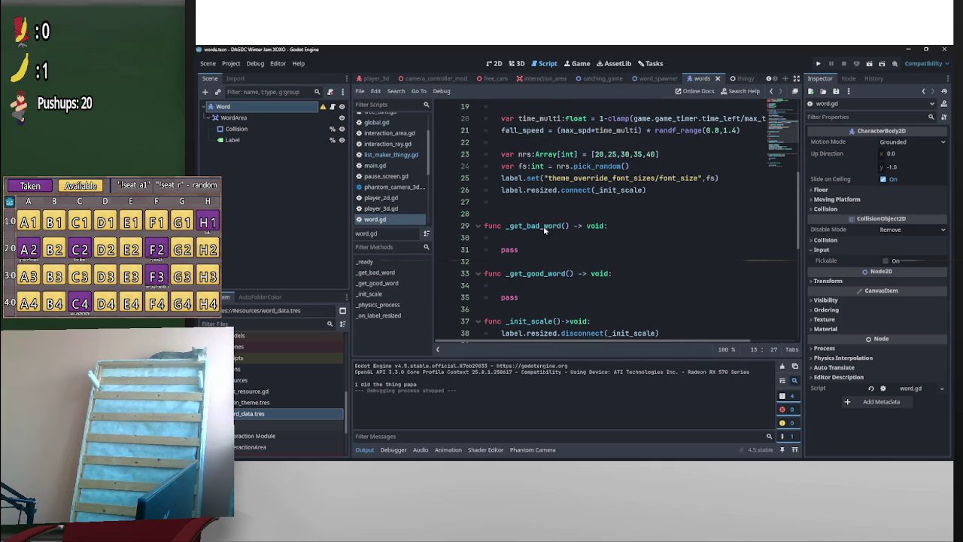
click(549, 237)
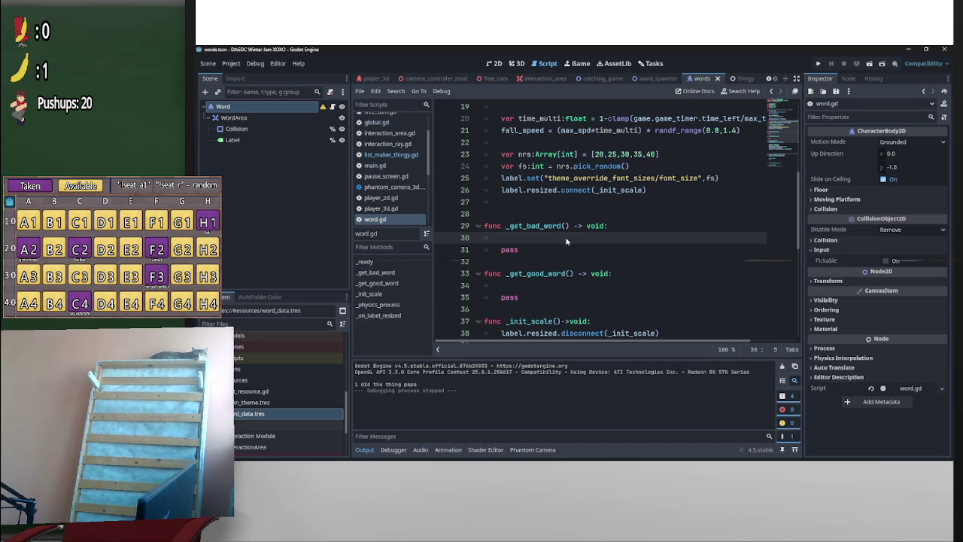
Start a 'label.text =' line in _get_bad_word with a blank line above it
mouse_move(598, 460)
text(labe)
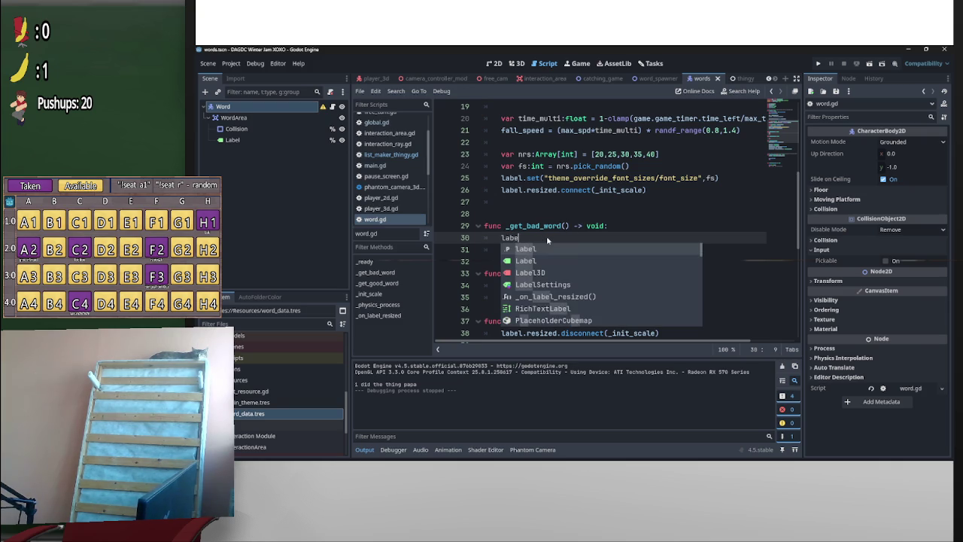
key(Return)
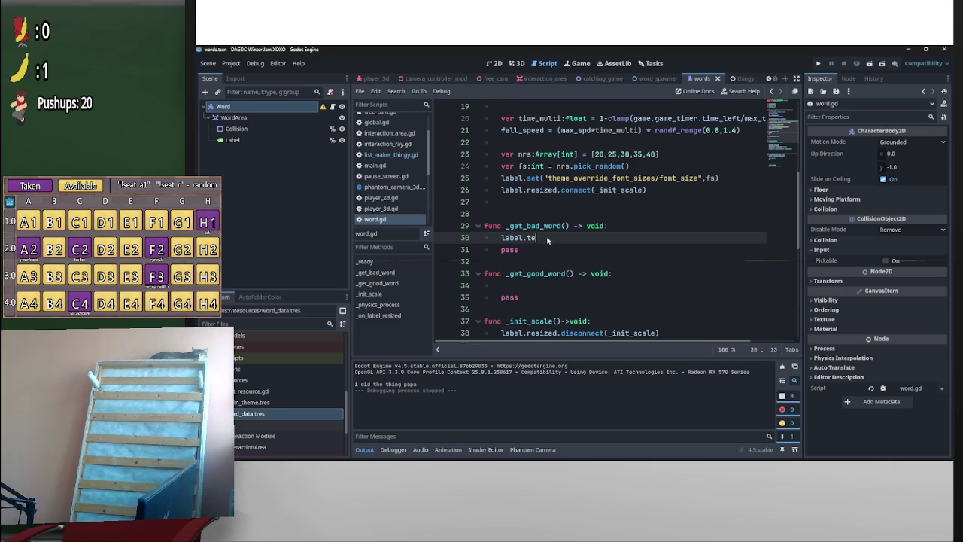
text(xt =)
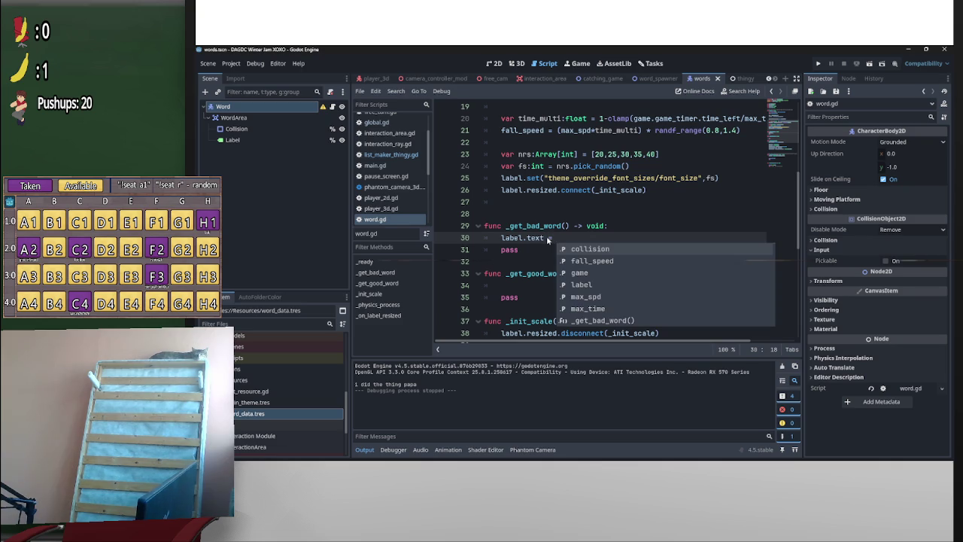
key(ctrl+Left)
key(ctrl+Left)
key(ctrl+Left)
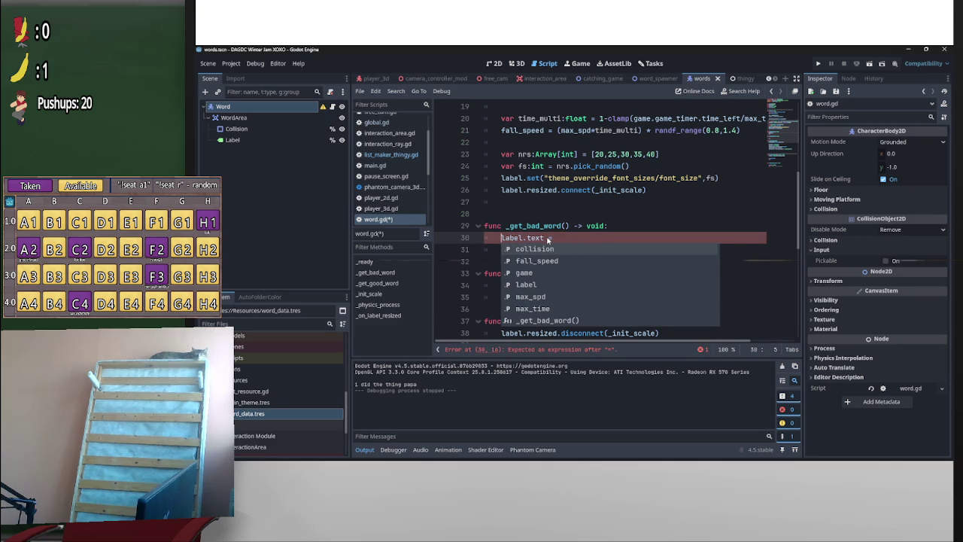
key(Tab)
key(ctrl+z)
key(Down)
key(Return)
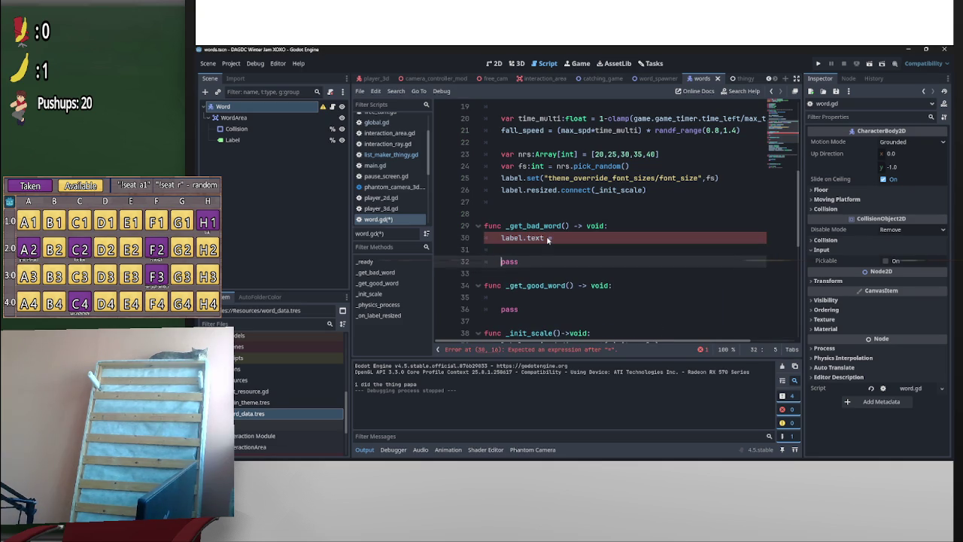
key(Up)
key(Up)
key(Return)
key(Return)
key(Up)
key(Up)
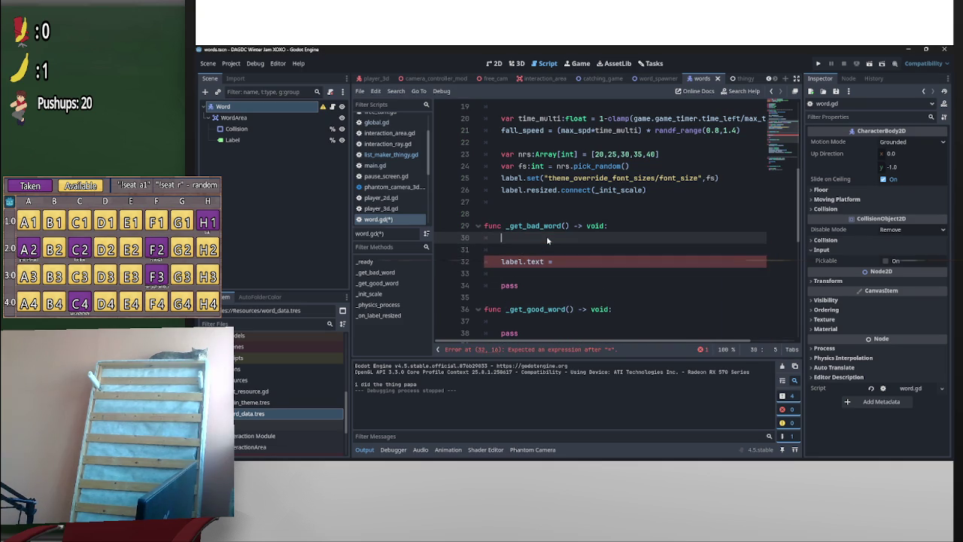
Declare 'var bad_words:Array = global.dict.bad_word_list.keys()' on line 30
text(var )
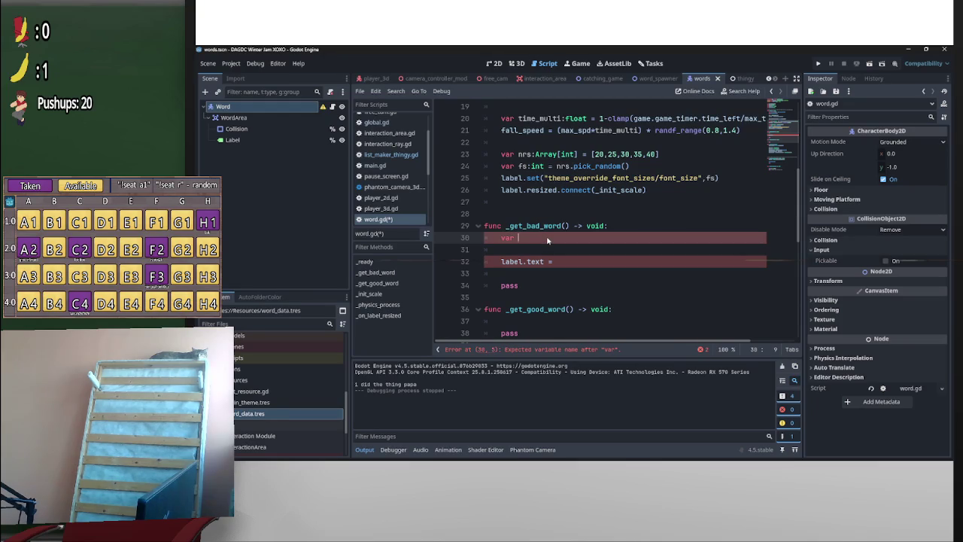
text(bad_word:)
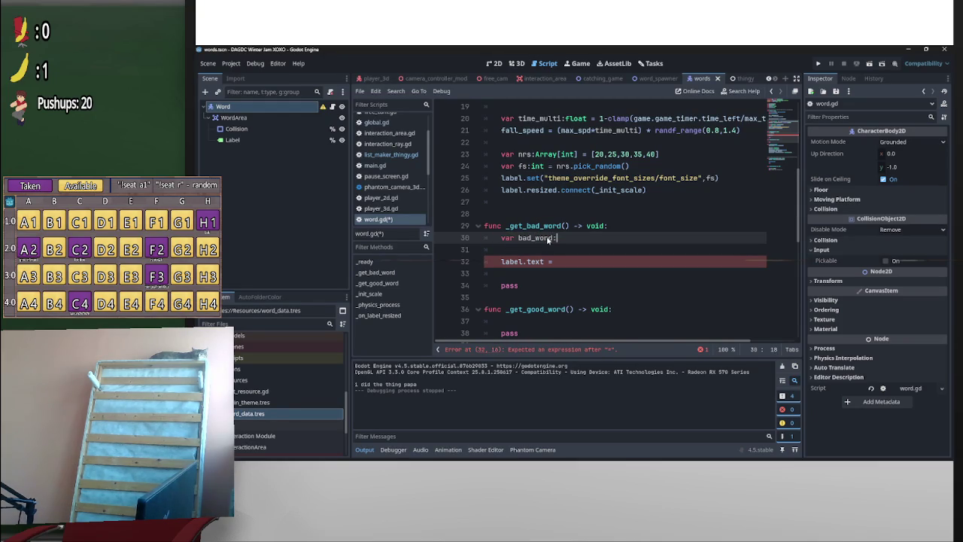
text(Sr)
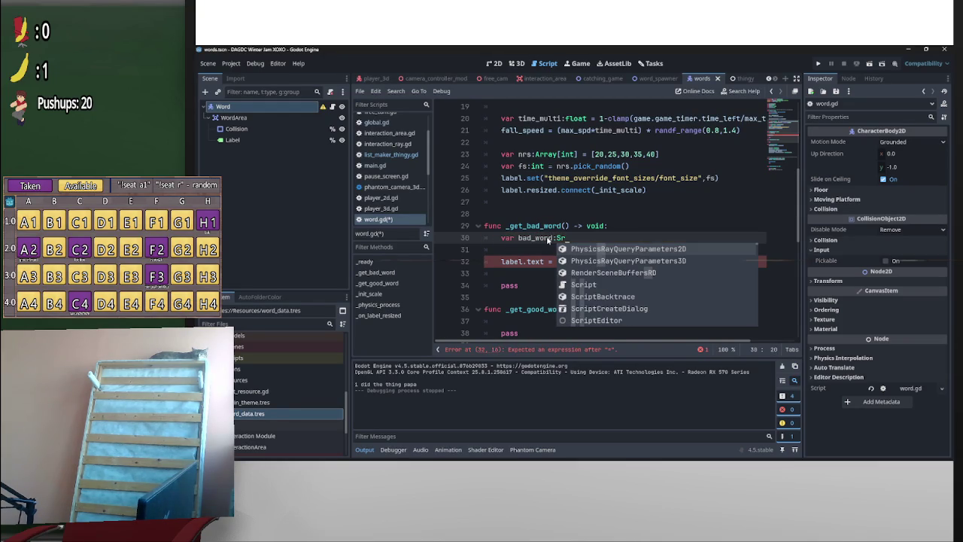
text(tring)
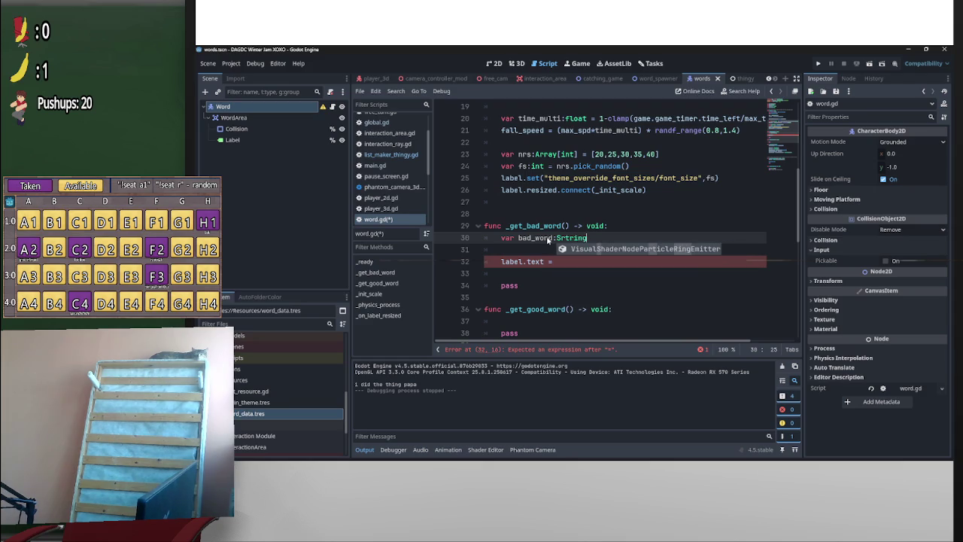
click(561, 237)
key(Delete)
click(578, 262)
drag(553, 238, 519, 238)
mouse_move(582, 239)
mouse_down()
mouse_move(483, 239)
mouse_move(551, 240)
mouse_up()
click(560, 238)
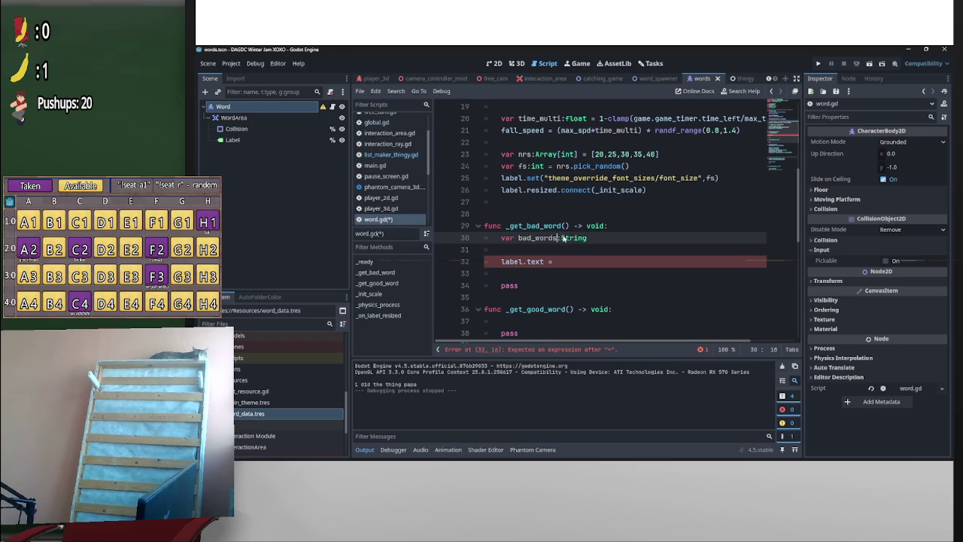
text(s)
click(638, 240)
key(ctrl+BackSpace)
text(Packe)
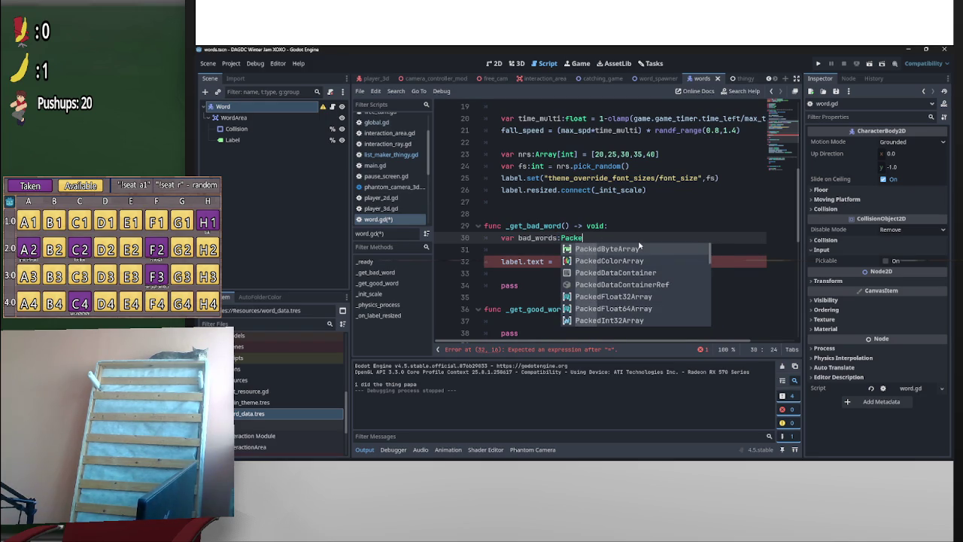
key(ctrl+BackSpace)
text(Arra)
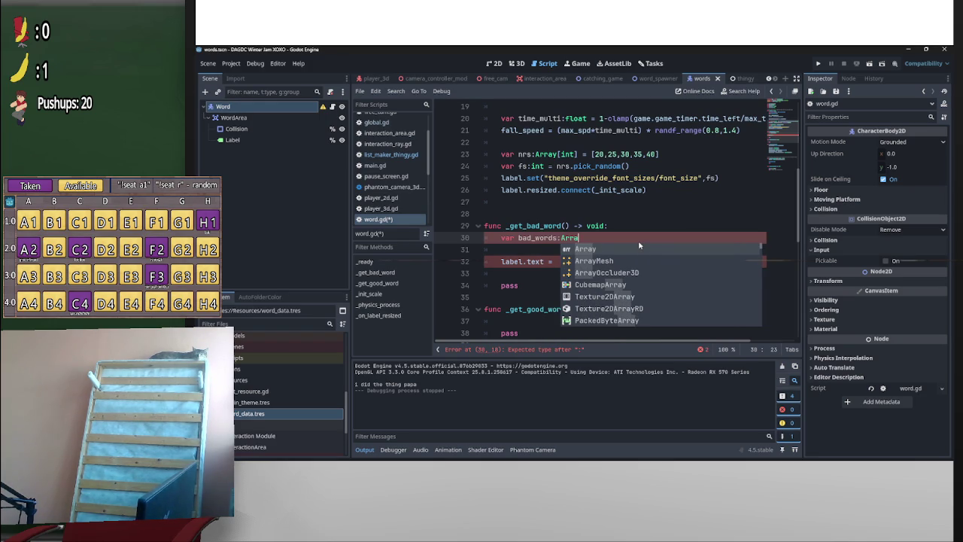
text(y = )
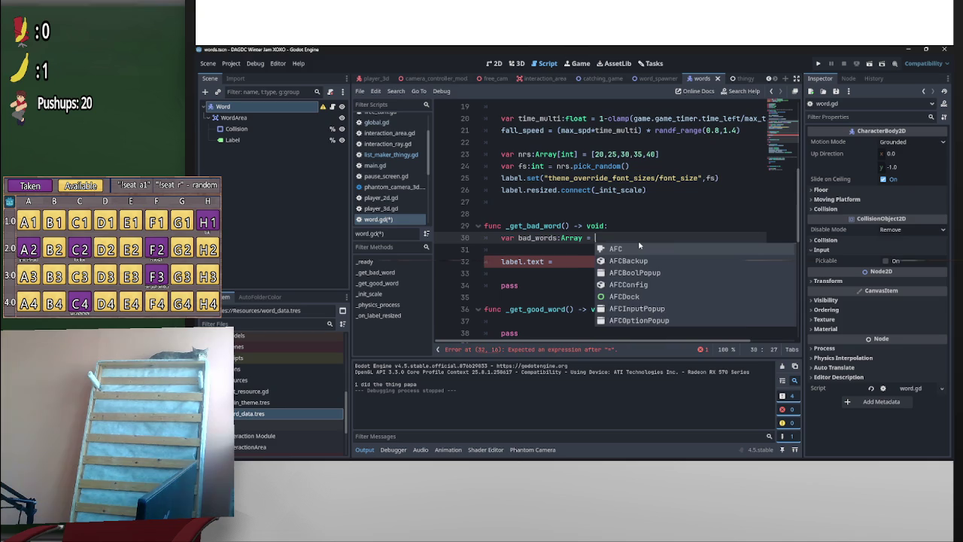
text(global)
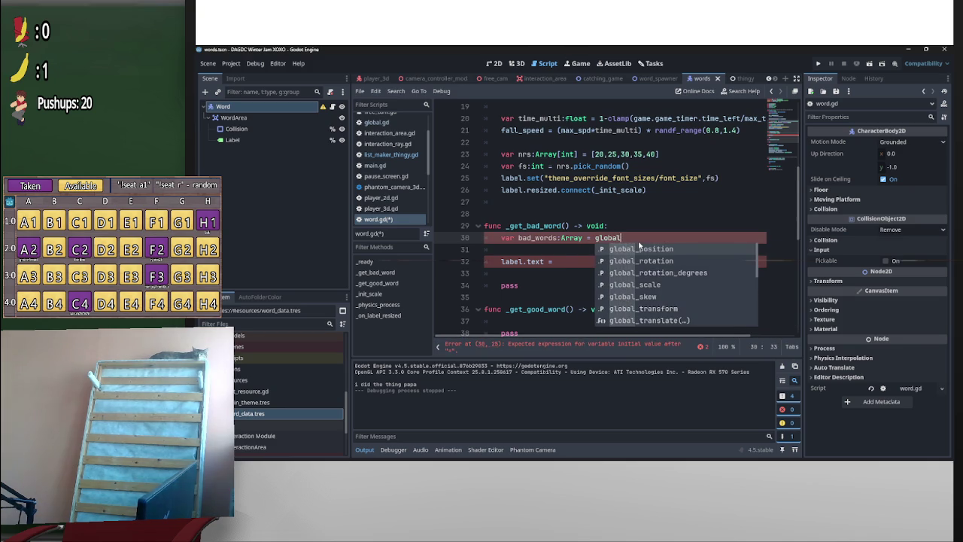
text(.dict.bad)
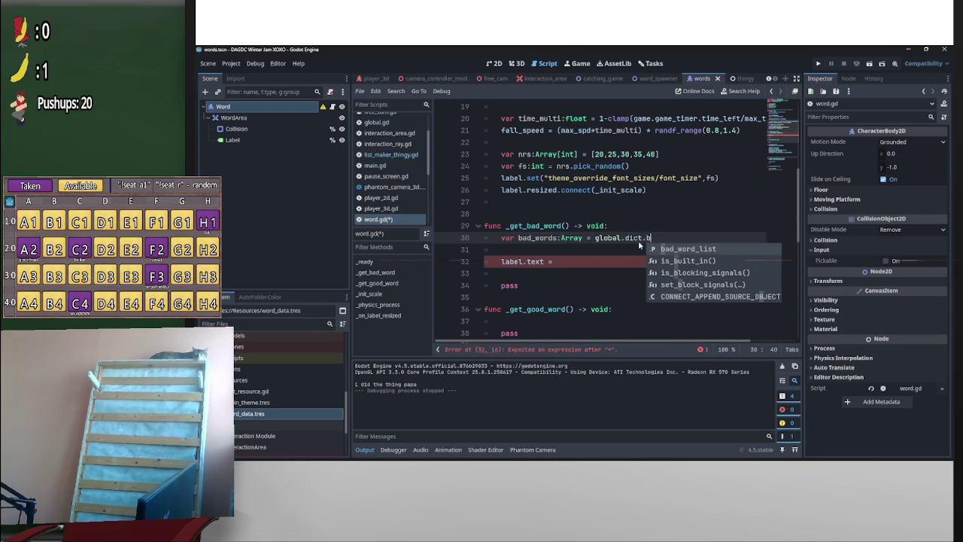
key(Return)
text(.ke)
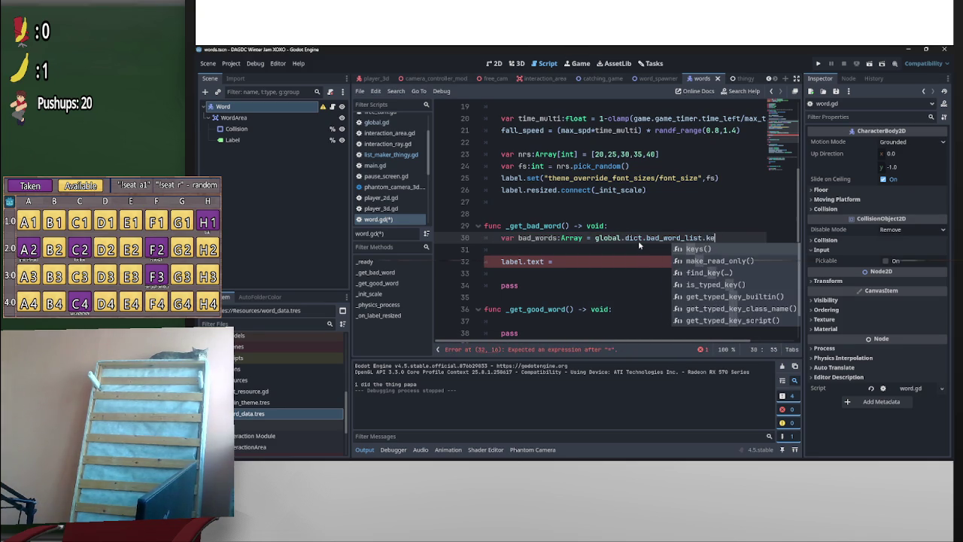
key(Return)
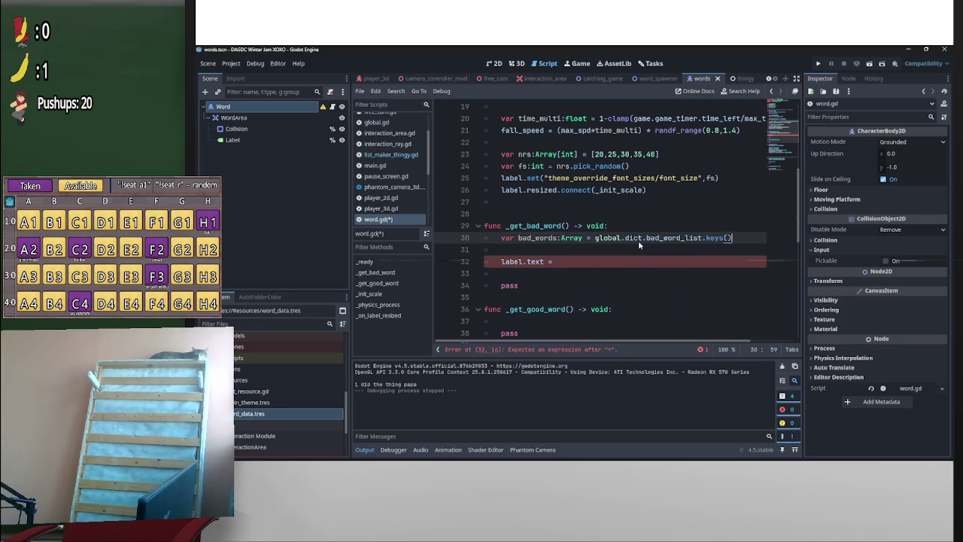
Complete line 32 as 'label.text = bad_words.pick_random()'
click(580, 262)
text(ba)
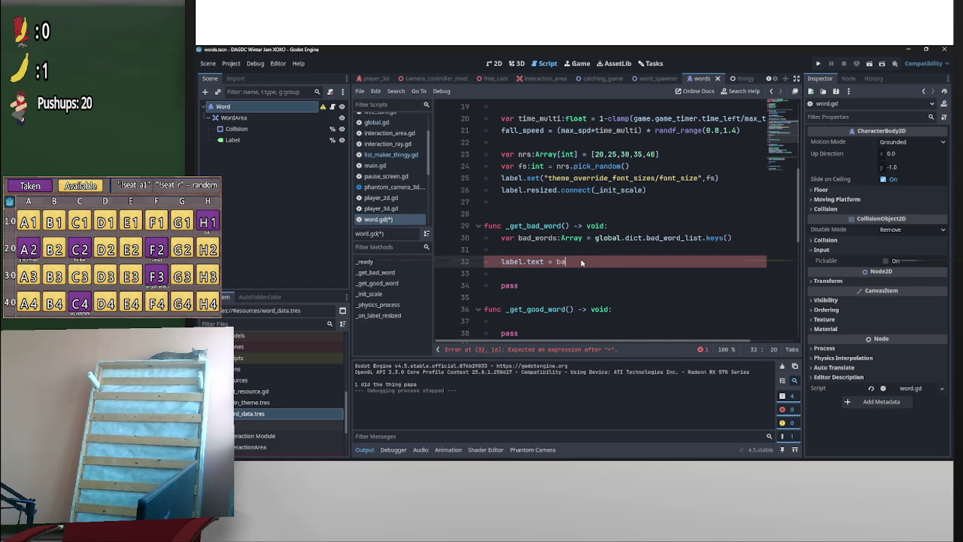
key(Return)
text(.pick)
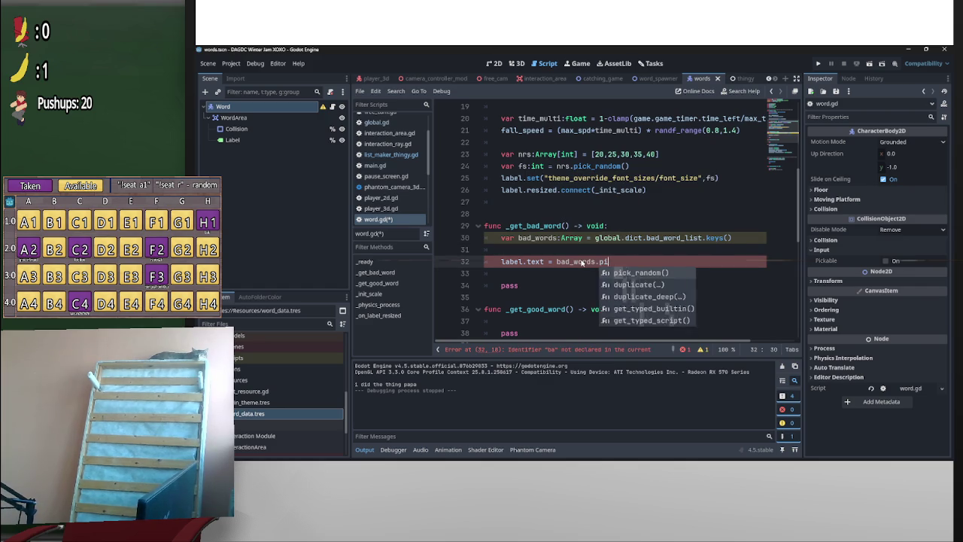
key(Return)
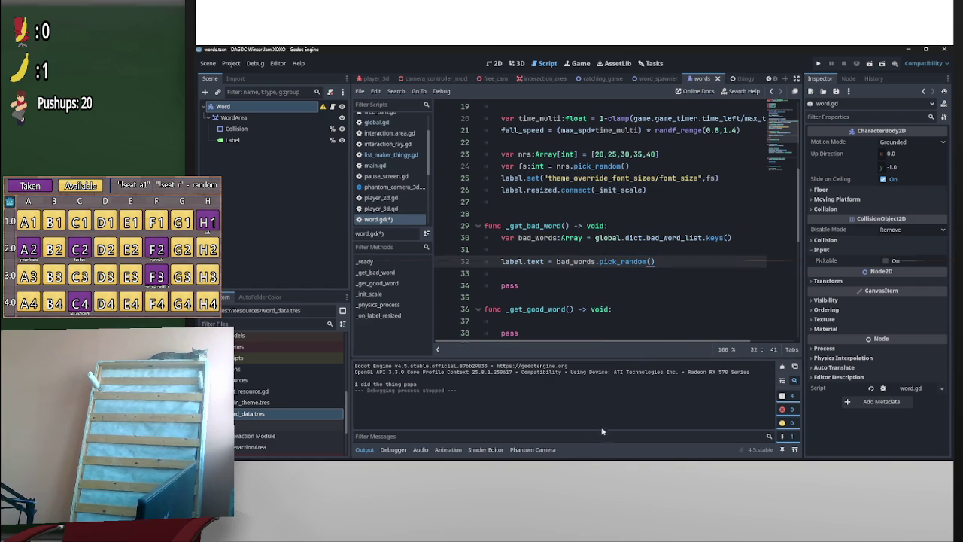
Remove the blank lines and leftover pass from _get_bad_word and save word.gd
mouse_move(602, 458)
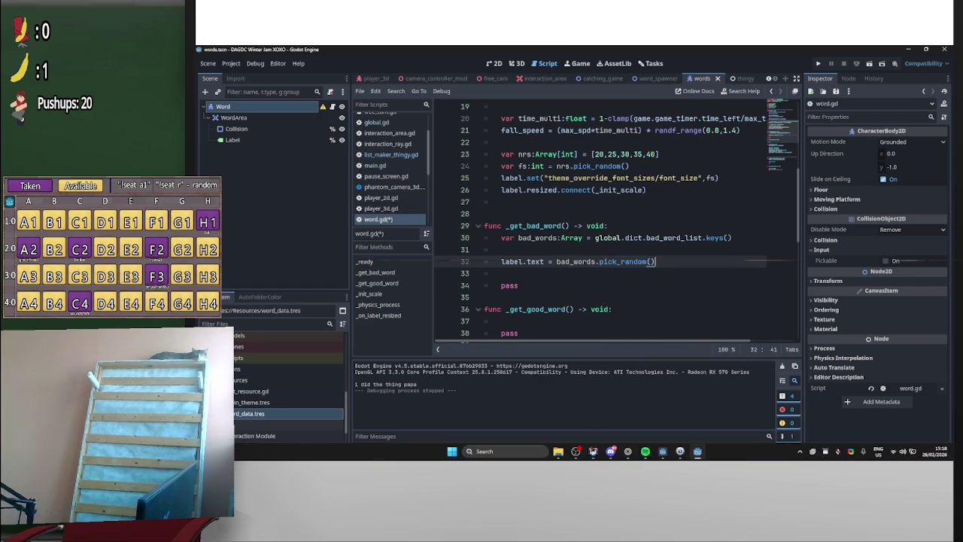
click(504, 250)
key(BackSpace)
key(BackSpace)
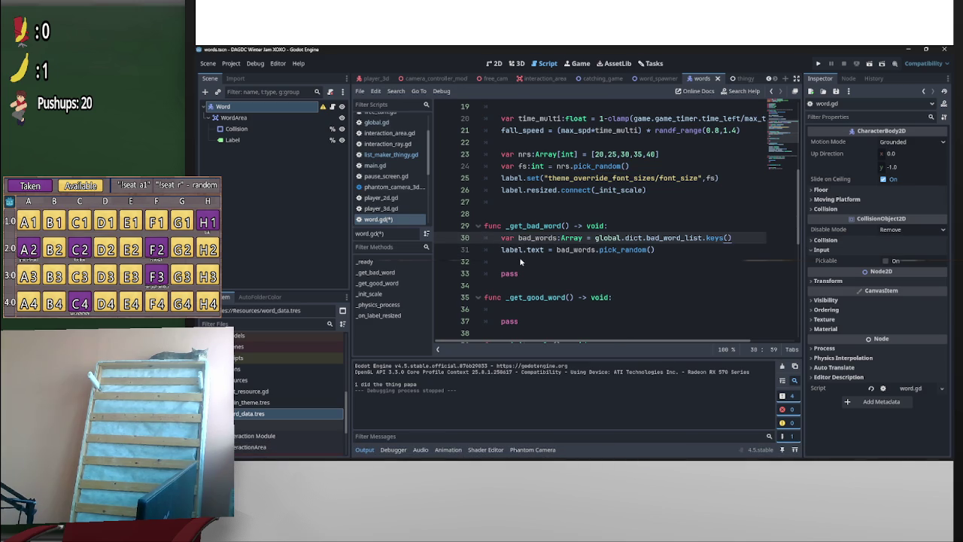
click(519, 258)
key(Delete)
key(ctrl+shift+Left)
key(BackSpace)
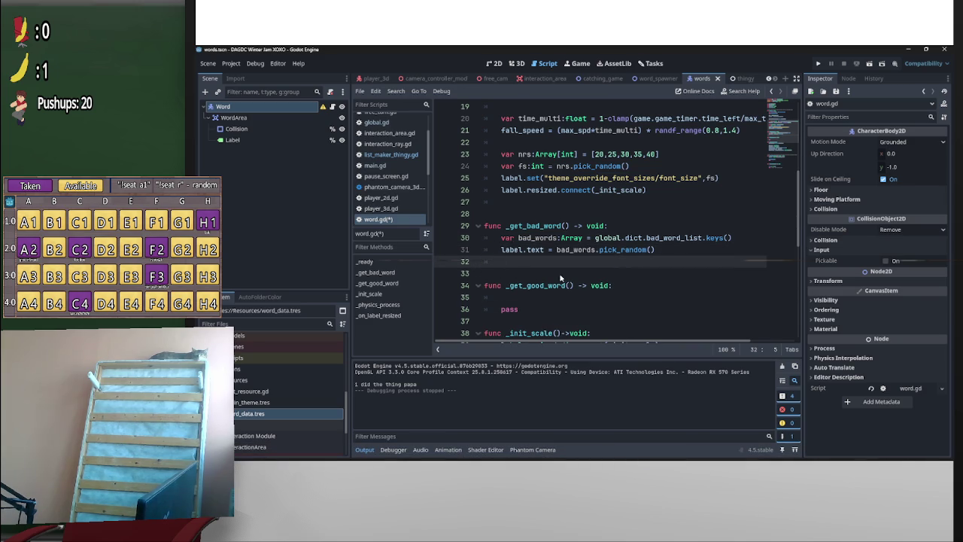
click(589, 255)
key(ctrl+s)
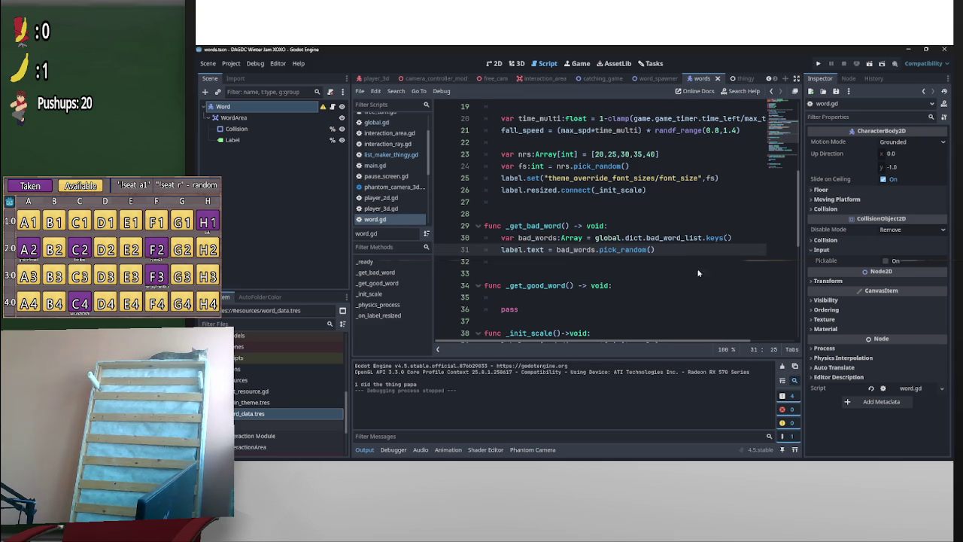
Open blank lines inside _get_good_word above its pass
drag(494, 238, 758, 254)
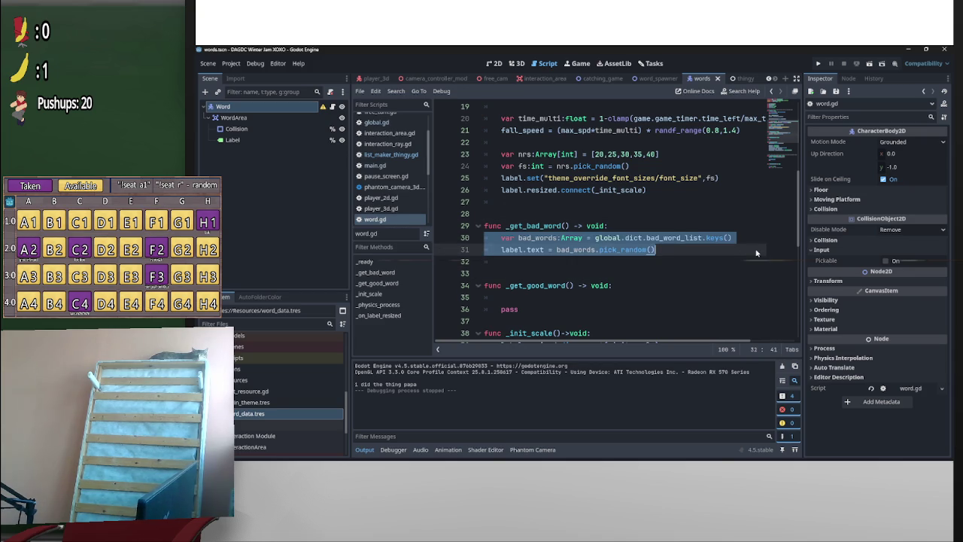
scroll(536, 253, up, 2)
scroll(559, 254, down, 3)
click(530, 262)
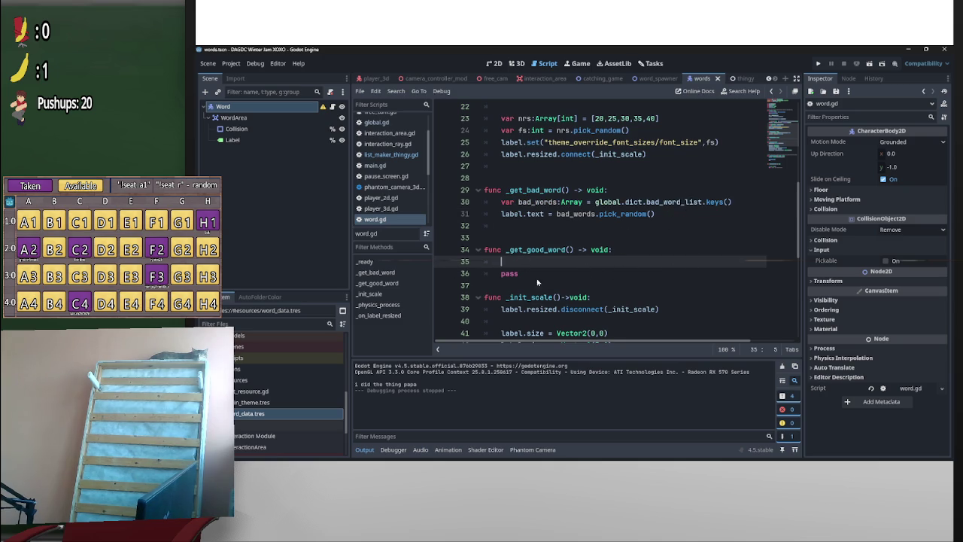
key(Return)
key(Return)
key(Return)
key(Up)
key(Up)
key(Up)
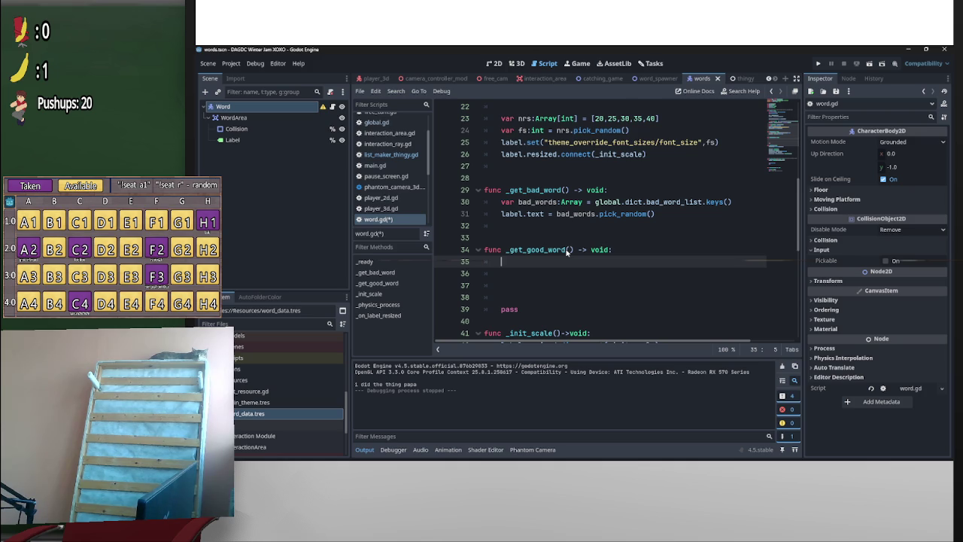
key(alt+Tab)
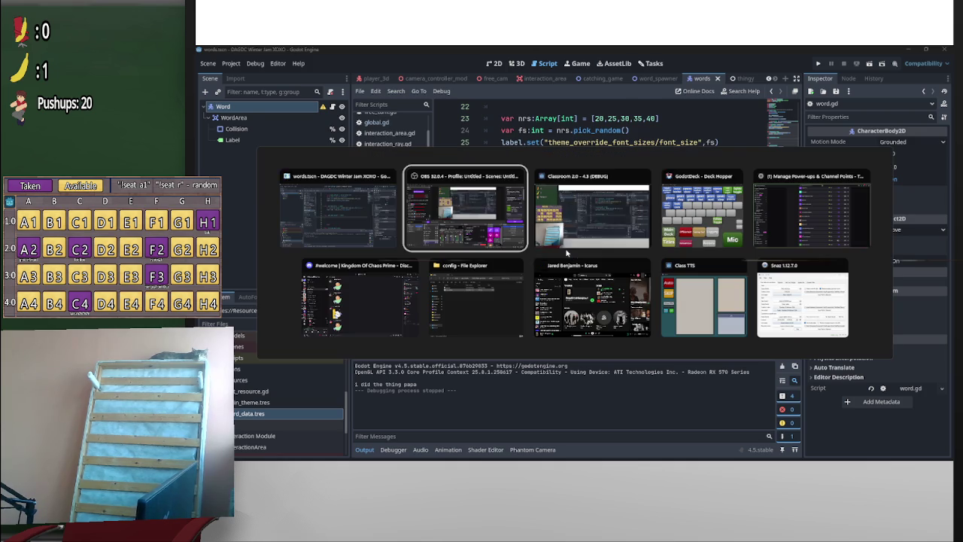
Bring the browser forward on the Godot docs Random number generation page
click(812, 210)
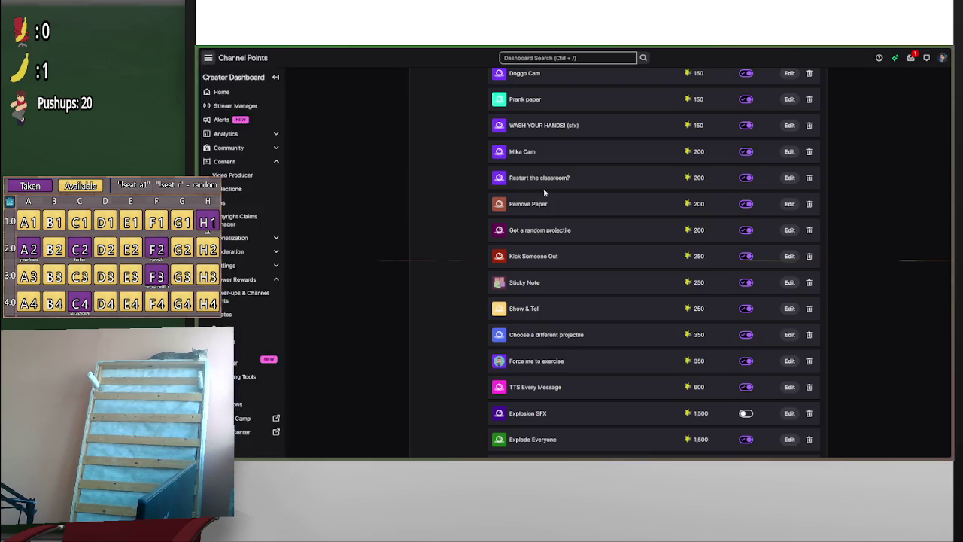
click(239, 135)
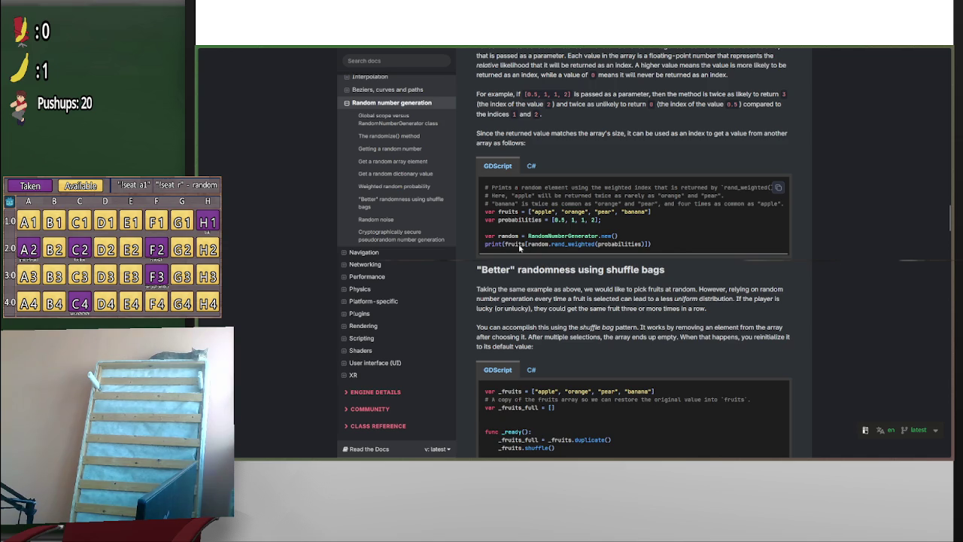
mouse_move(647, 246)
mouse_down()
mouse_move(531, 248)
mouse_move(598, 222)
mouse_up()
click(531, 248)
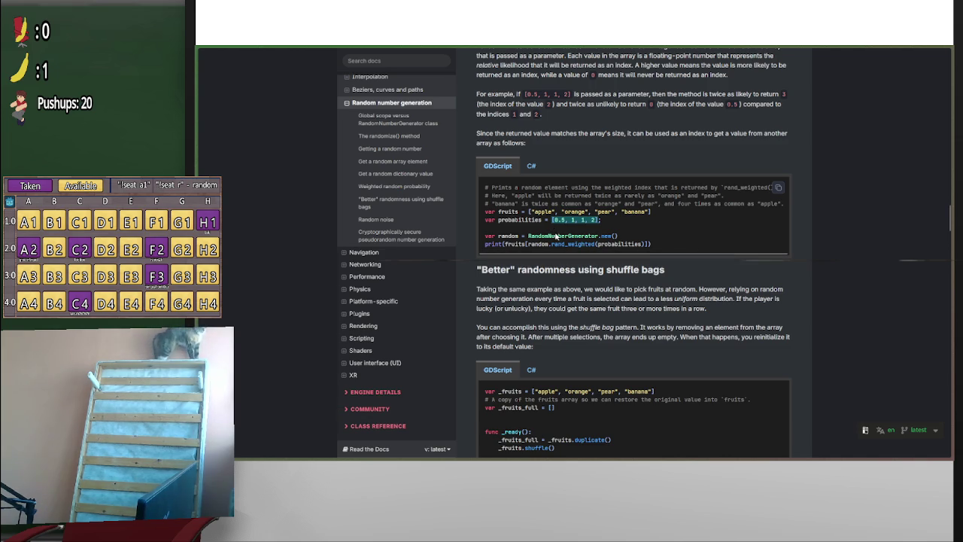
key(alt+Tab)
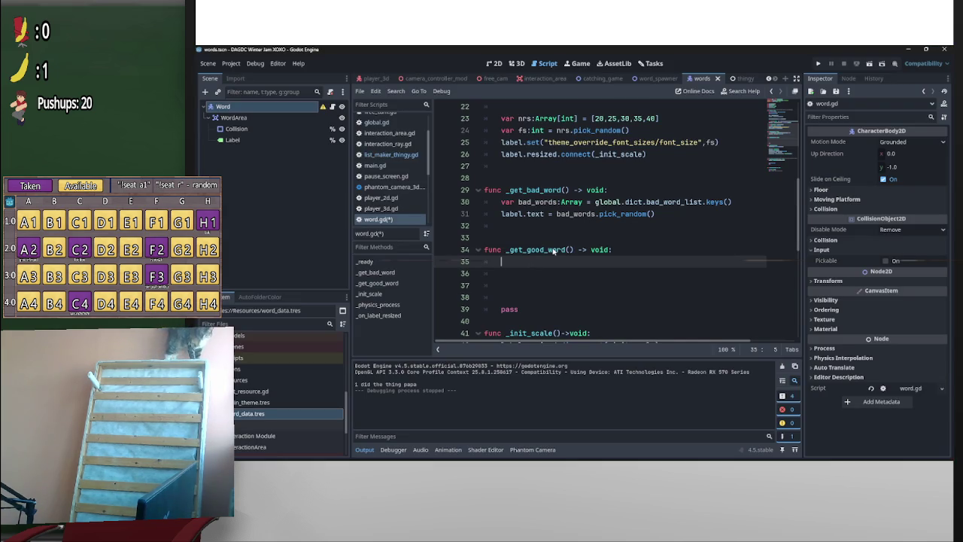
Declare 'var keys = global.dict.bad_word_list.keys()' on line 35, reusing the copied expression
text(var keys:)
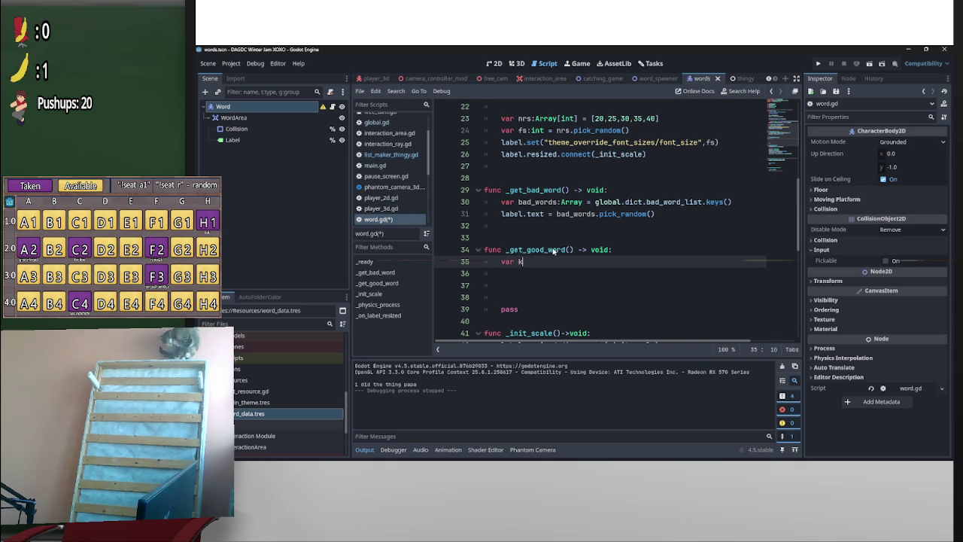
mouse_move(731, 202)
mouse_down()
mouse_move(601, 213)
mouse_move(592, 202)
mouse_up()
key(ctrl+c)
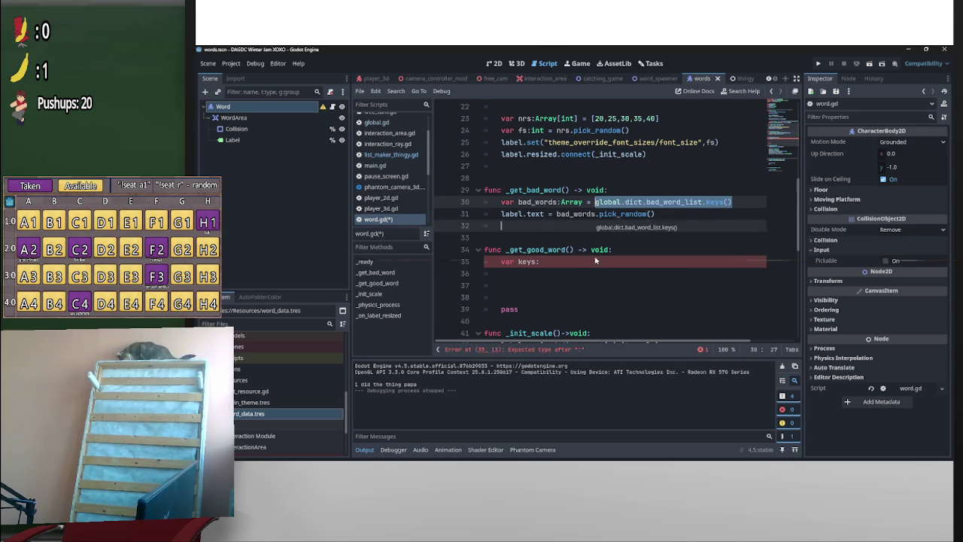
click(541, 261)
key(ctrl+v)
click(529, 283)
click(530, 272)
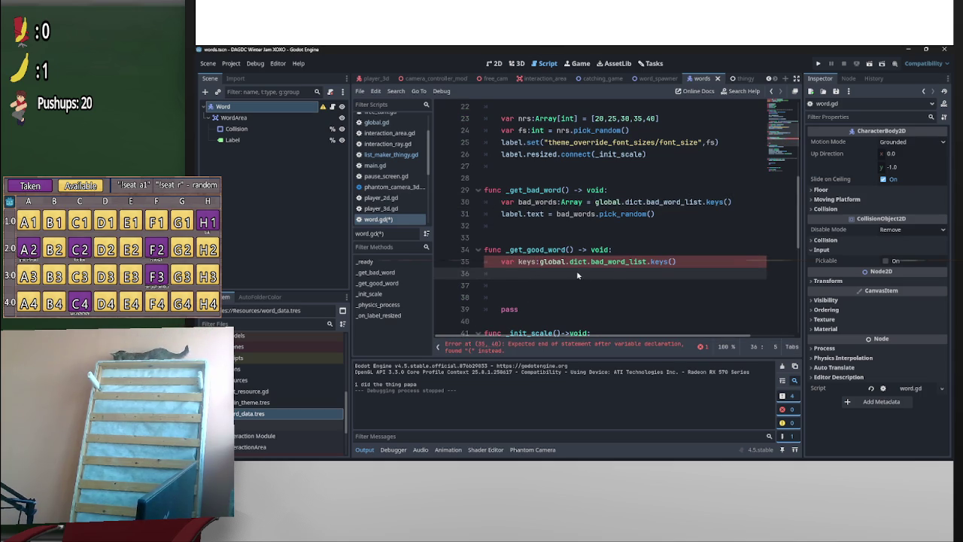
click(539, 264)
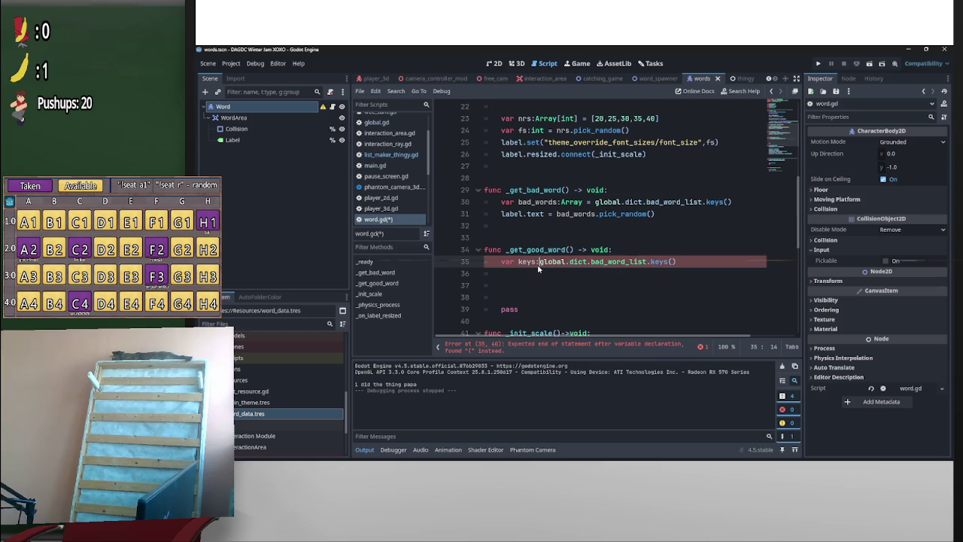
text(=)
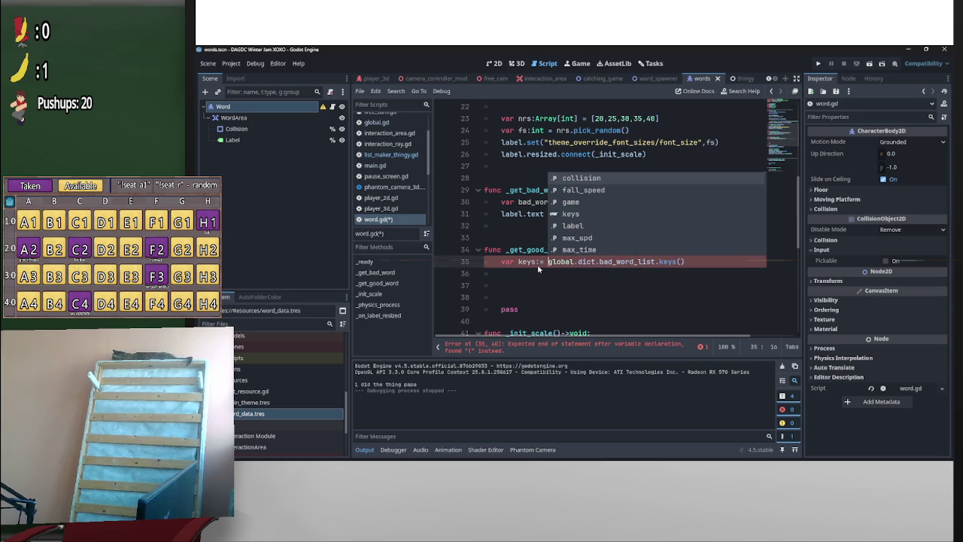
Duplicate the keys line and change the copy on line 36 to call values()
mouse_move(707, 262)
mouse_down()
mouse_move(502, 262)
mouse_move(511, 276)
mouse_up()
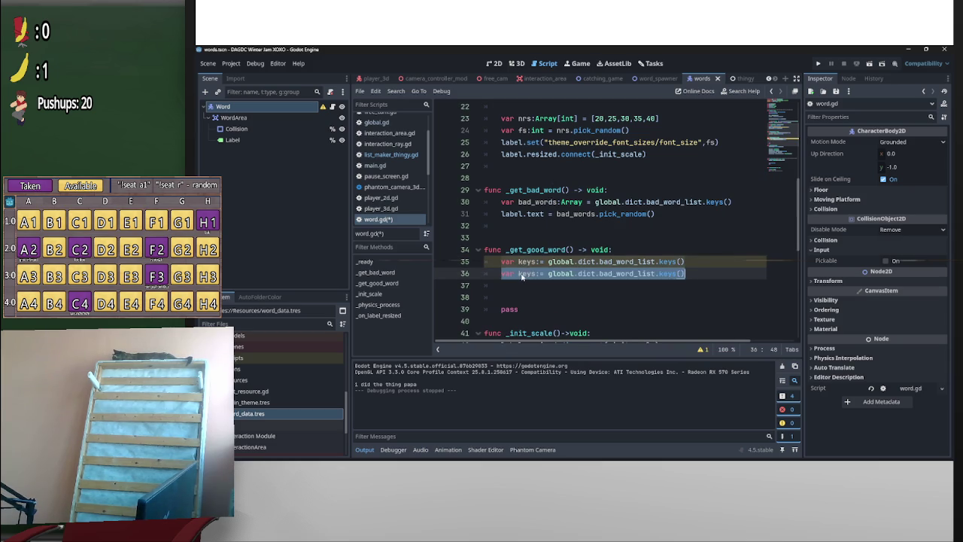
double_click(525, 274)
text(values)
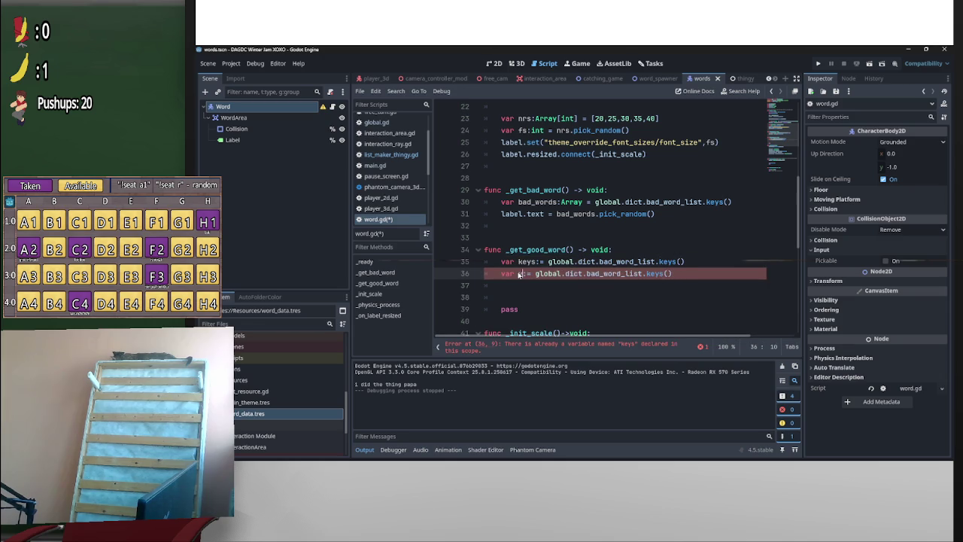
drag(666, 275, 689, 276)
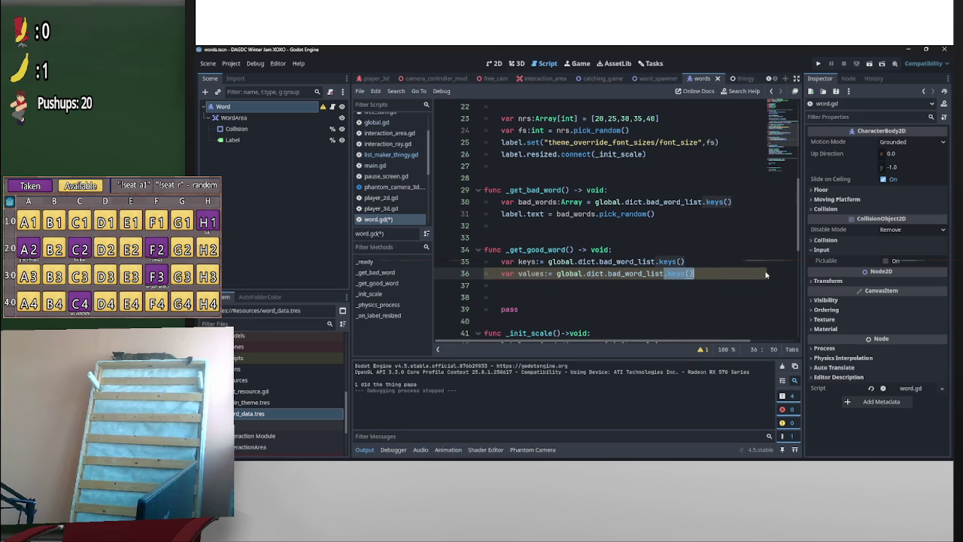
key(BackSpace)
key(BackSpace)
key(BackSpace)
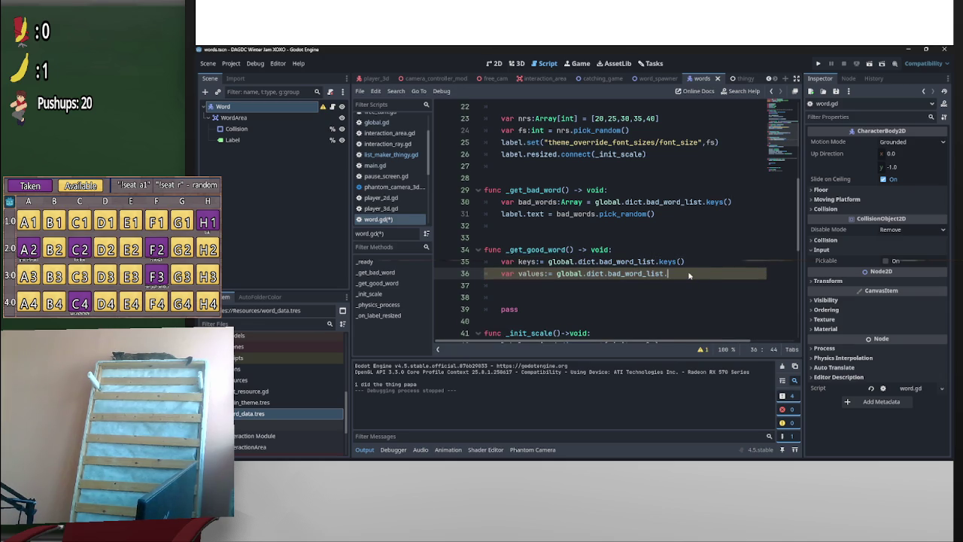
text(valu)
key(Return)
Begin 'var good_word:String = keys[random' on a new line above pass
click(575, 286)
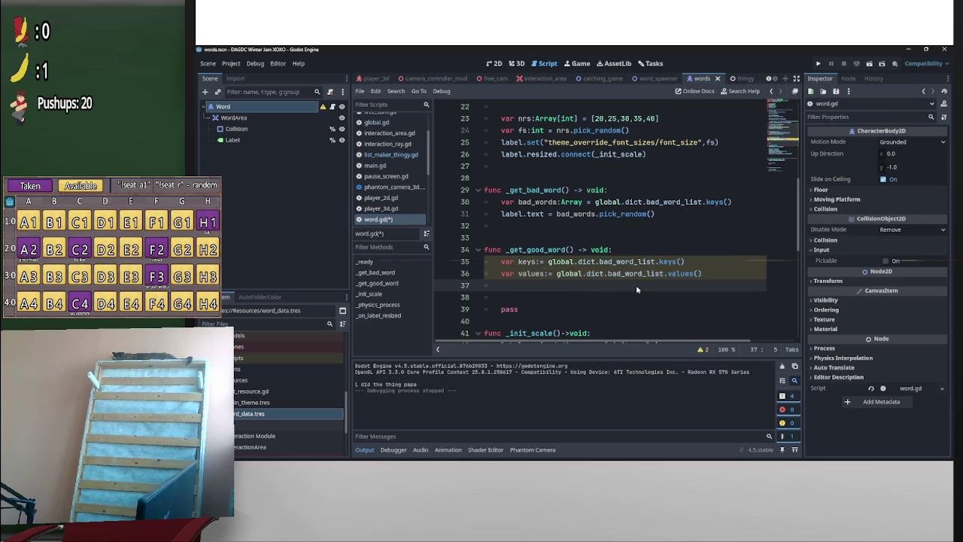
key(Return)
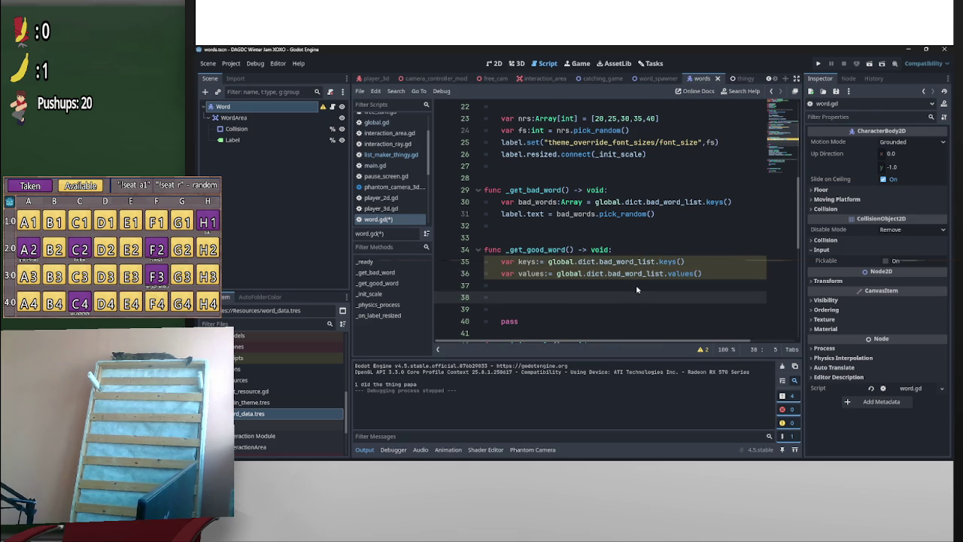
text(var good_word:Str)
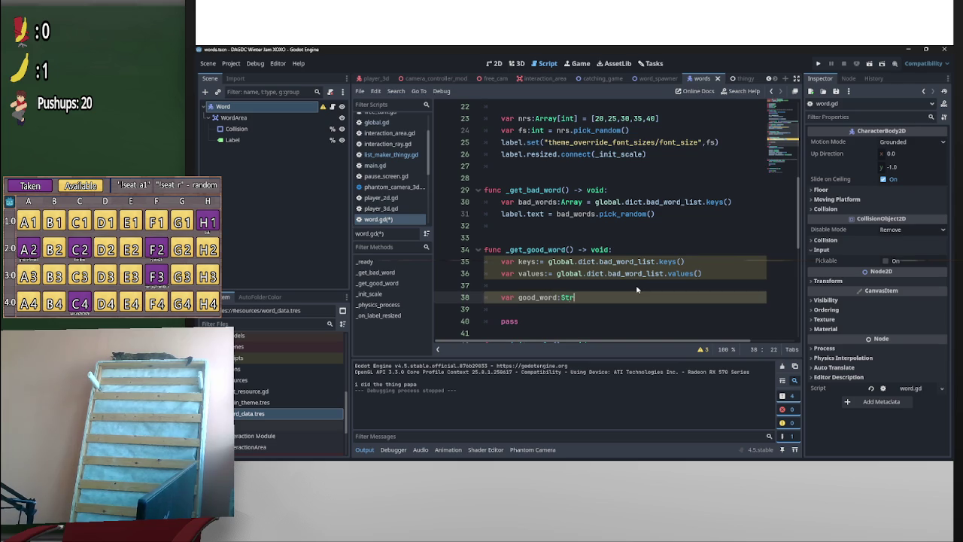
text(ing =)
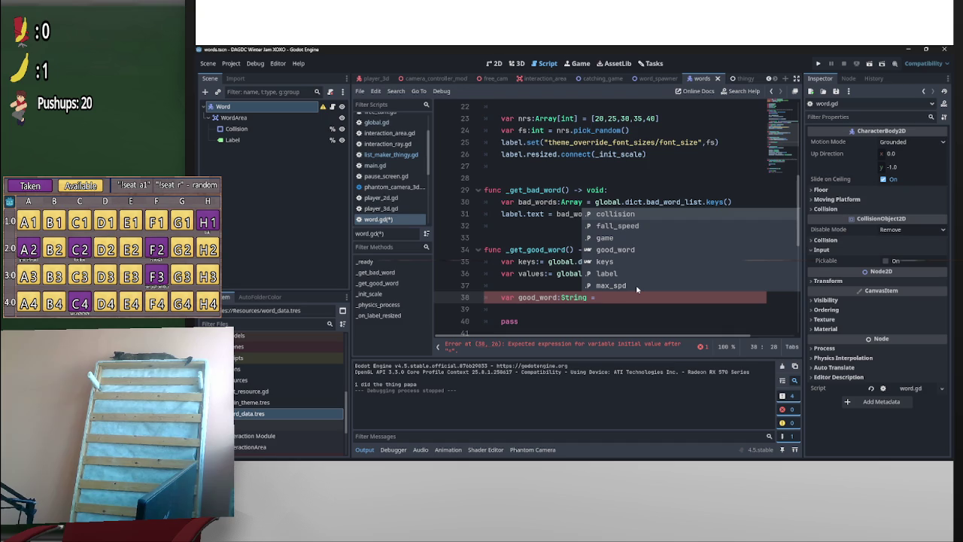
text(keys)
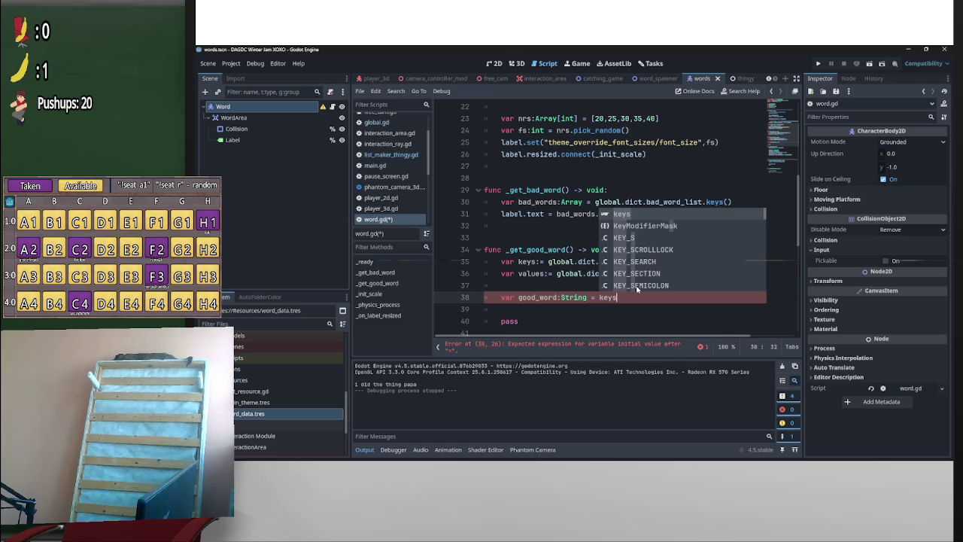
text([)
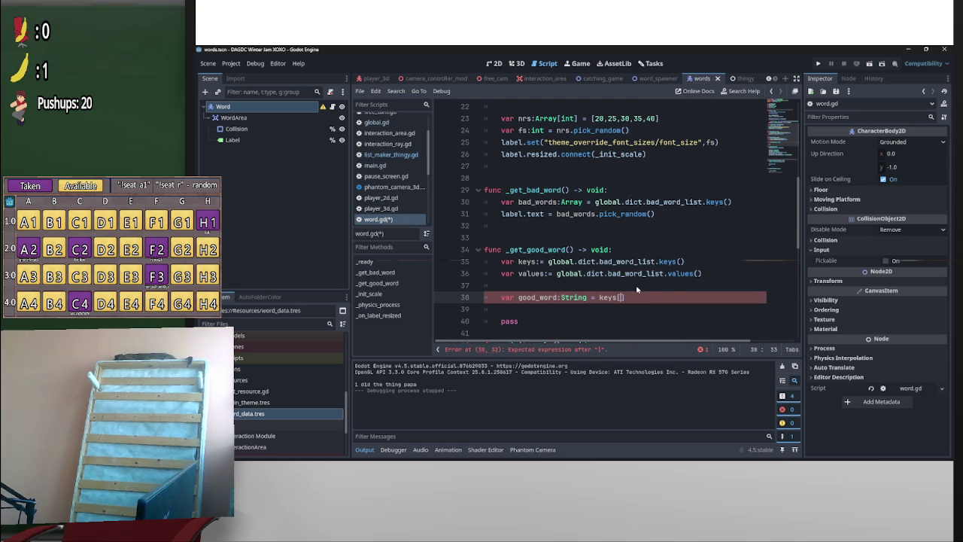
text(random)
key(alt+Tab)
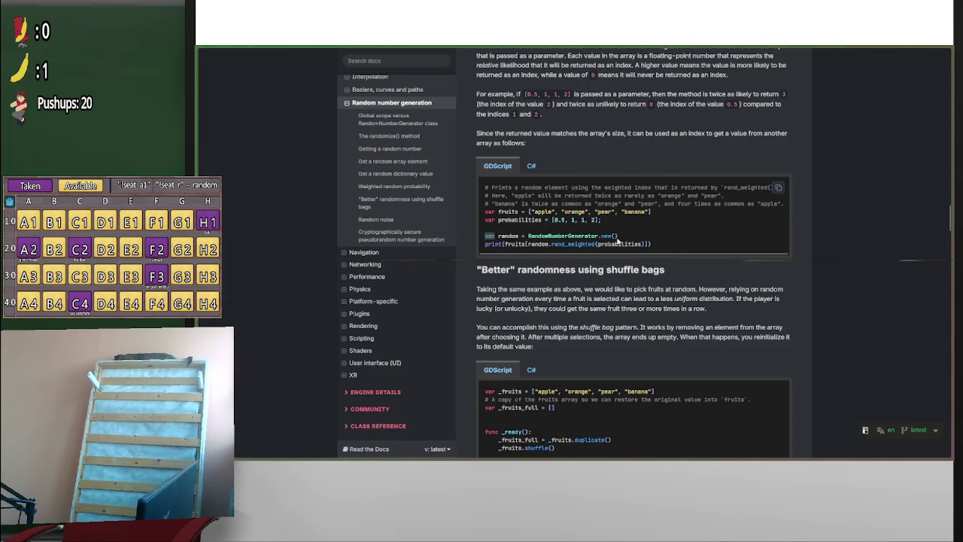
Select the docs' RandomNumberGenerator example, then add a blank line above var keys in word.gd
drag(486, 235, 637, 241)
key(alt+Tab)
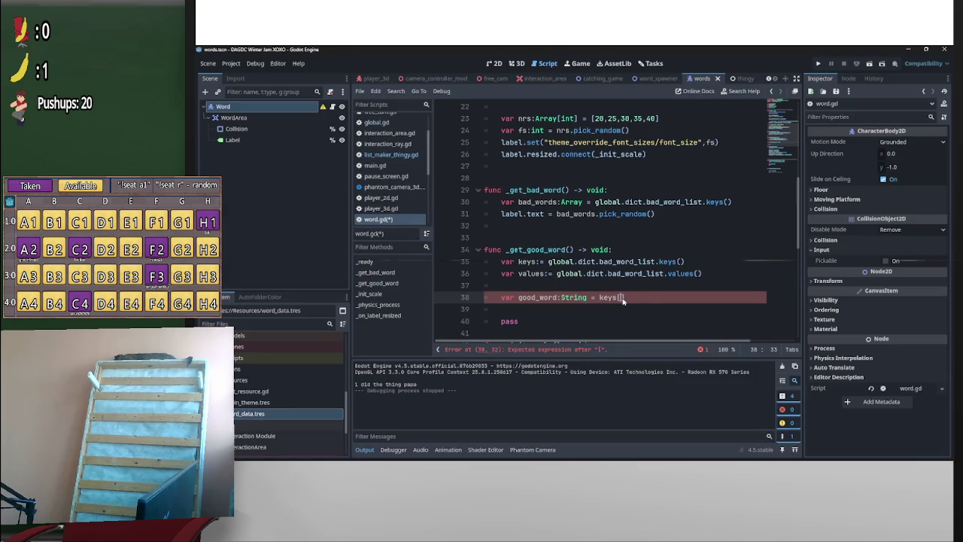
click(501, 264)
key(Return)
click(501, 263)
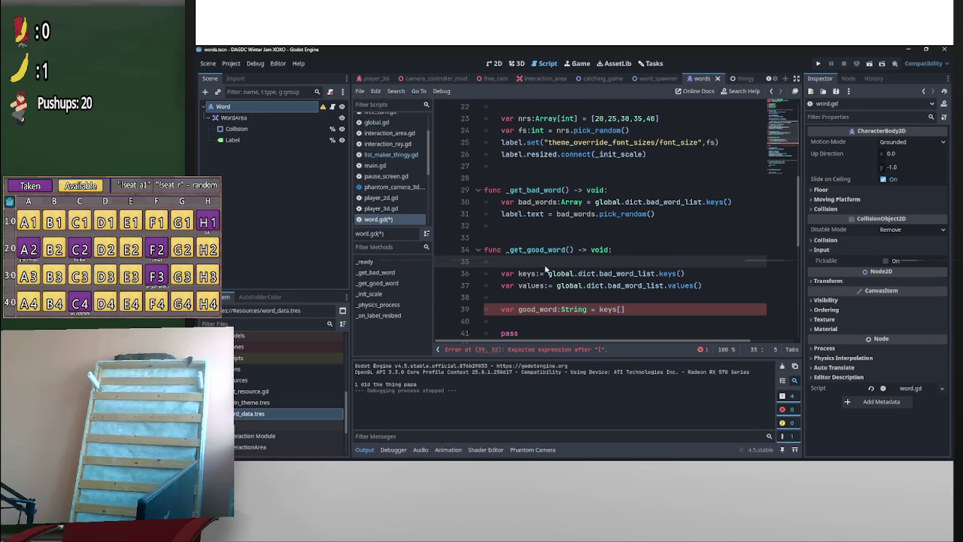
Review word.gd from _ready downward and jump to the global script's definition
scroll(547, 268, up, 7)
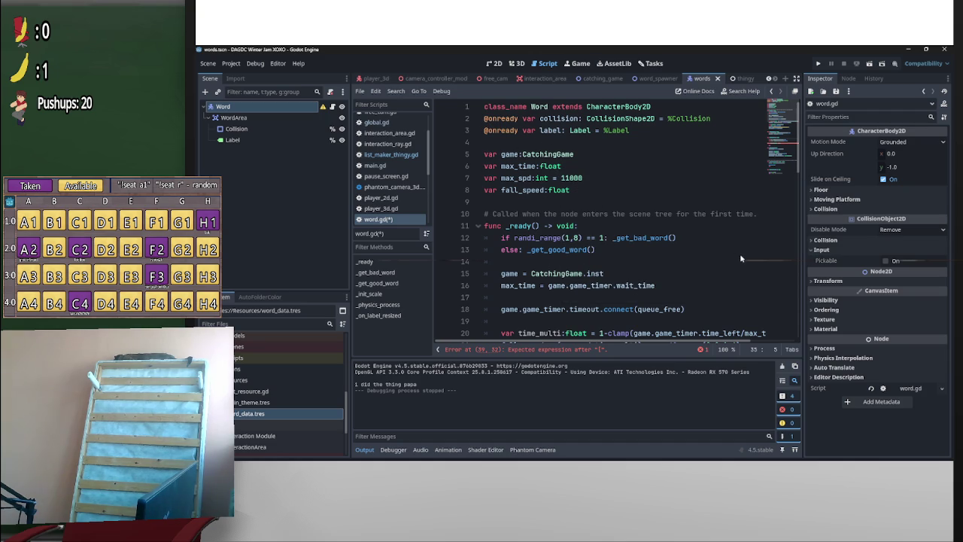
click(501, 238)
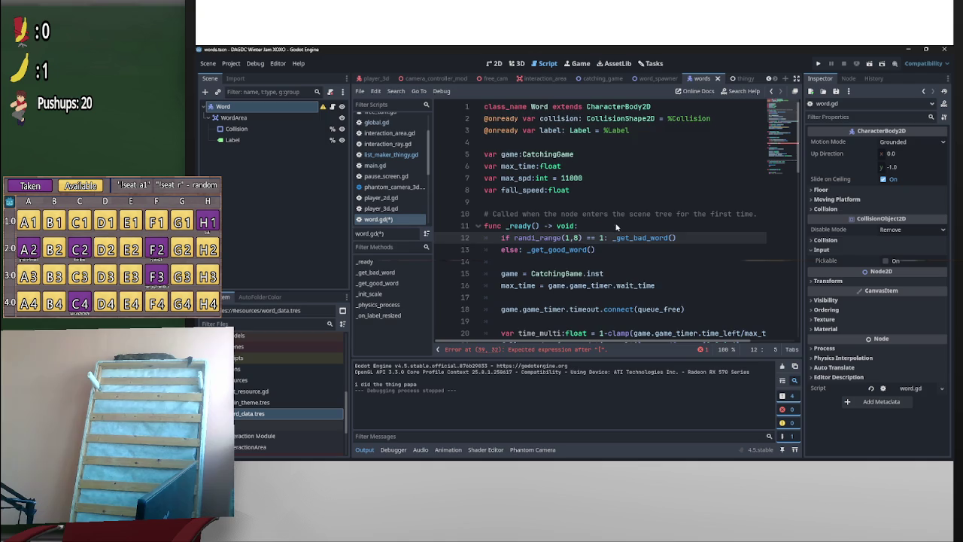
scroll(595, 240, down, 13)
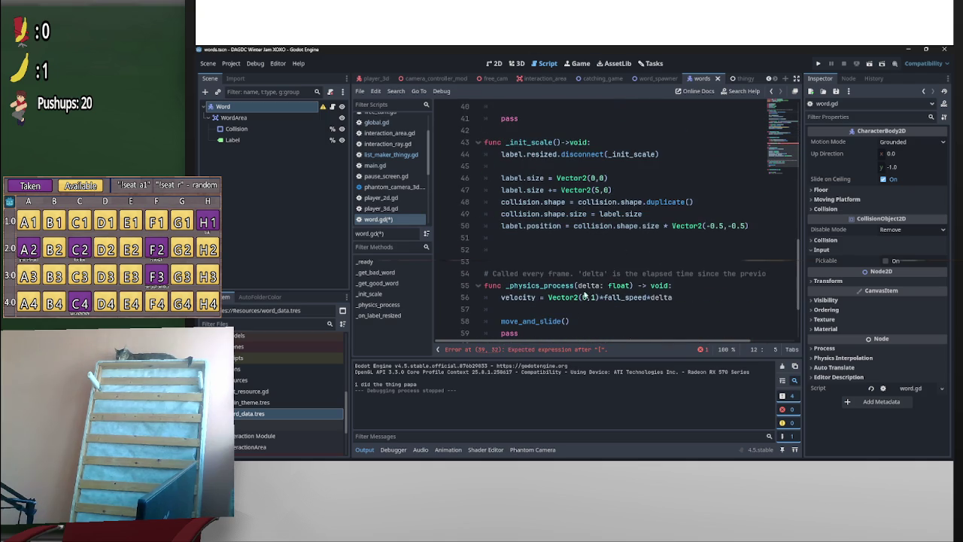
scroll(579, 295, down, 3)
scroll(599, 297, up, 5)
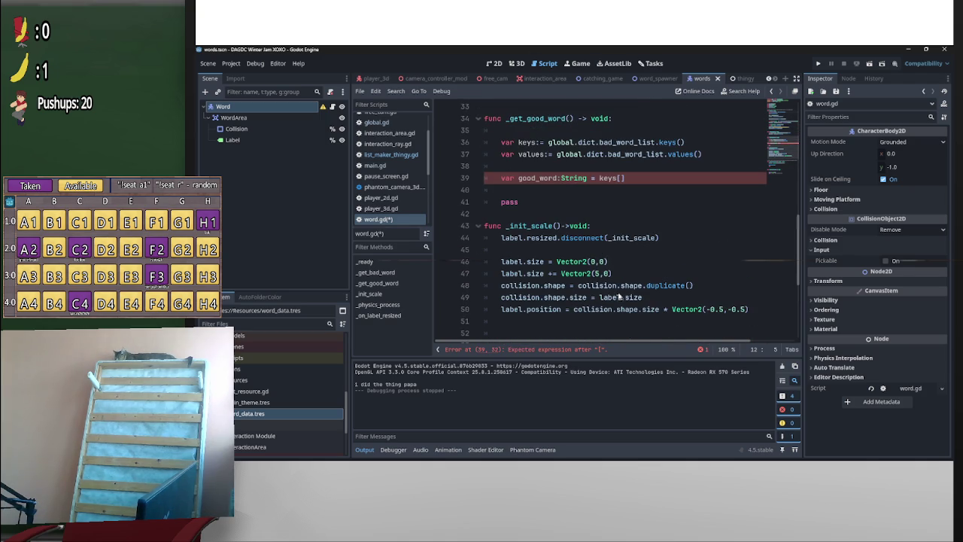
ctrl+click(576, 156)
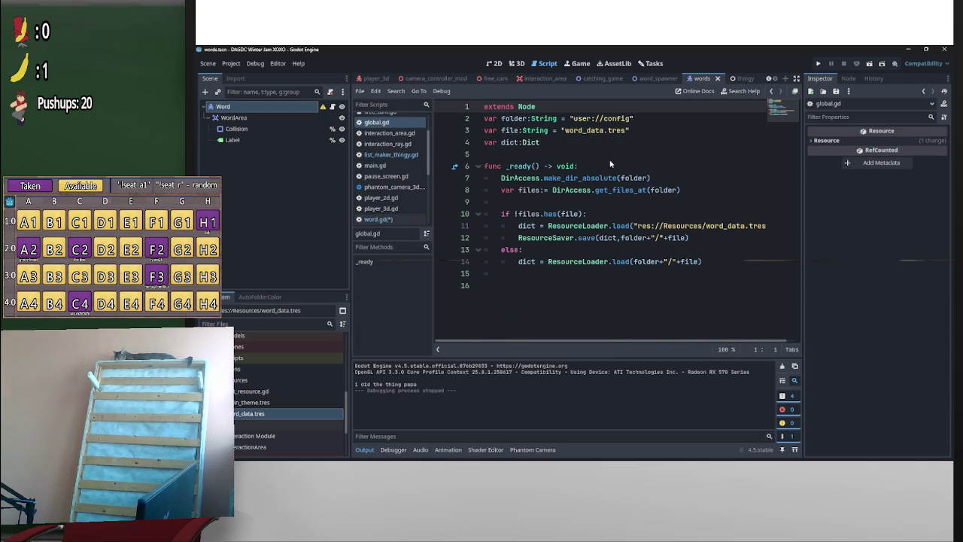
Add 'var random:= RandomNumberGenerator.new()' on line 6 of global.gd, then return to word.gd
click(537, 155)
key(Return)
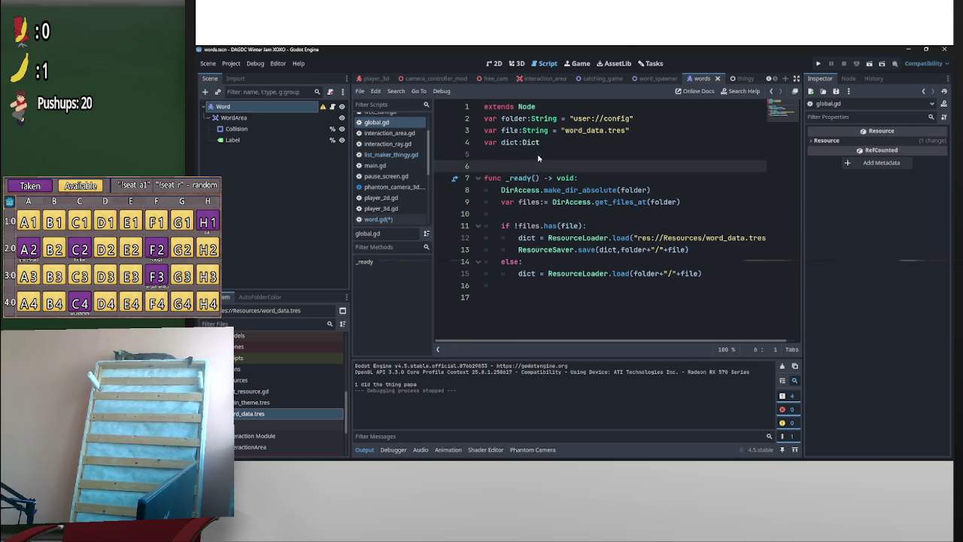
key(Return)
key(Up)
text(var random = RandomNumberGenerator.new())
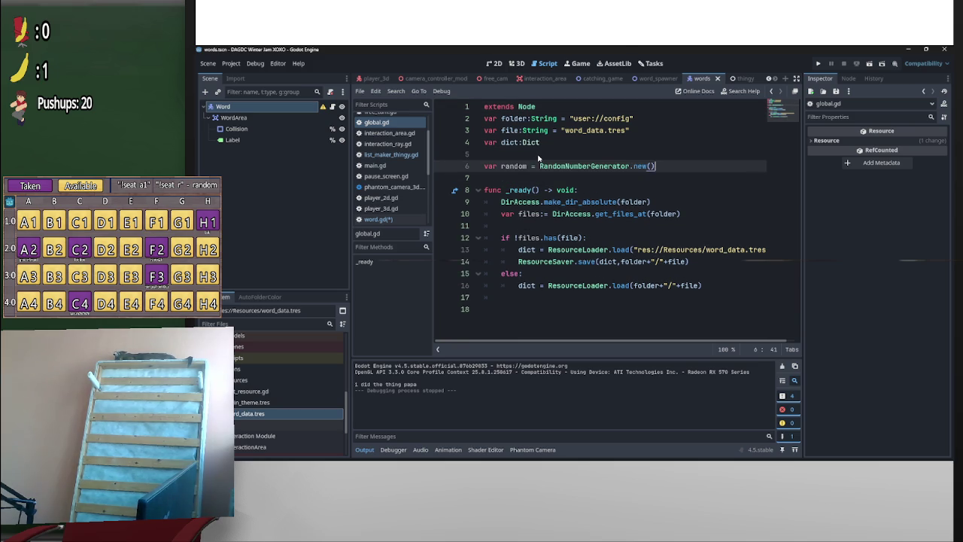
click(529, 167)
text(:)
key(Delete)
key(alt+Left)
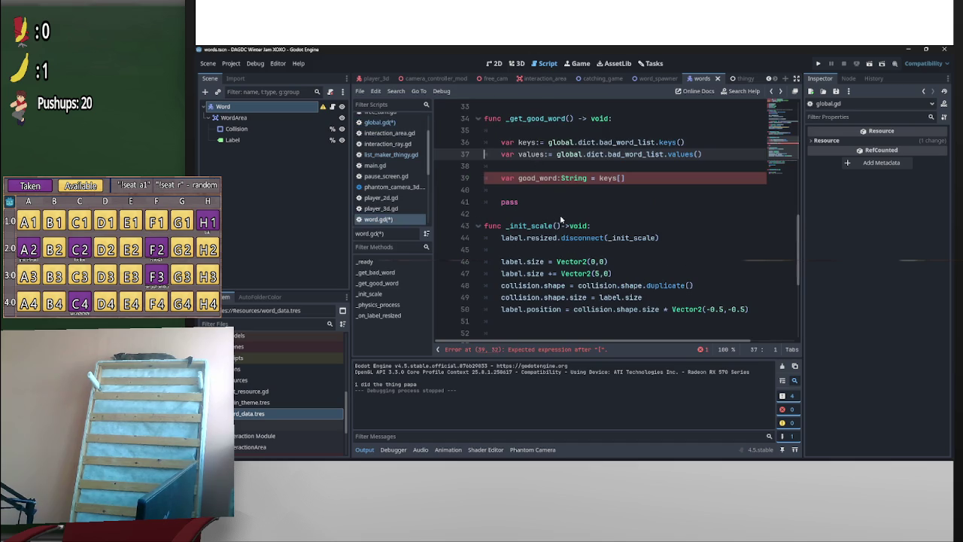
Complete the good_word assignment as global.random.rand_weighted(values), undoing an accidental script replacement
scroll(576, 214, up, 1)
scroll(578, 214, down, 5)
scroll(578, 215, up, 4)
click(618, 178)
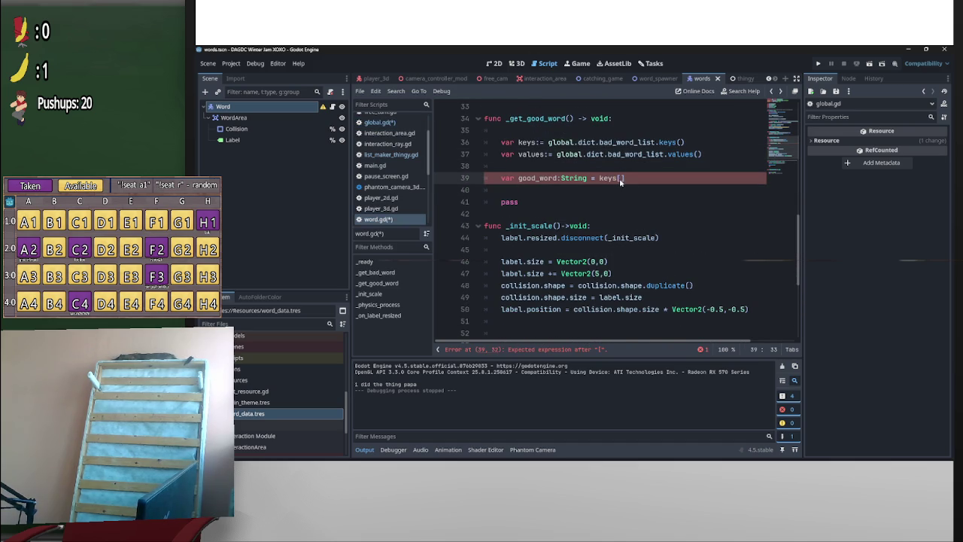
key(ctrl+a)
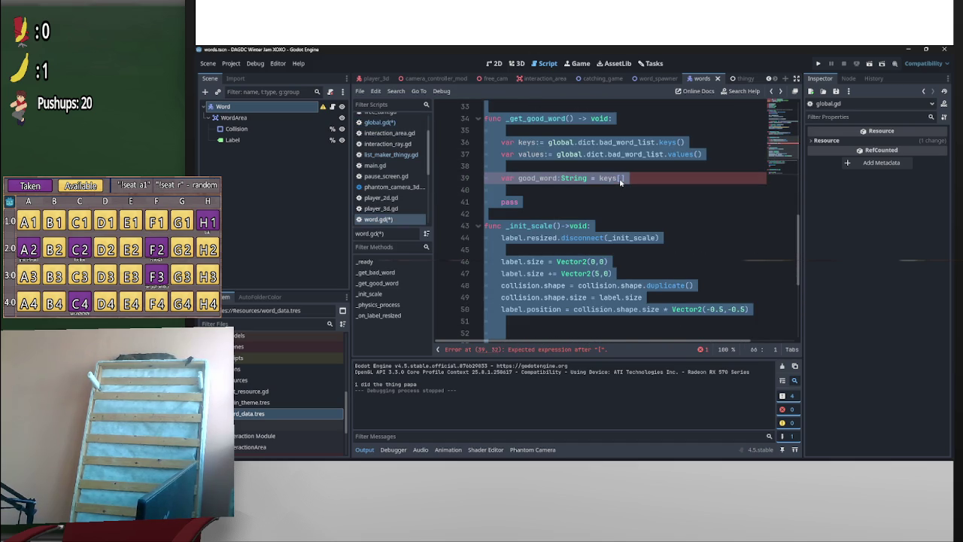
text(glo)
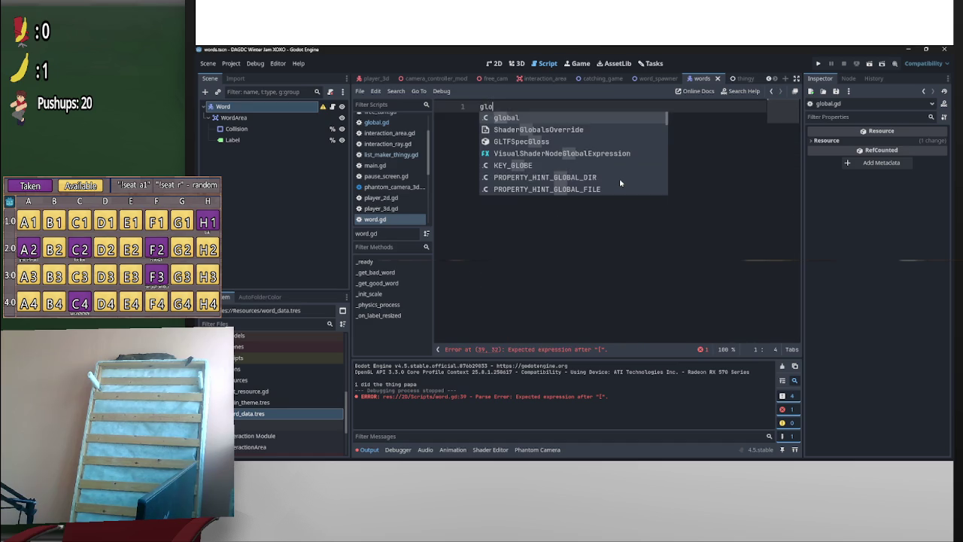
key(ctrl+z)
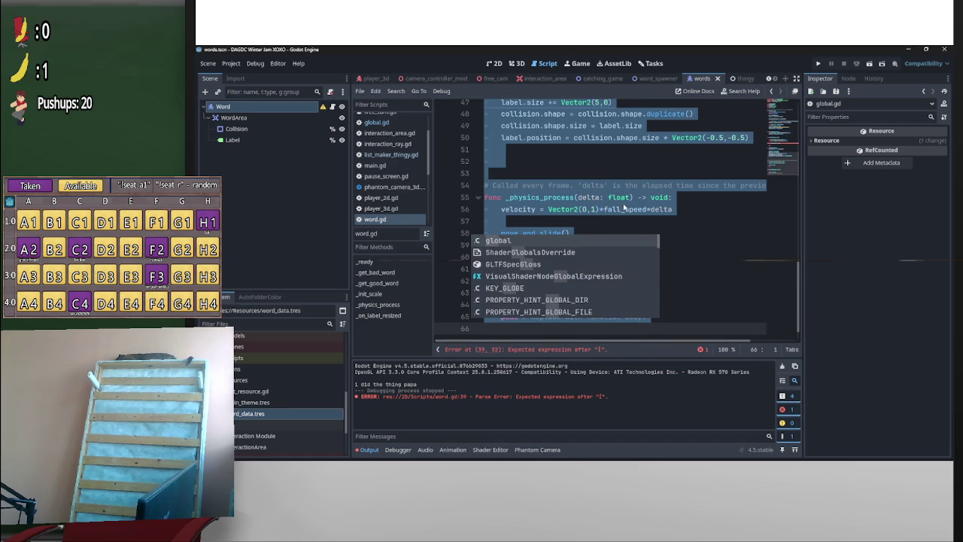
scroll(620, 182, up, 4)
click(620, 142)
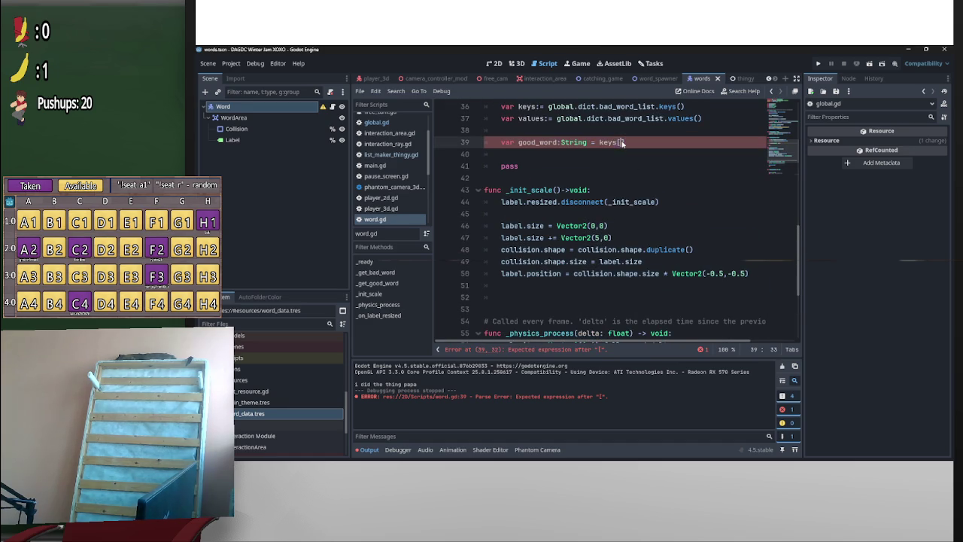
text(global.ra)
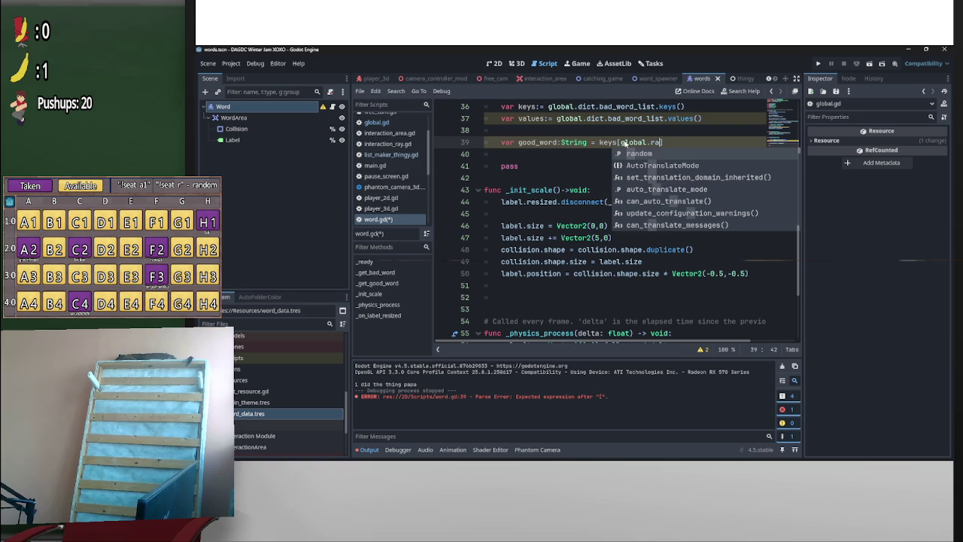
key(Return)
text(.)
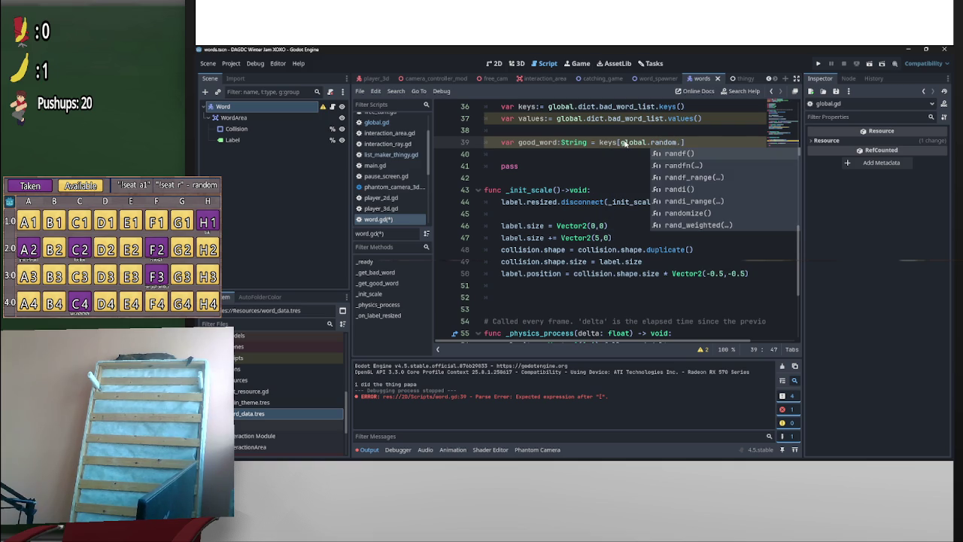
text(w)
key(Return)
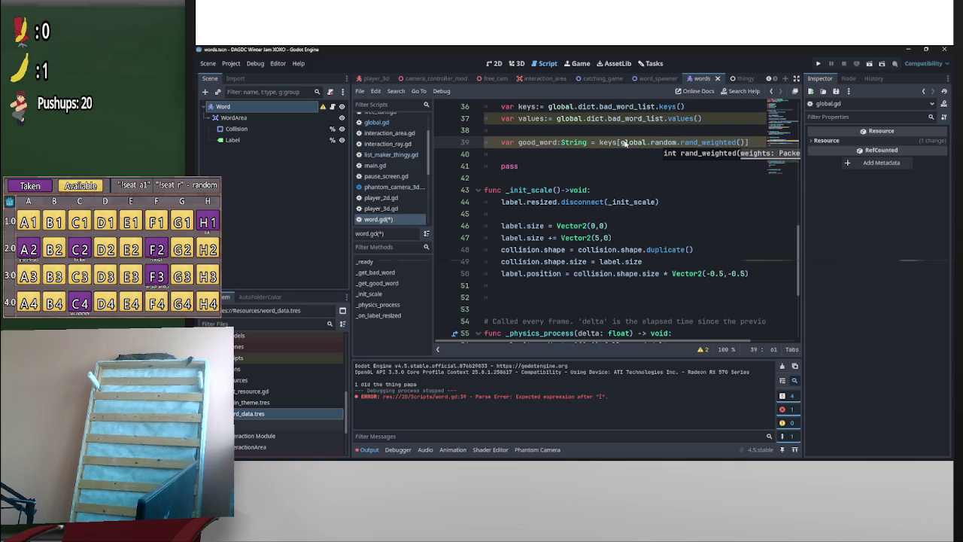
text(values)
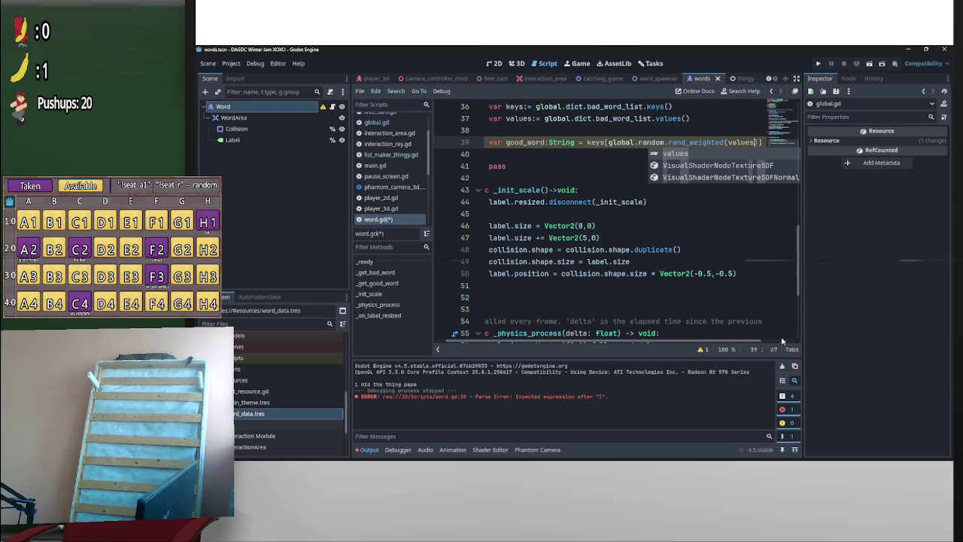
Add label.text = good_word below it and delete the leftover pass lines
scroll(602, 225, up, 2)
click(556, 227)
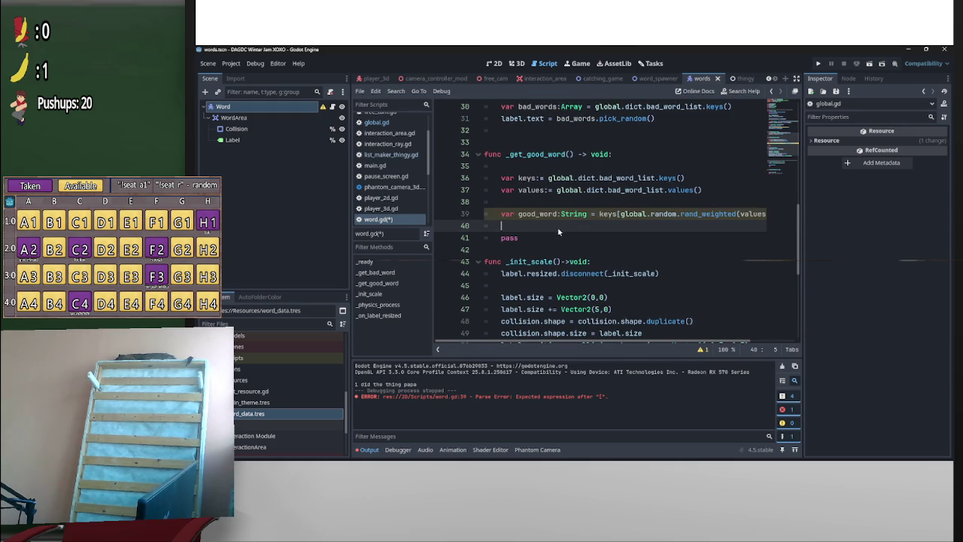
key(Return)
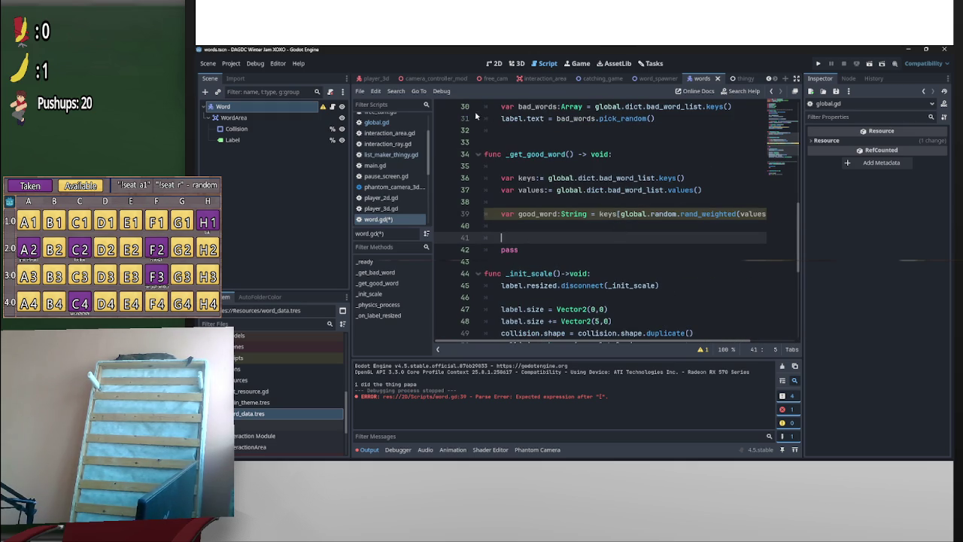
mouse_move(555, 120)
mouse_down()
mouse_move(500, 121)
mouse_move(549, 261)
mouse_move(558, 234)
mouse_up()
text(label.text =)
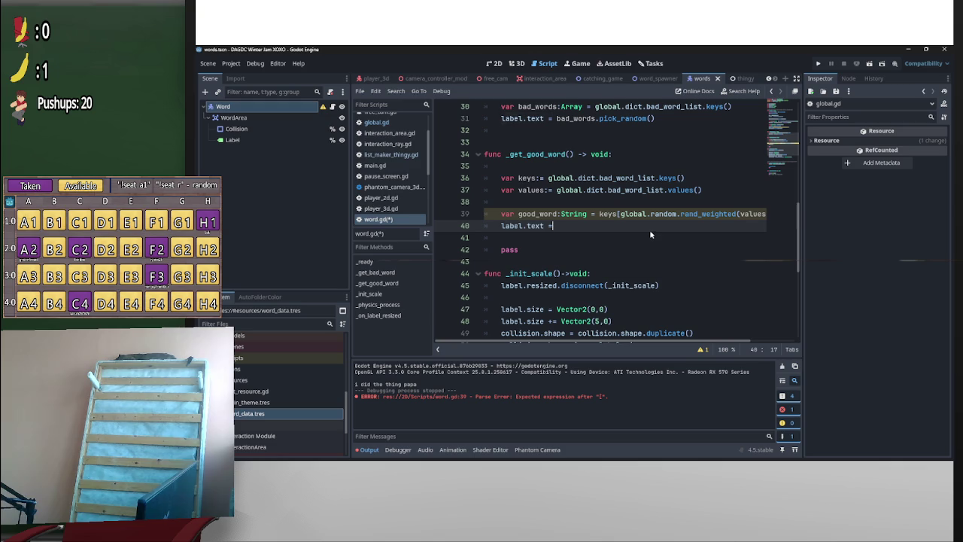
text(goo)
click(648, 233)
drag(546, 249, 487, 241)
key(BackSpace)
key(BackSpace)
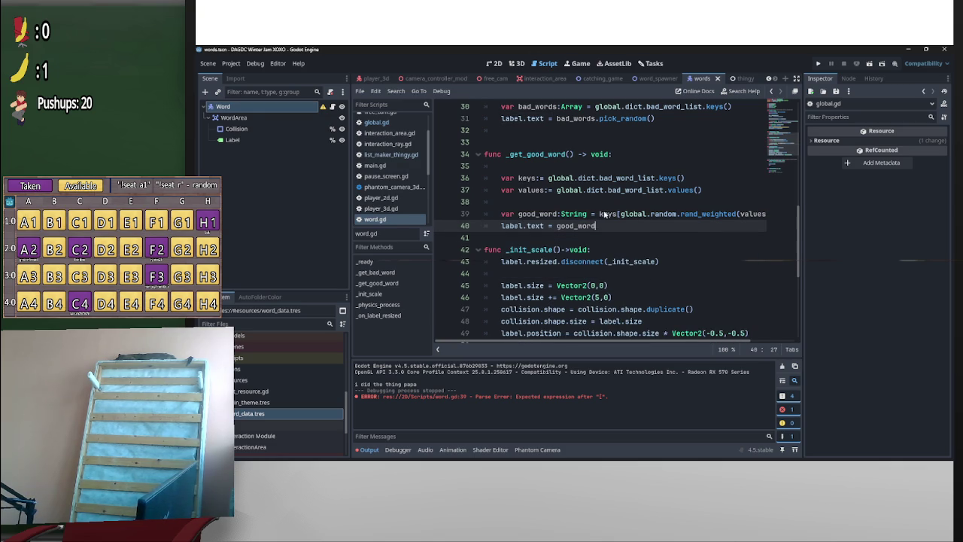
scroll(573, 189, up, 6)
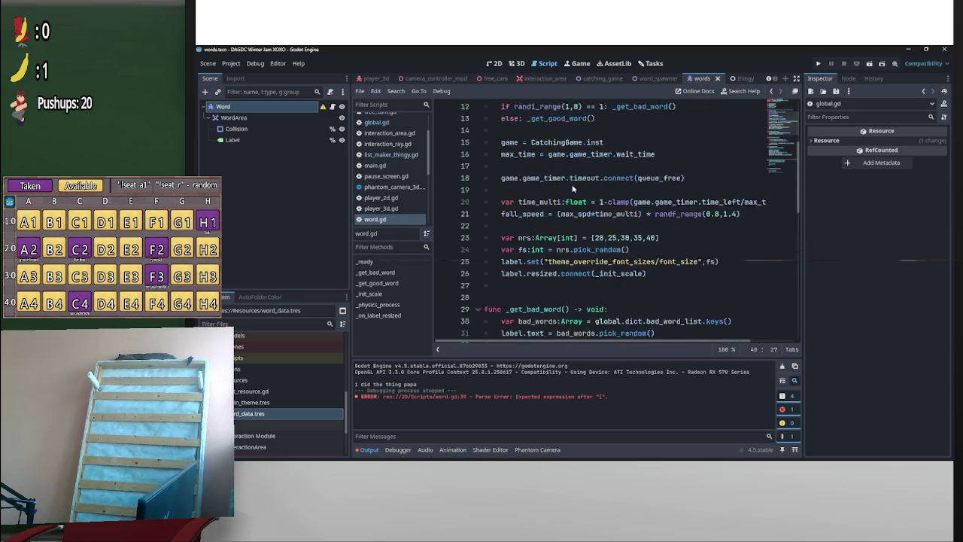
Delete the blank line directly under the _get_good_word() header in word.gd
scroll(573, 189, up, 2)
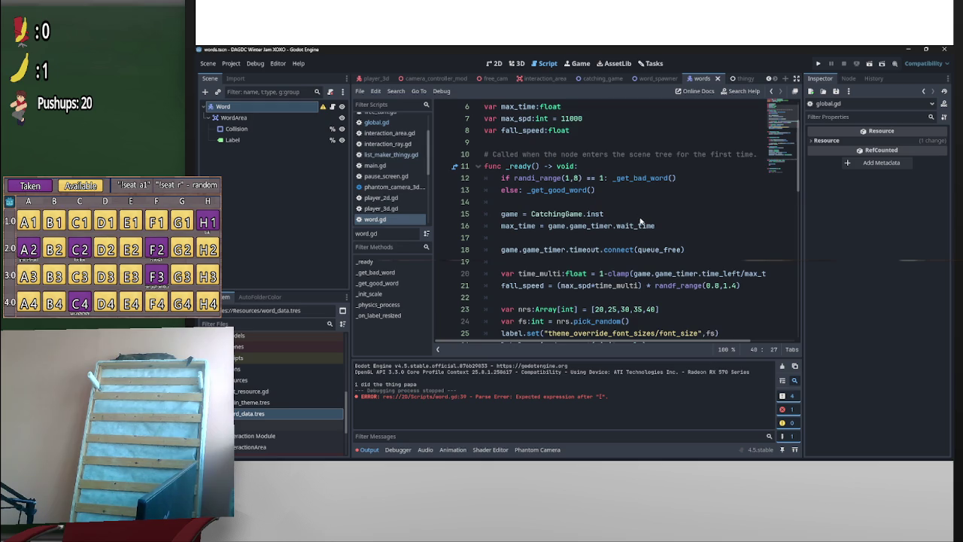
scroll(640, 224, down, 2)
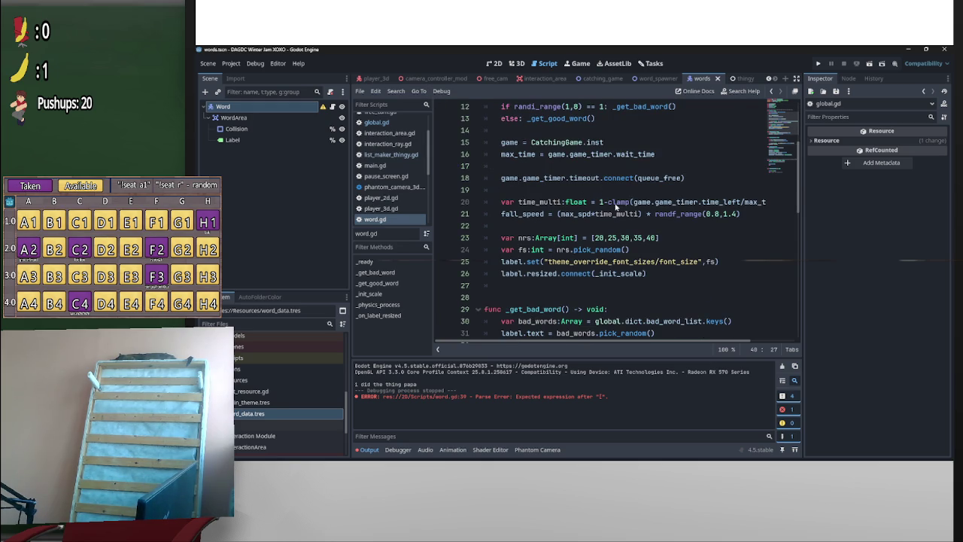
scroll(611, 203, down, 3)
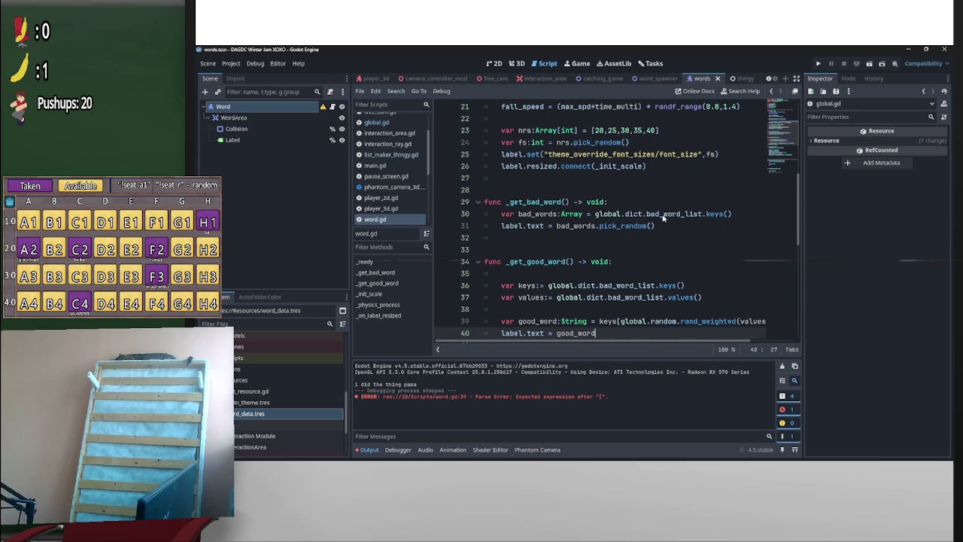
scroll(669, 219, up, 6)
scroll(662, 233, down, 8)
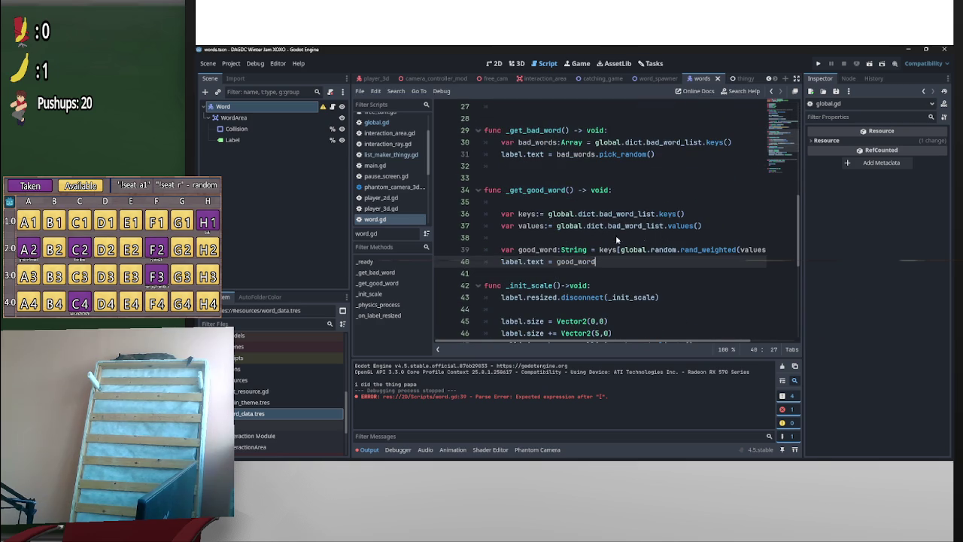
click(495, 201)
key(BackSpace)
key(BackSpace)
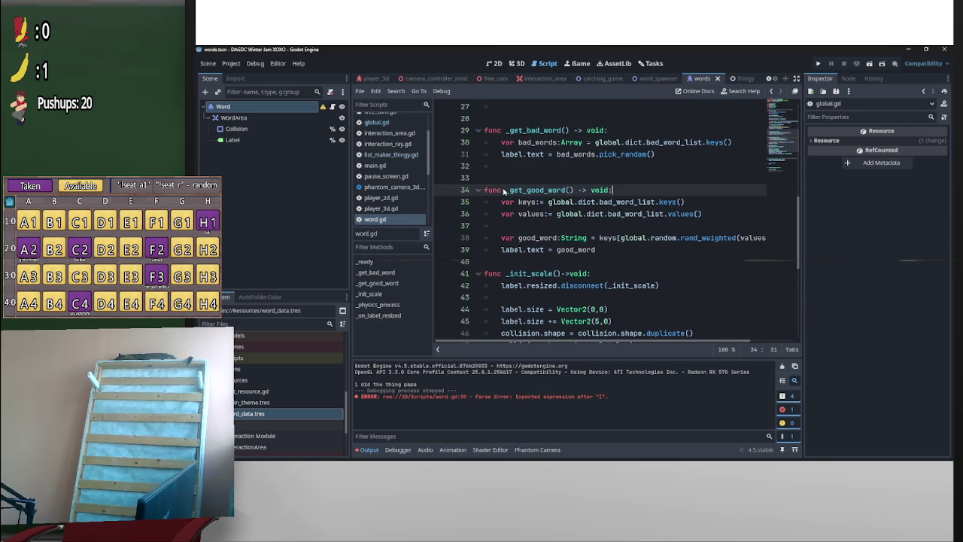
scroll(635, 250, up, 5)
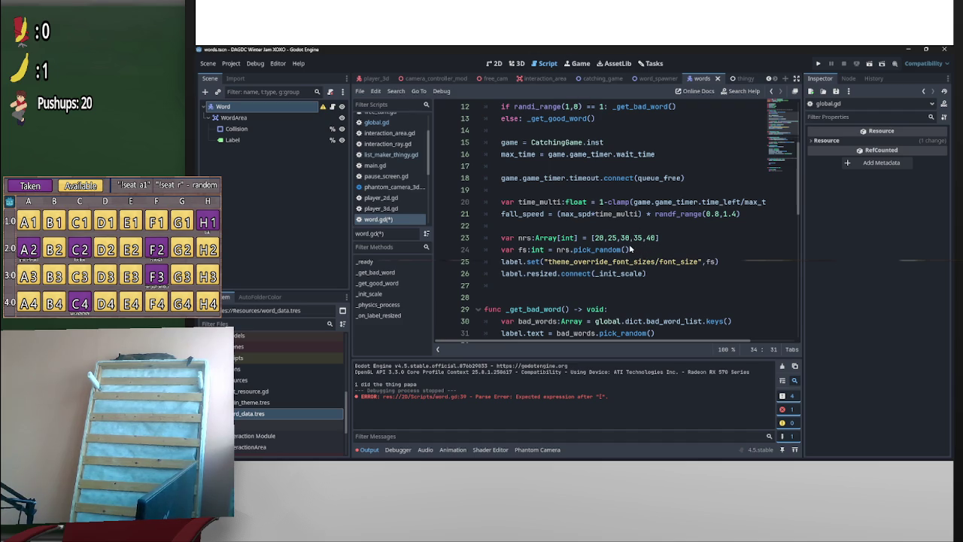
scroll(629, 248, down, 2)
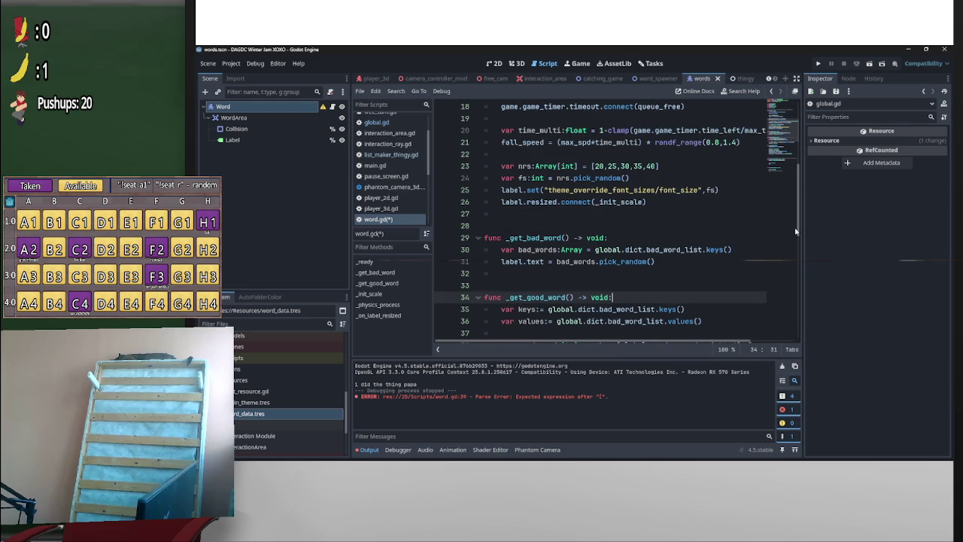
drag(795, 231, 809, 178)
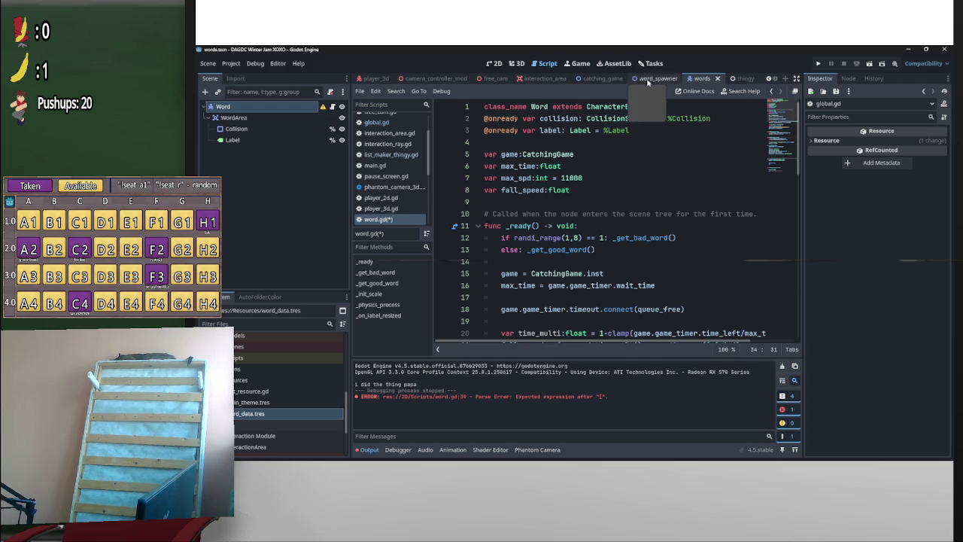
scroll(795, 180, down, 1)
scroll(796, 180, up, 1)
scroll(798, 169, down, 1)
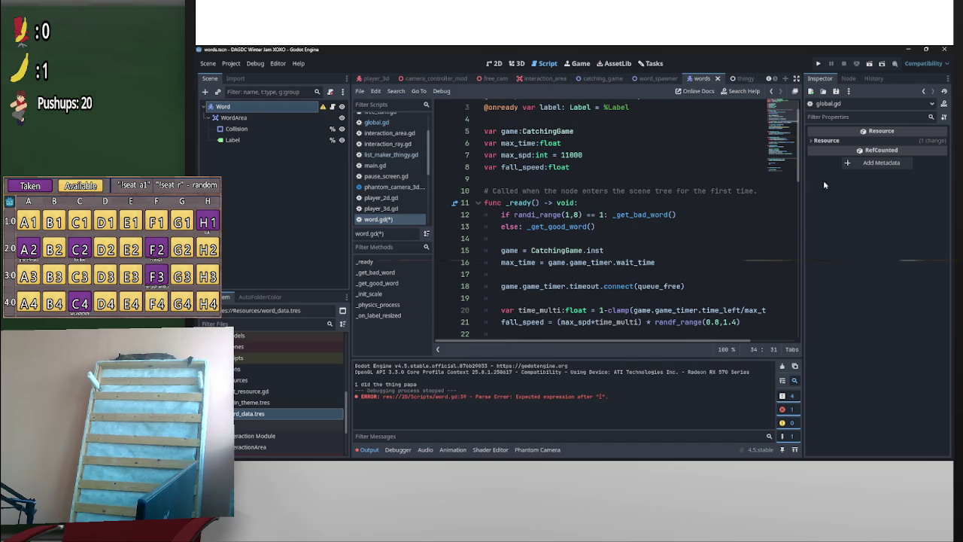
scroll(795, 229, down, 5)
scroll(795, 229, down, 3)
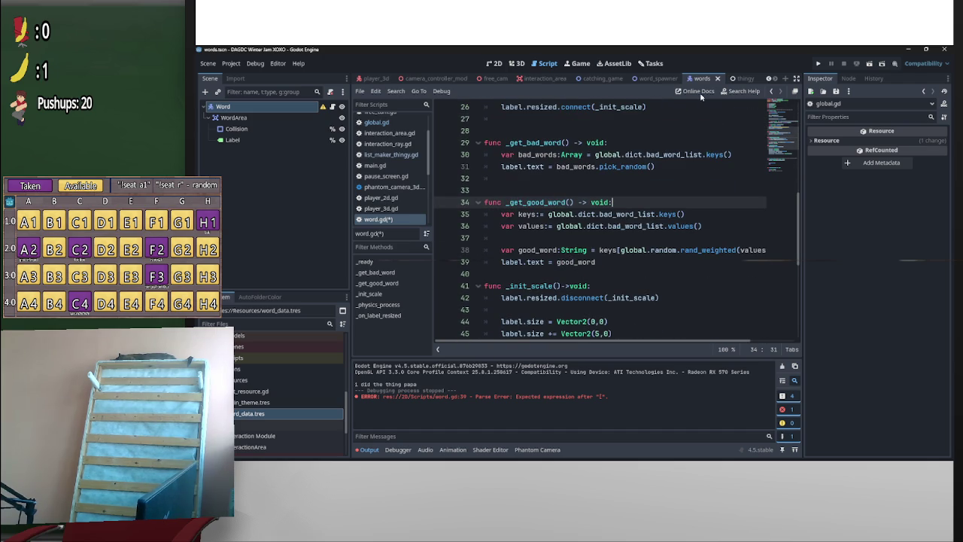
scroll(552, 180, up, 5)
scroll(698, 268, down, 10)
scroll(559, 255, up, 5)
scroll(559, 254, down, 4)
scroll(606, 259, up, 1)
scroll(609, 256, up, 3)
scroll(602, 177, down, 3)
scroll(605, 218, up, 3)
scroll(799, 276, down, 1)
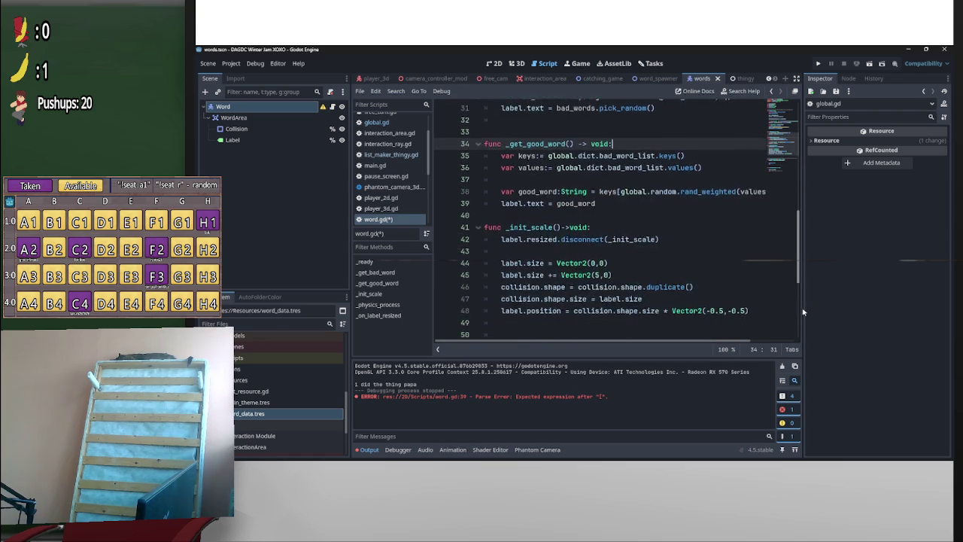
click(785, 144)
mouse_move(773, 166)
mouse_down()
mouse_move(785, 297)
mouse_move(832, 364)
mouse_up()
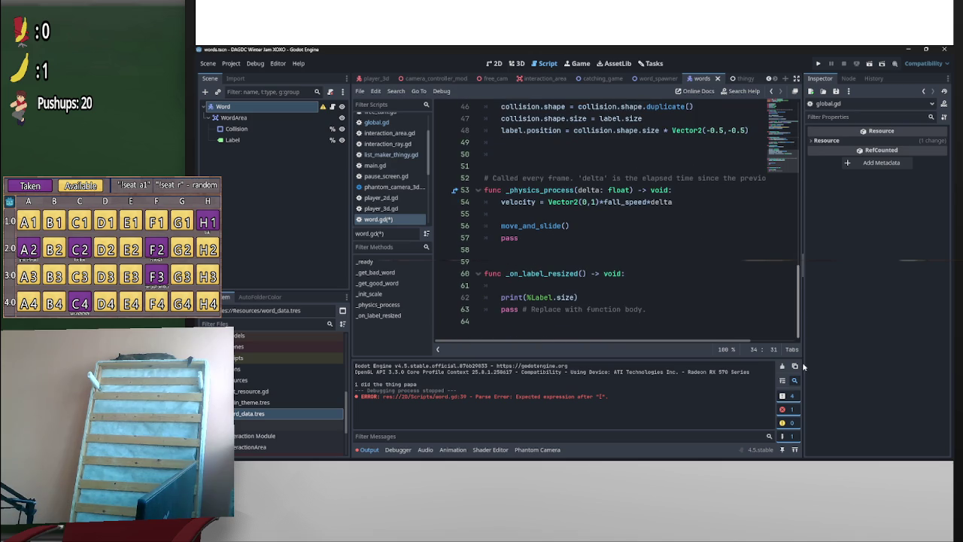
scroll(808, 238, up, 8)
scroll(807, 220, up, 7)
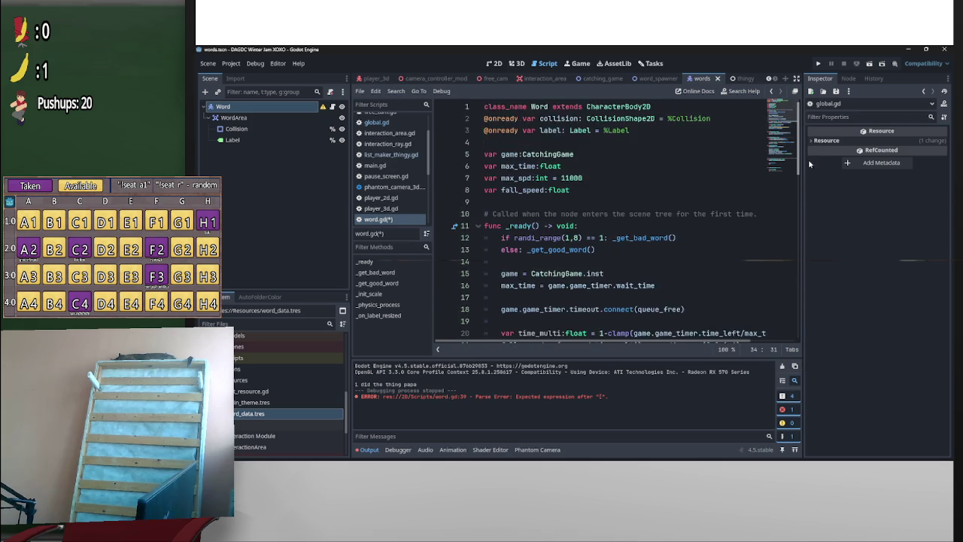
scroll(808, 161, down, 15)
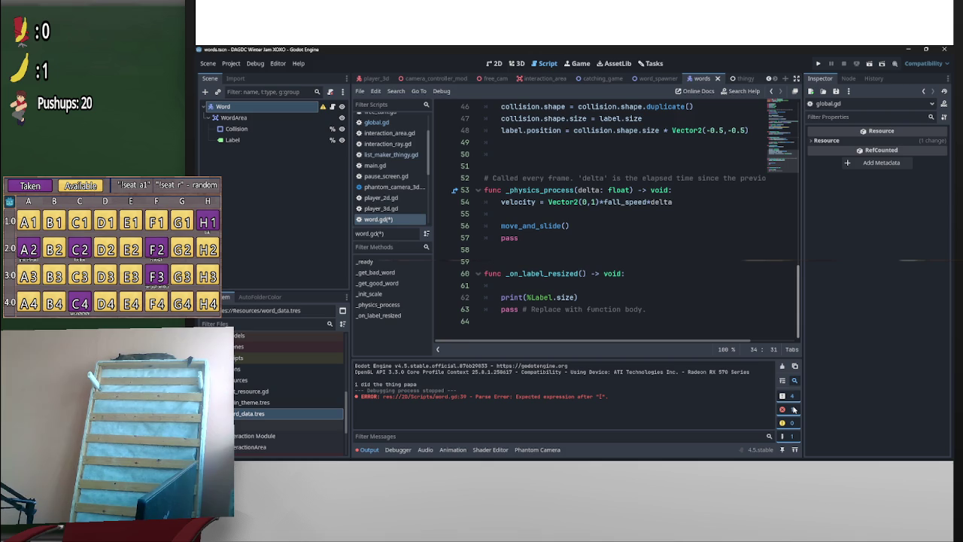
scroll(797, 300, up, 7)
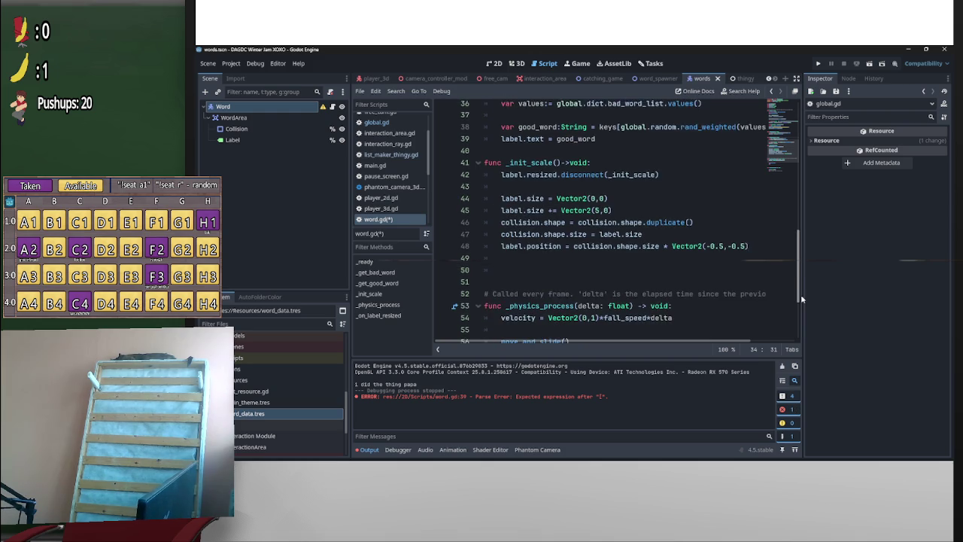
scroll(775, 270, down, 2)
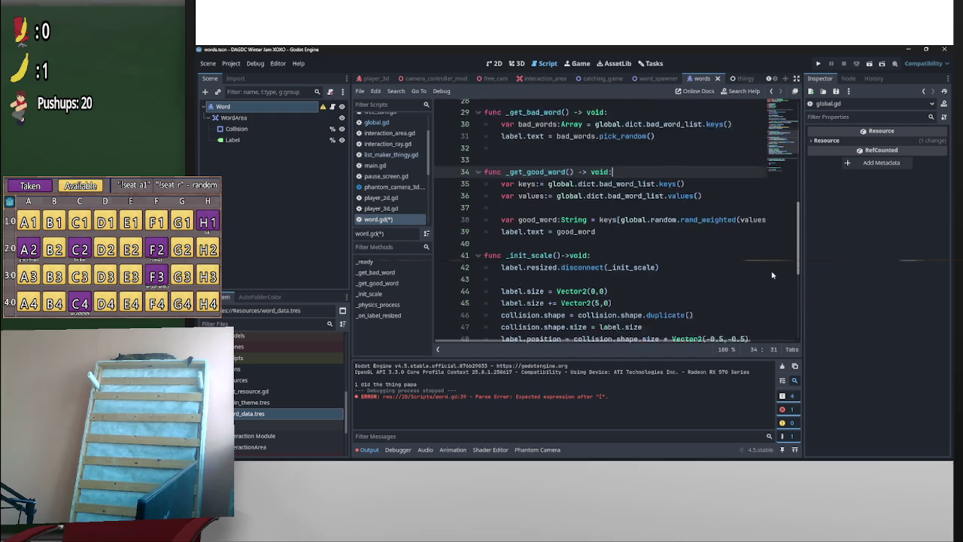
scroll(770, 271, up, 3)
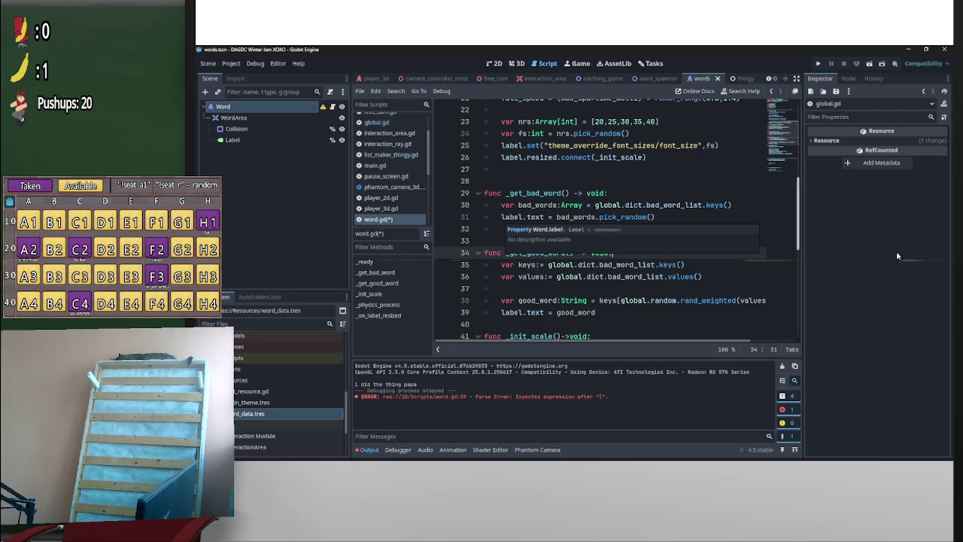
Select the Label node and expand its Colors theme overrides in the Inspector
right_click(323, 402)
key(Escape)
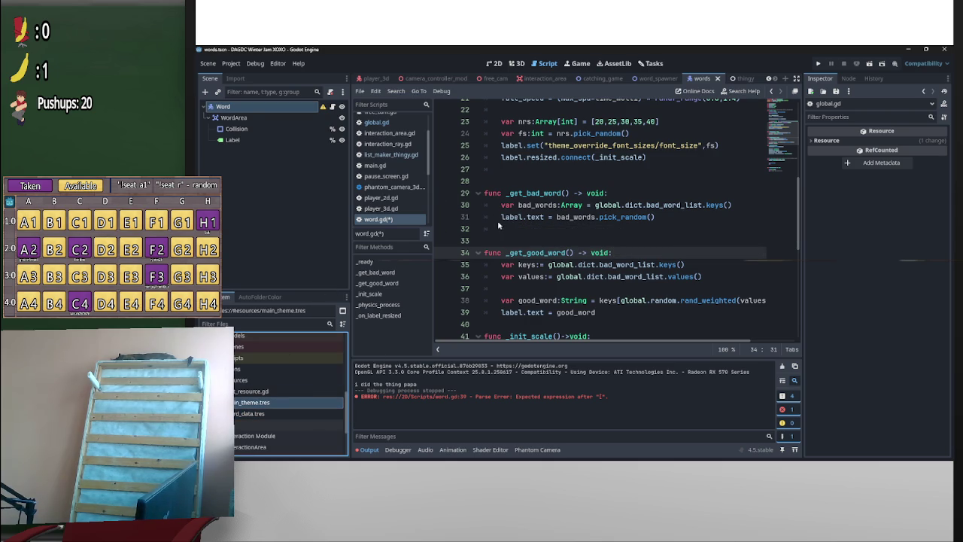
click(253, 141)
scroll(828, 369, down, 10)
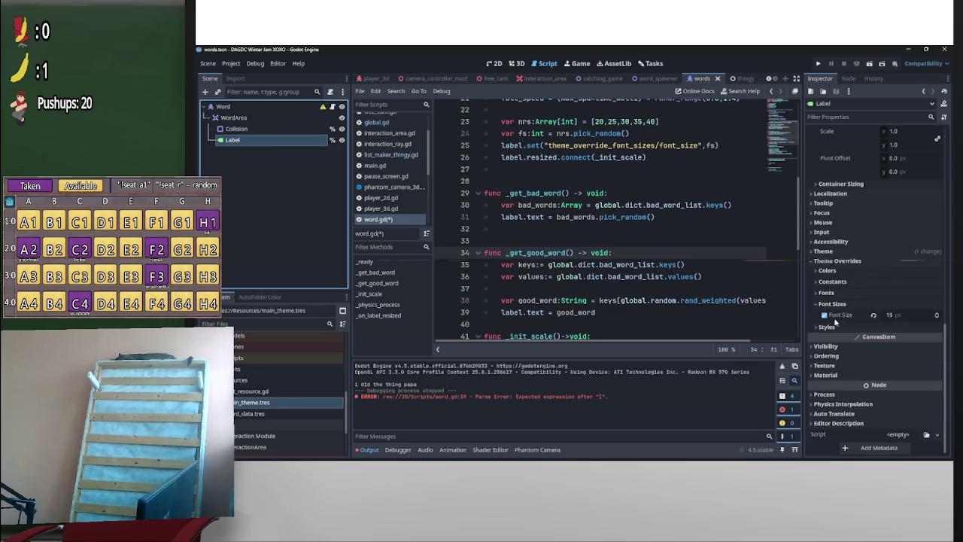
click(824, 328)
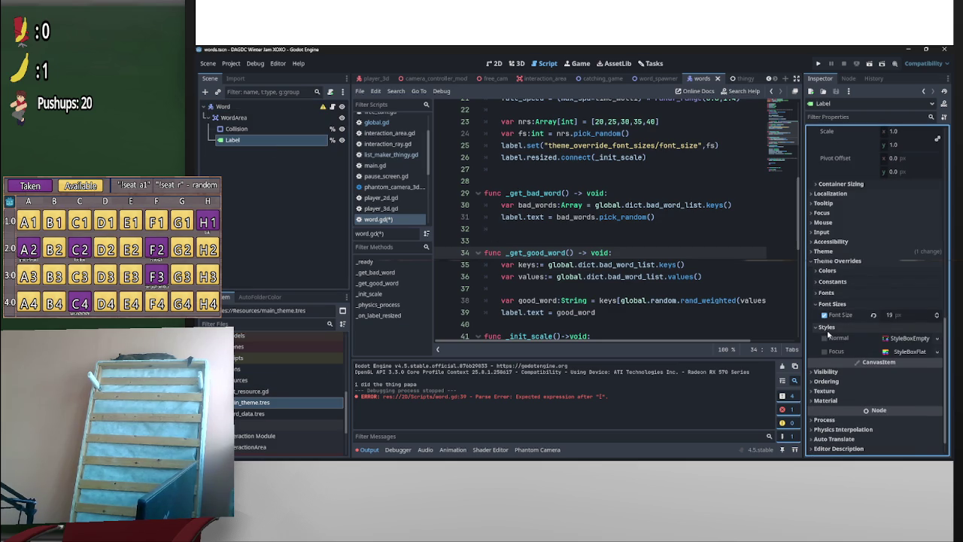
click(828, 330)
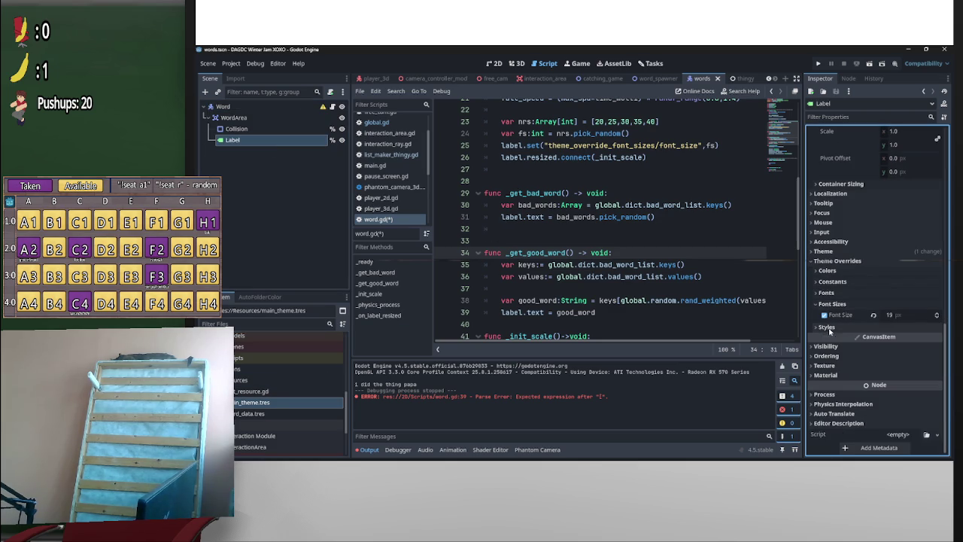
click(828, 271)
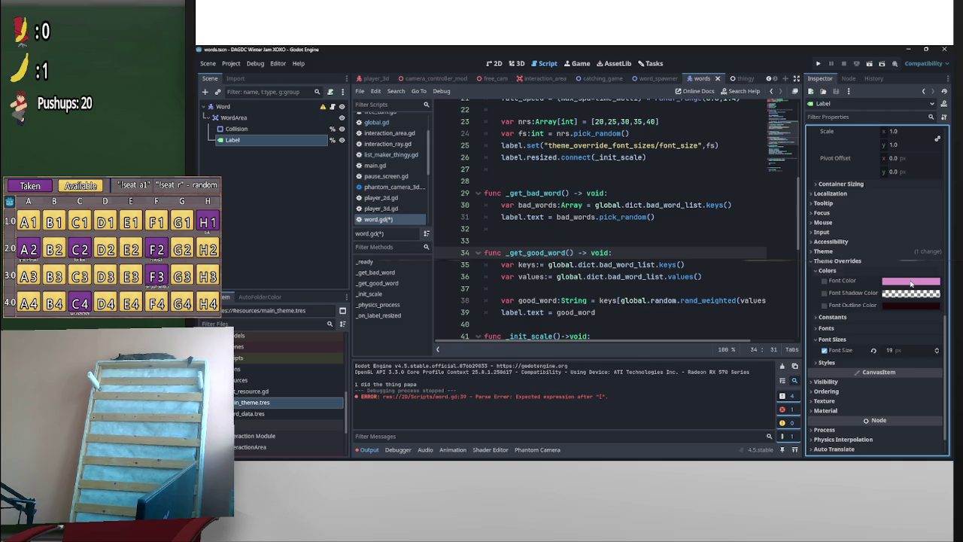
Copy the Font Color override's property path and leave the script for the 3D view
right_click(853, 283)
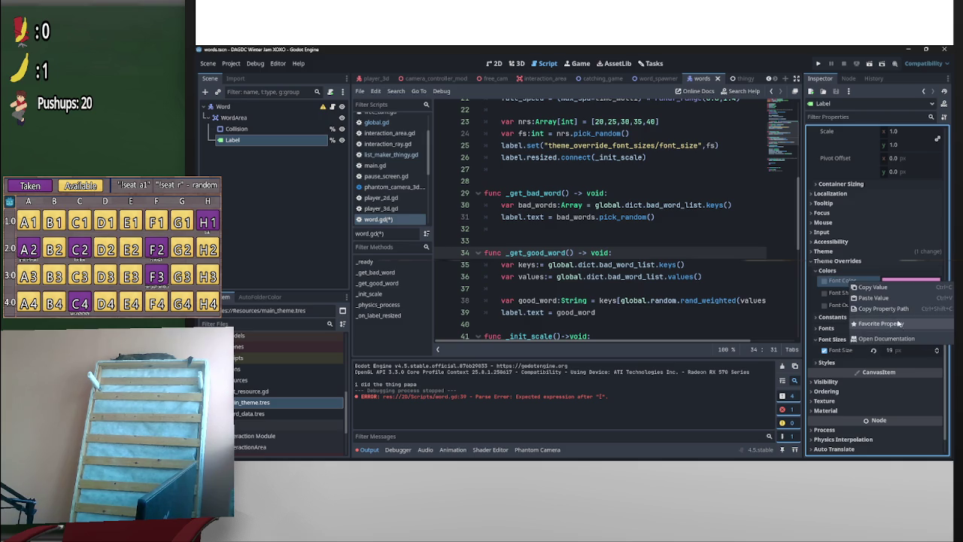
click(837, 257)
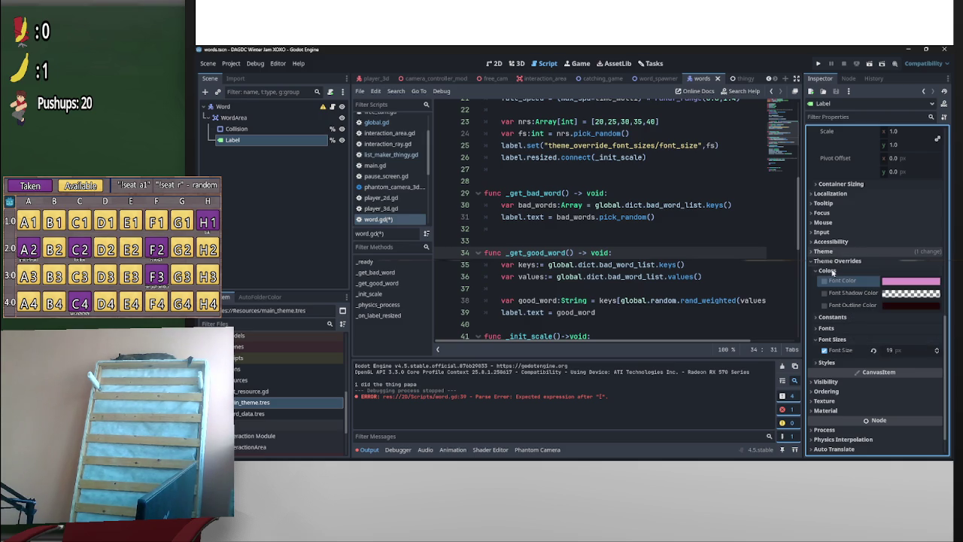
right_click(852, 284)
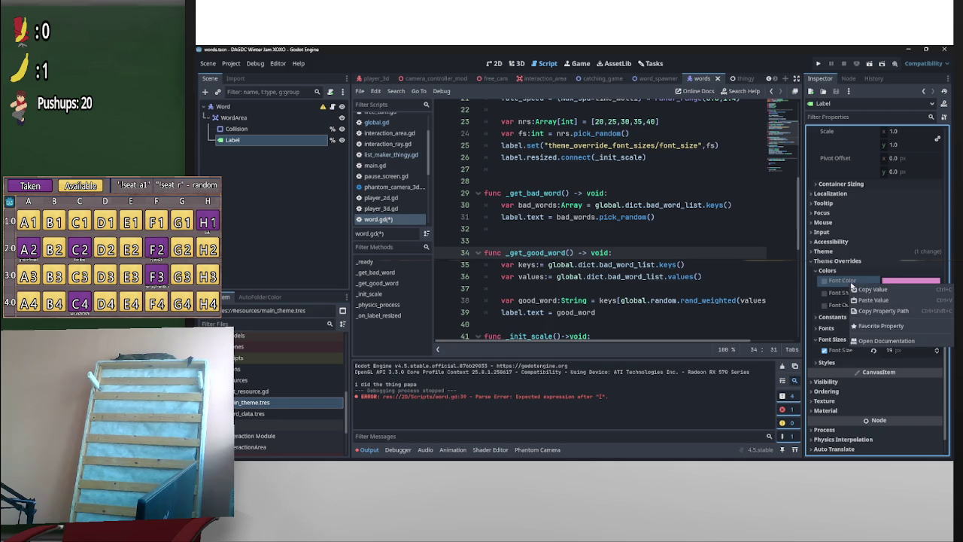
click(906, 316)
scroll(564, 339, up, 3)
scroll(600, 312, down, 2)
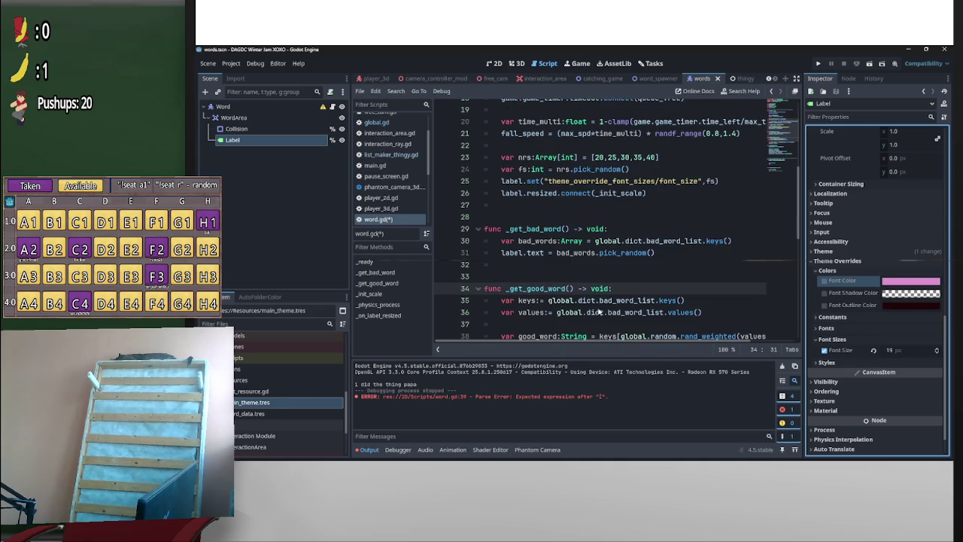
scroll(632, 314, down, 1)
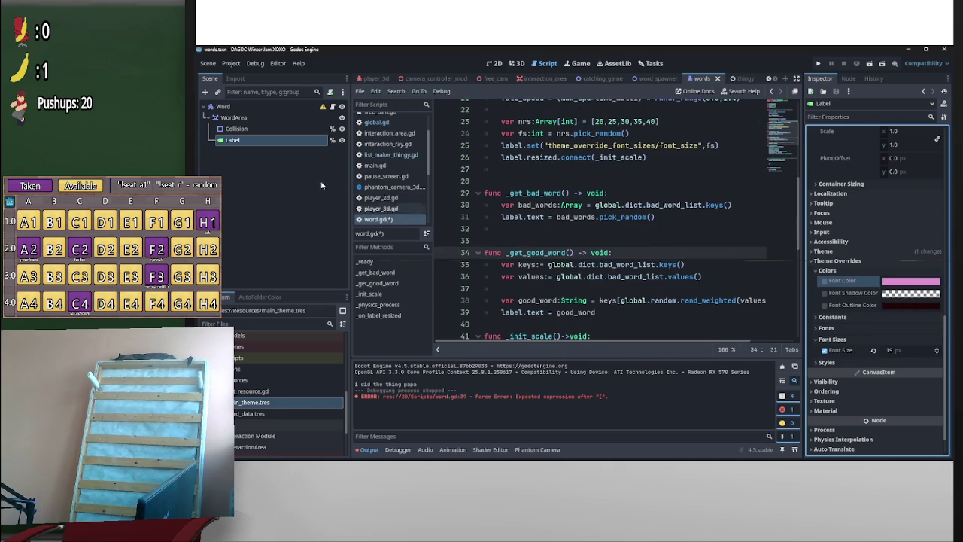
click(516, 65)
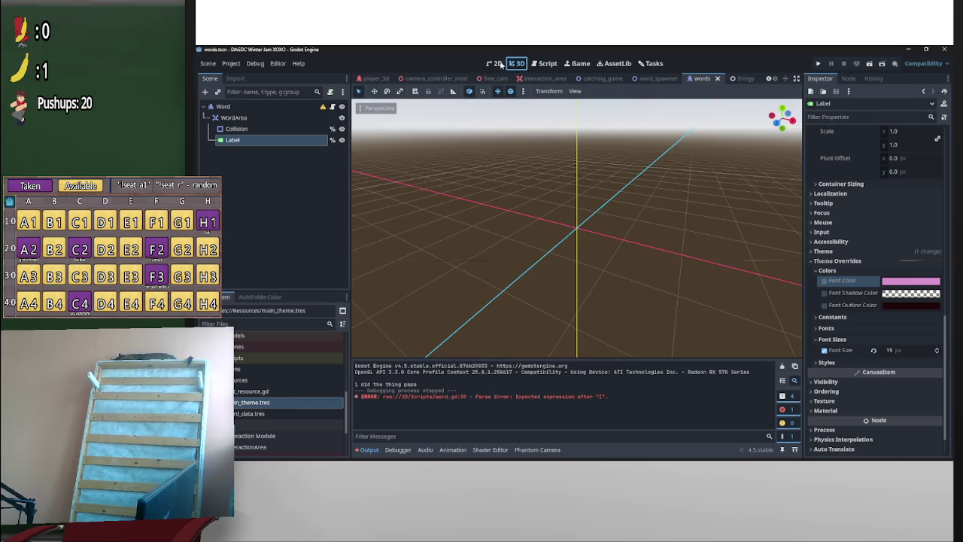
In the 2D view, enable the Label's Font Color override and try red font and dark-red outline colours
click(495, 64)
click(824, 280)
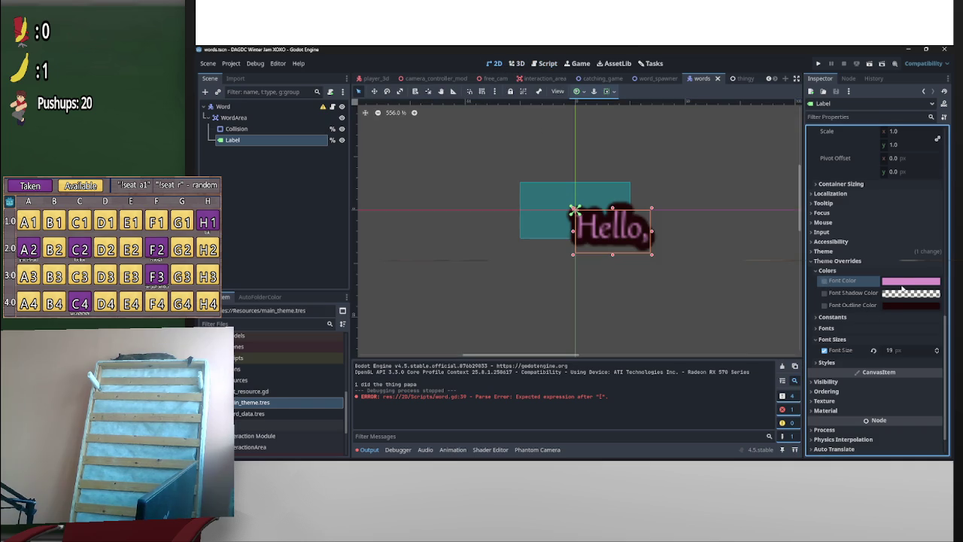
click(906, 282)
click(931, 98)
mouse_move(903, 88)
mouse_down()
mouse_move(911, 69)
mouse_move(908, 78)
mouse_move(898, 73)
mouse_up()
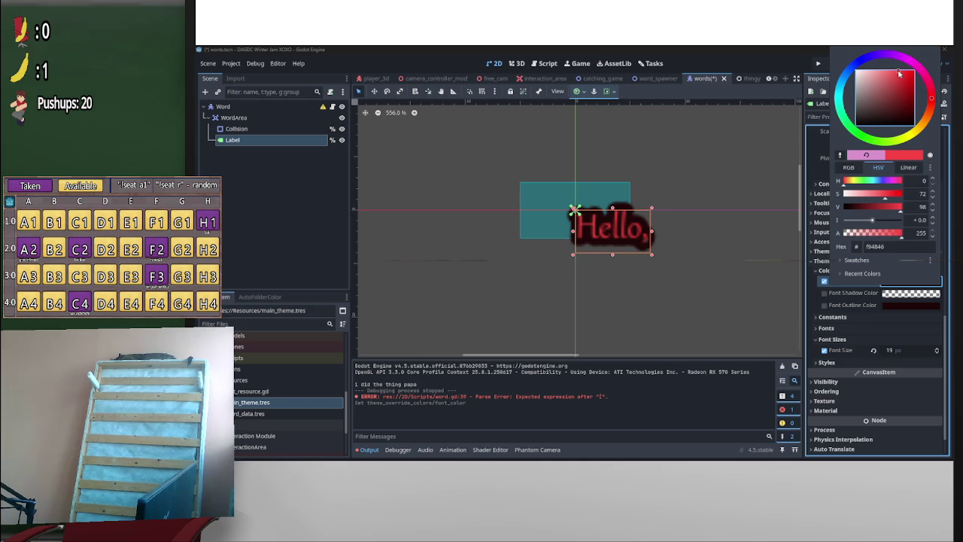
click(890, 335)
click(910, 305)
click(903, 119)
mouse_move(908, 88)
mouse_down()
mouse_move(913, 124)
mouse_move(914, 115)
mouse_up()
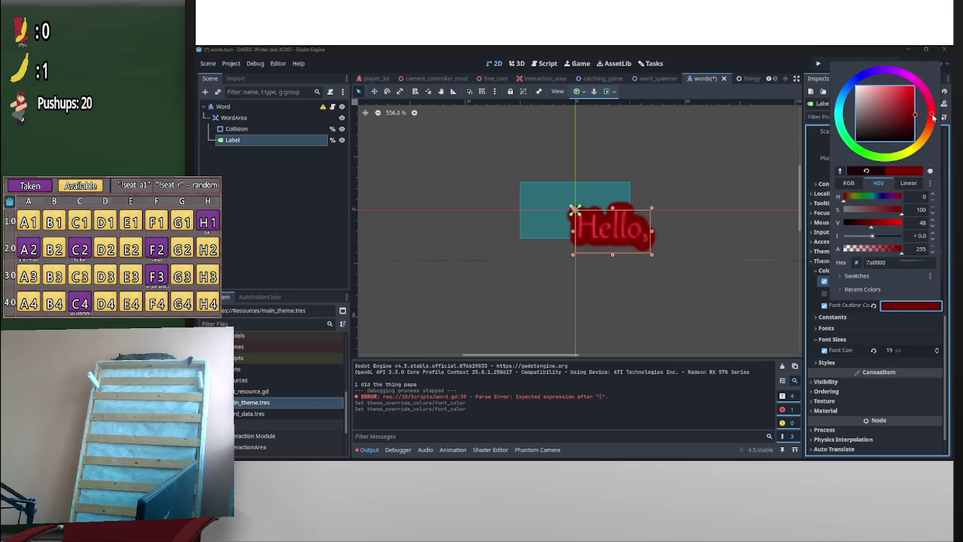
click(887, 317)
Settle on a near-black outline and a bright, saturated red f20800 font colour
click(910, 280)
click(891, 113)
drag(891, 112, 928, 126)
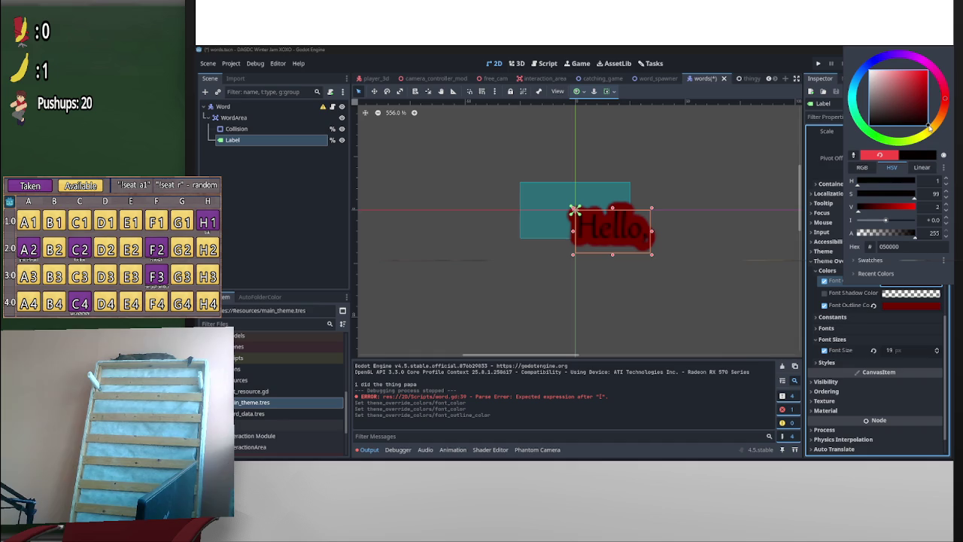
click(905, 310)
click(919, 306)
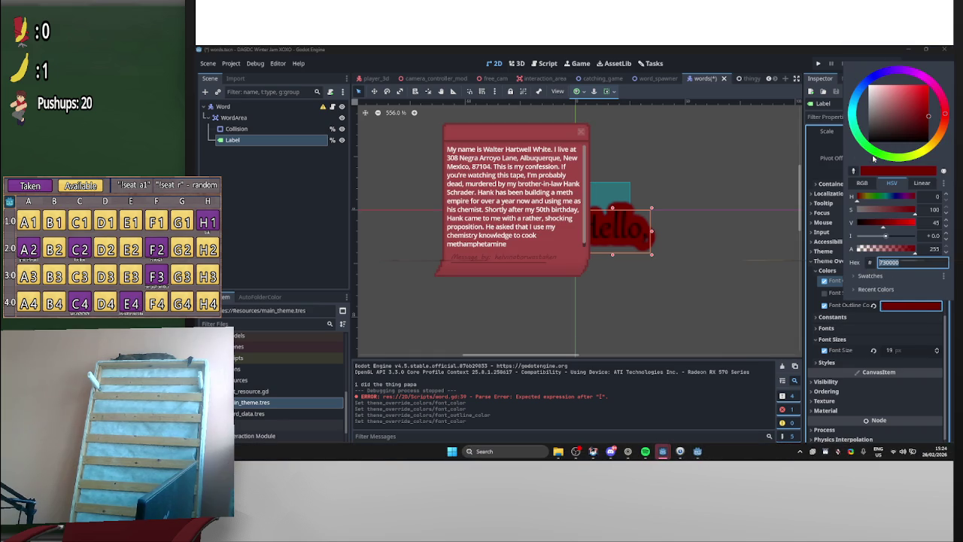
click(902, 143)
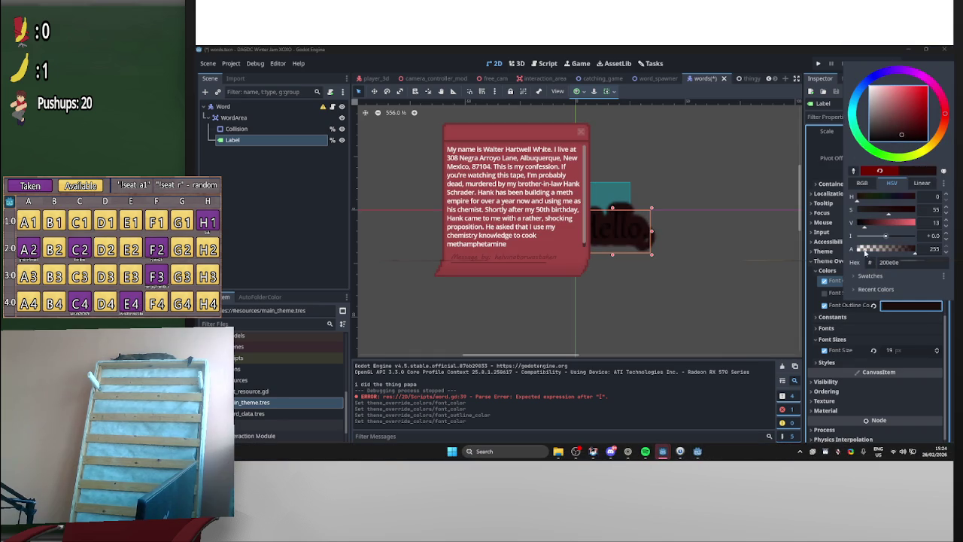
key(Escape)
click(910, 280)
mouse_move(874, 73)
mouse_down()
mouse_move(895, 89)
mouse_move(923, 81)
mouse_up()
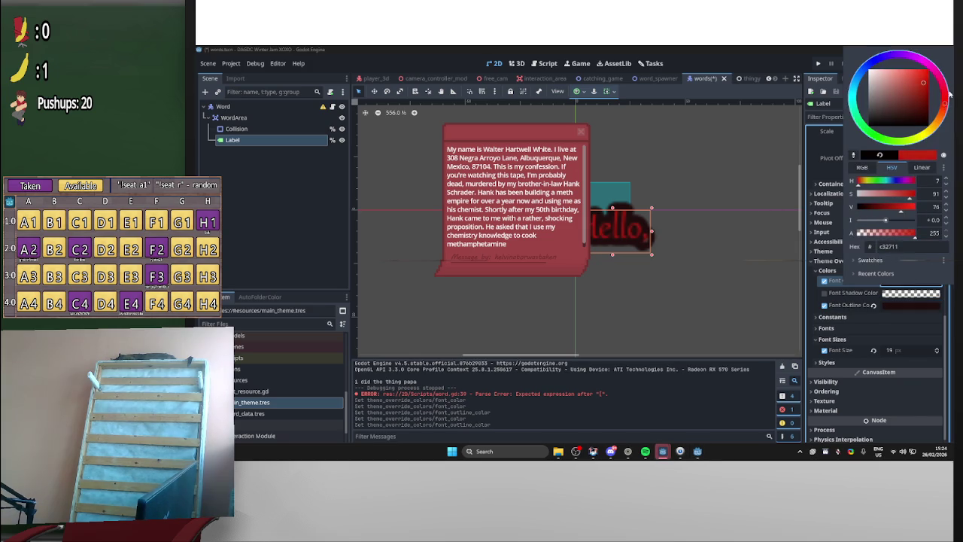
click(946, 104)
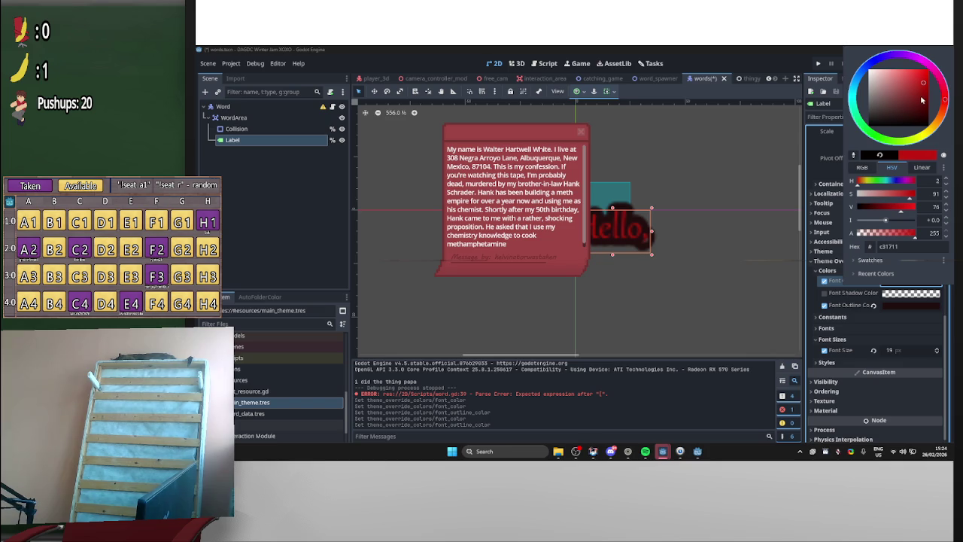
drag(925, 85, 930, 74)
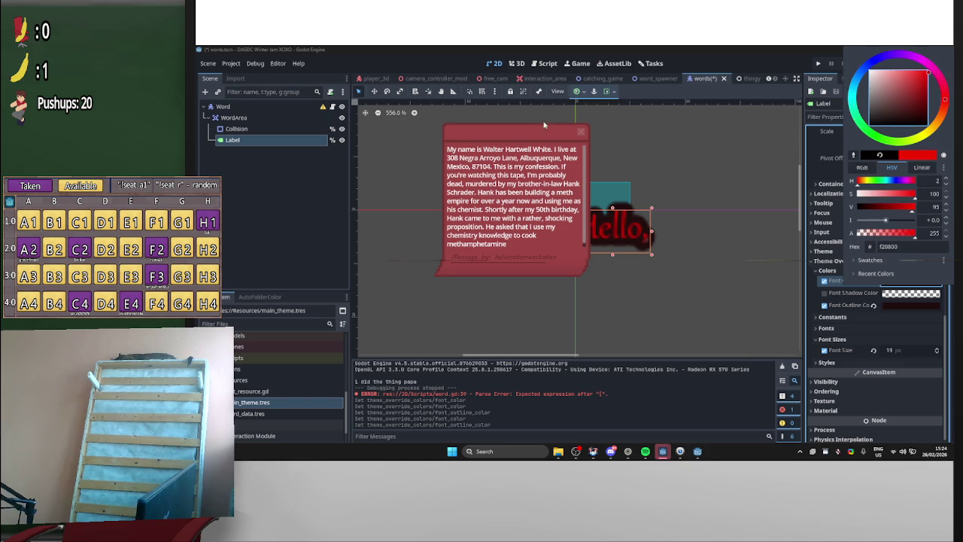
click(544, 125)
click(524, 191)
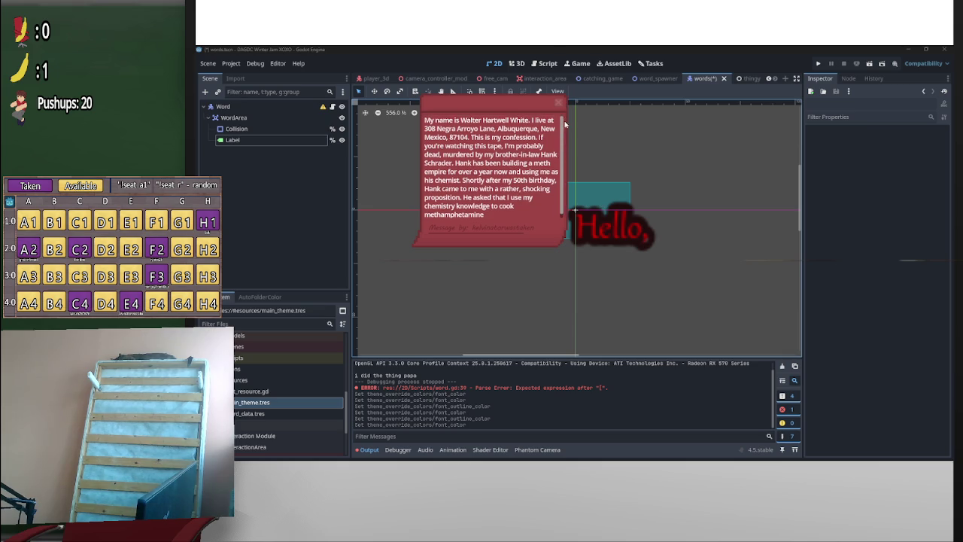
Drag the message popup off the Hello label to the lower right of the viewport
mouse_move(560, 154)
mouse_down()
mouse_move(707, 208)
mouse_move(764, 251)
mouse_up()
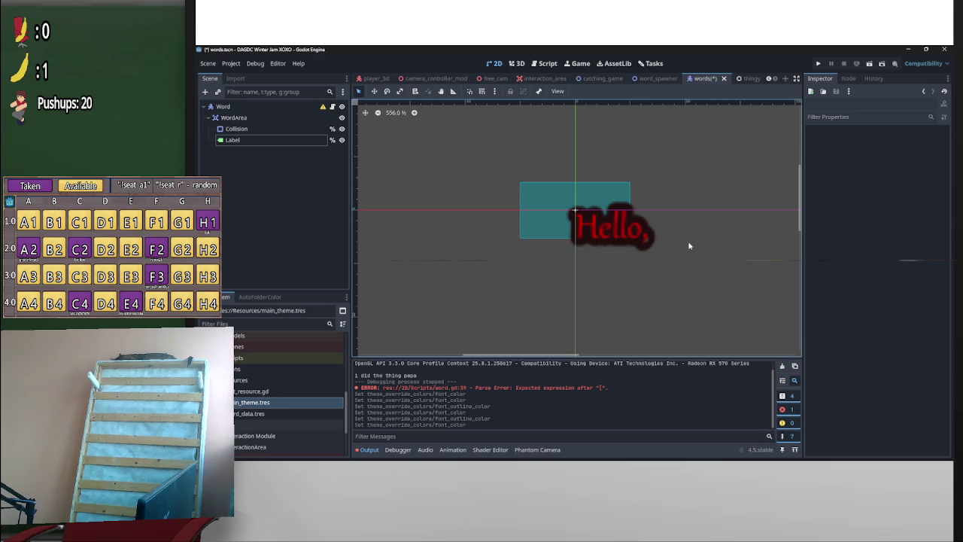
Reselect the Hello label and push its font colour to full red ff0800
click(622, 287)
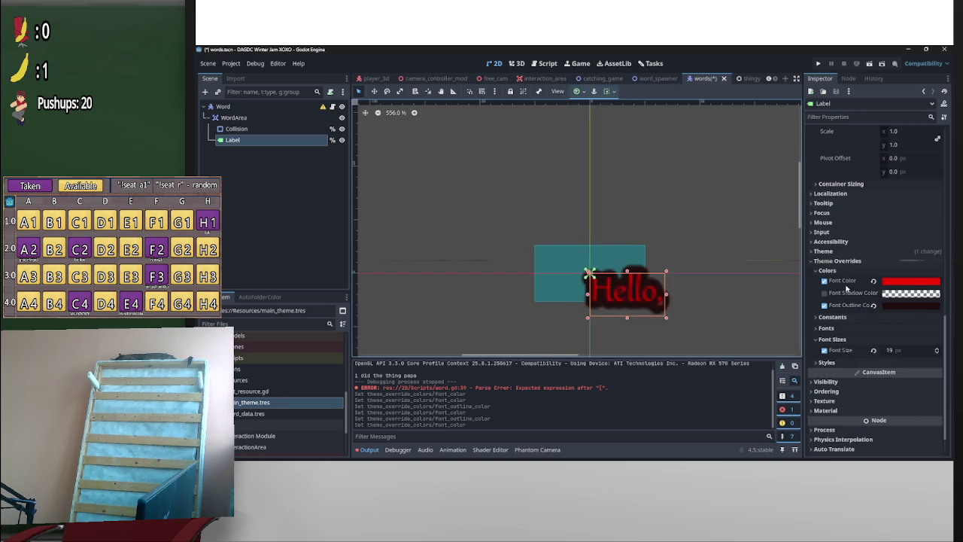
click(910, 281)
click(917, 71)
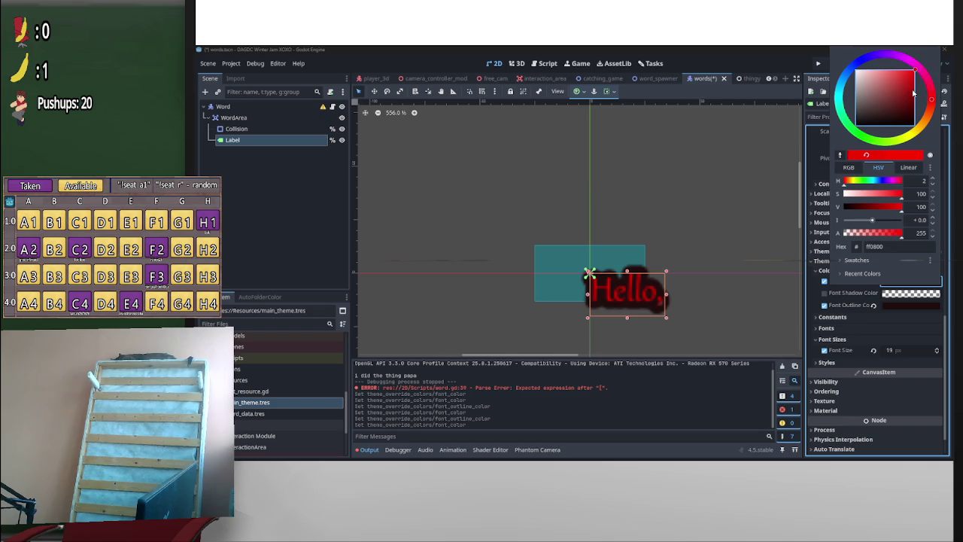
click(906, 308)
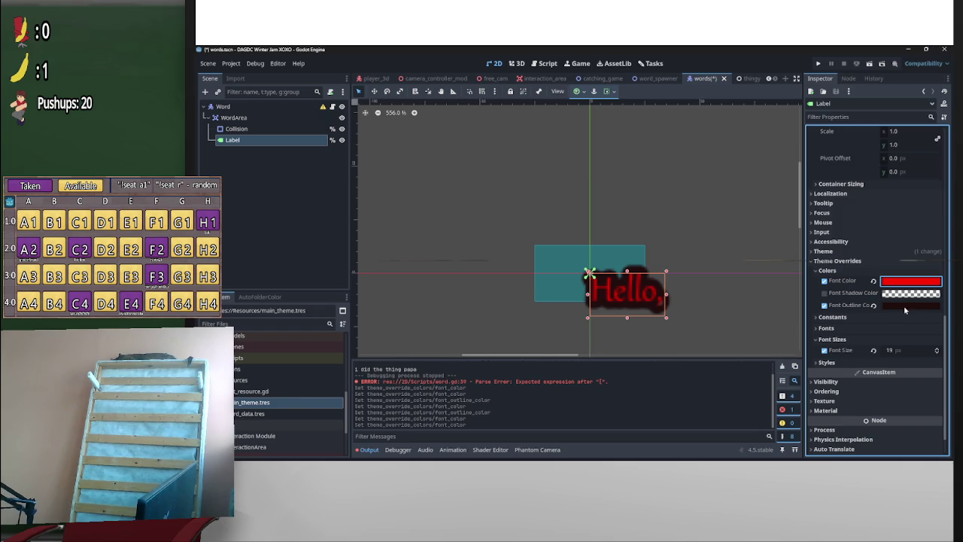
click(904, 305)
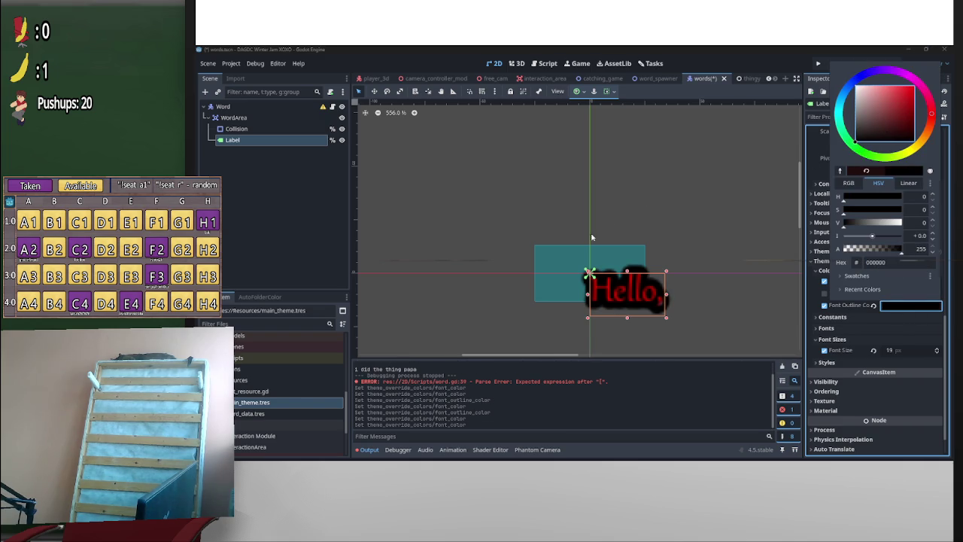
click(593, 237)
scroll(682, 261, up, 2)
click(896, 283)
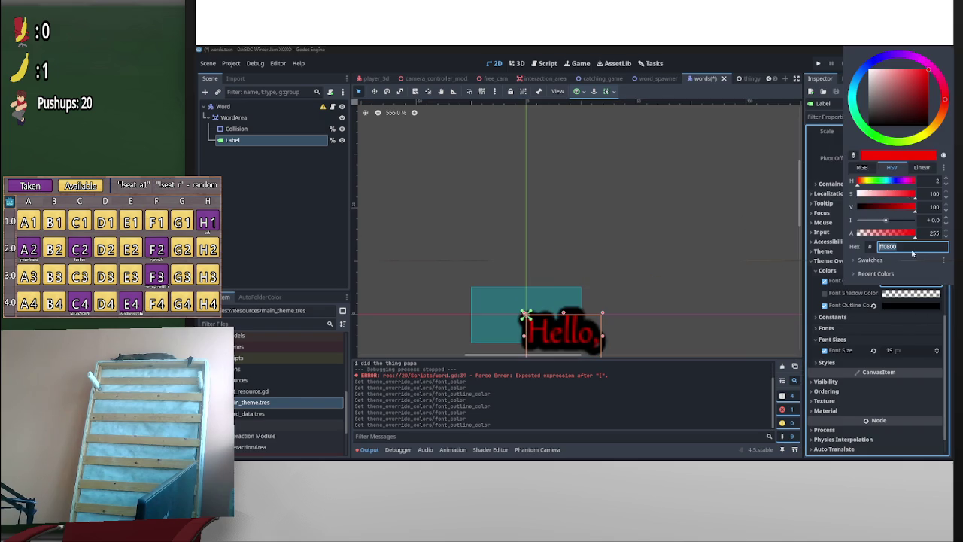
click(916, 108)
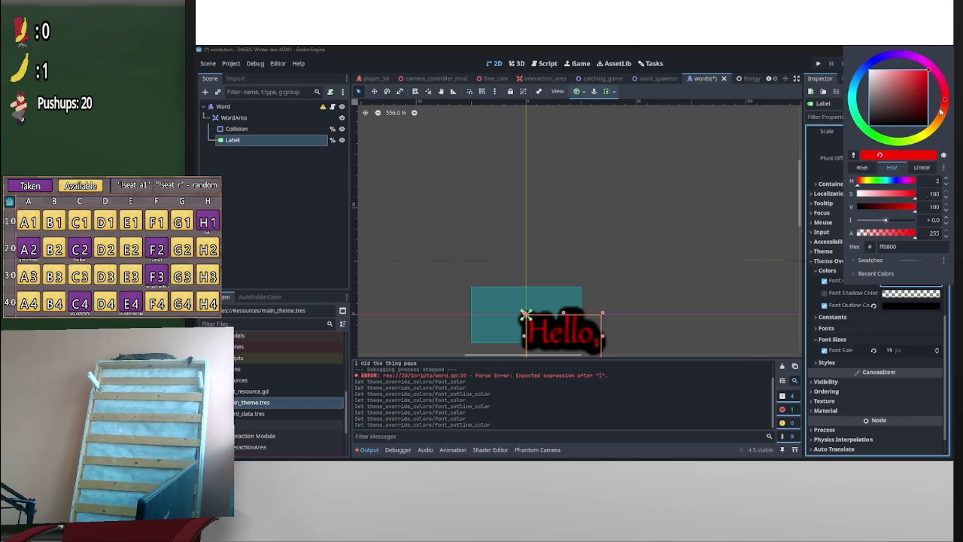
click(917, 305)
Set the outline colour to dark red 4d0909 and copy the ff0800 font colour hex
click(916, 306)
mouse_move(910, 113)
mouse_down()
mouse_move(903, 129)
mouse_move(922, 127)
mouse_up()
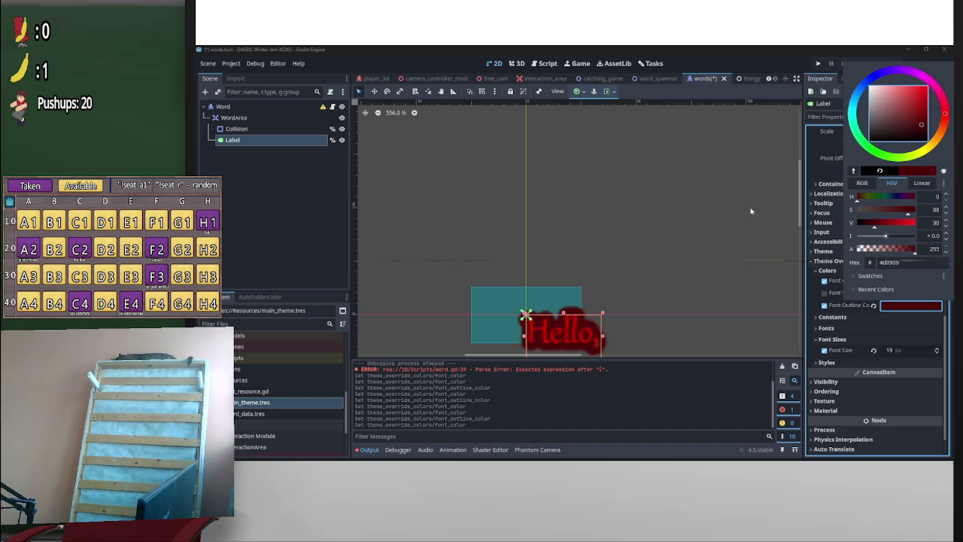
click(725, 276)
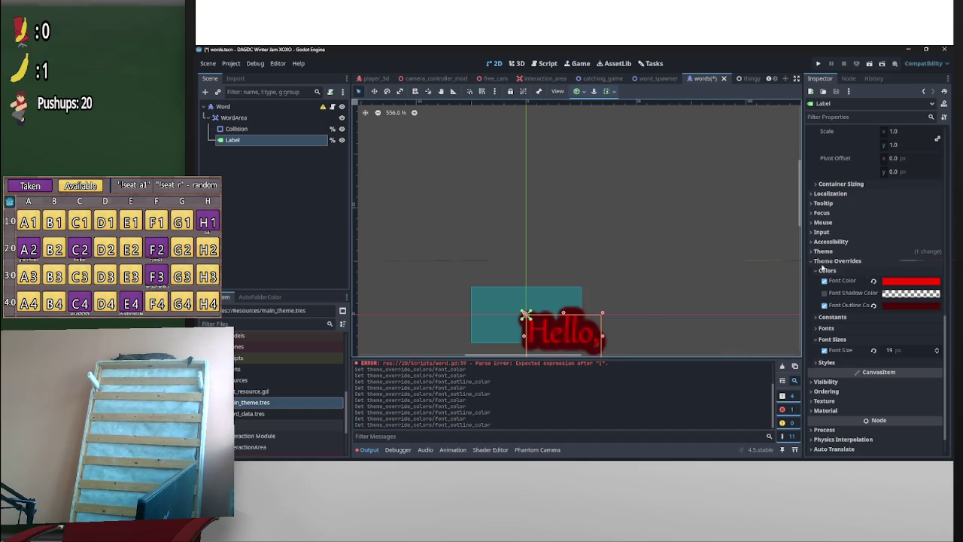
click(913, 281)
click(911, 248)
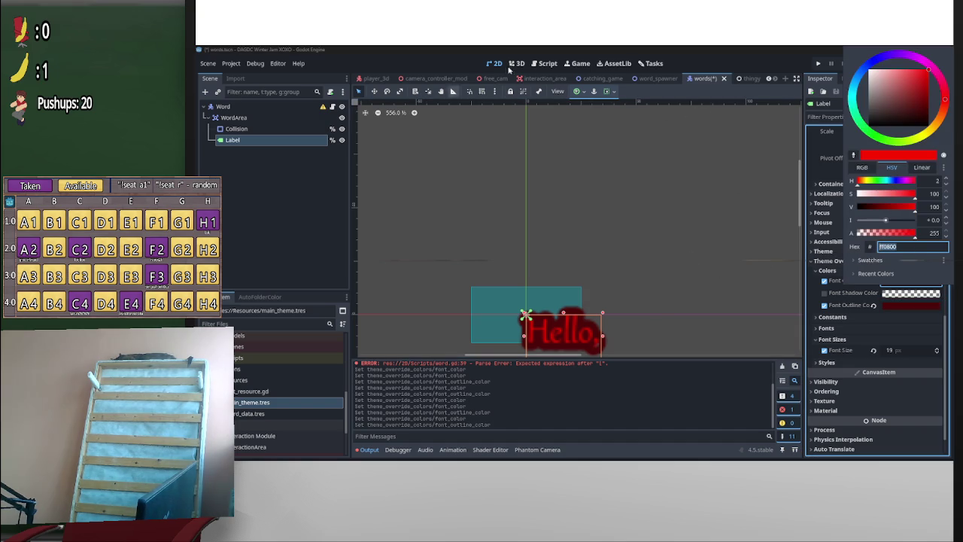
click(547, 70)
click(541, 69)
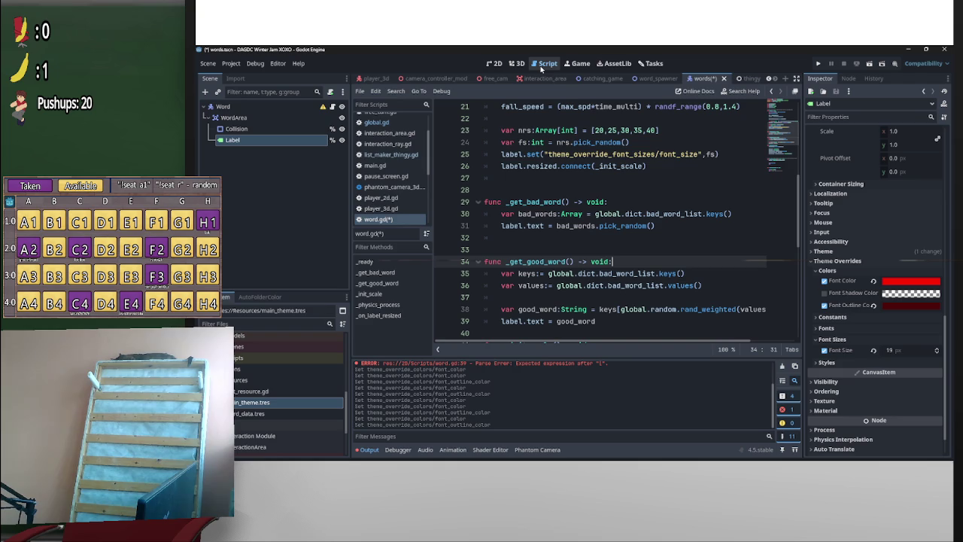
Copy the Font Color property path and start line 32 with label.set("theme_override_colors/font_color"
right_click(829, 285)
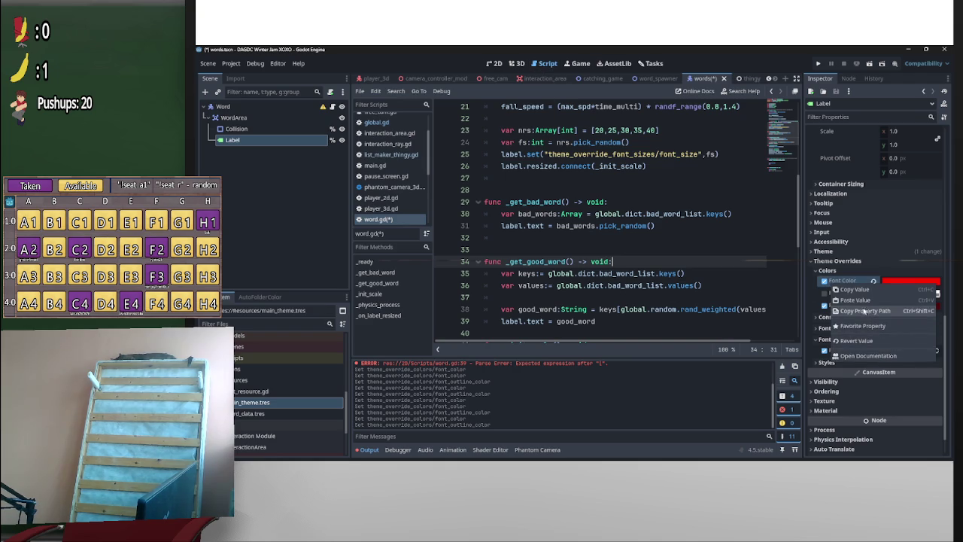
click(865, 311)
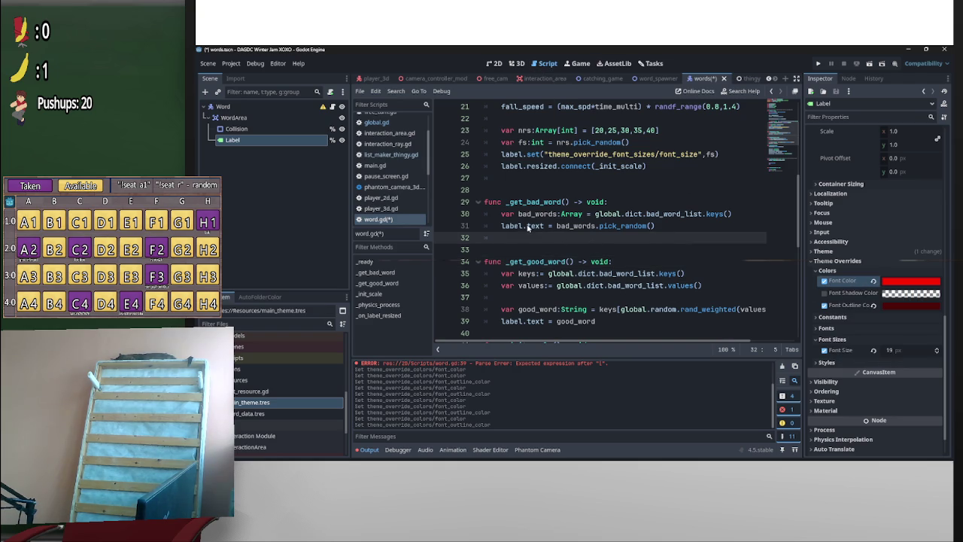
drag(528, 227, 501, 228)
click(569, 235)
text(label.)
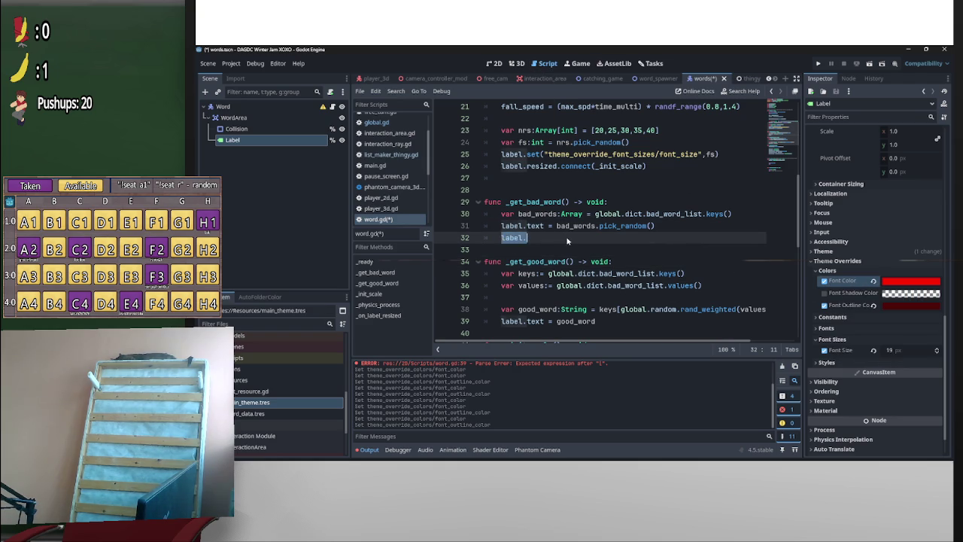
text(set(")
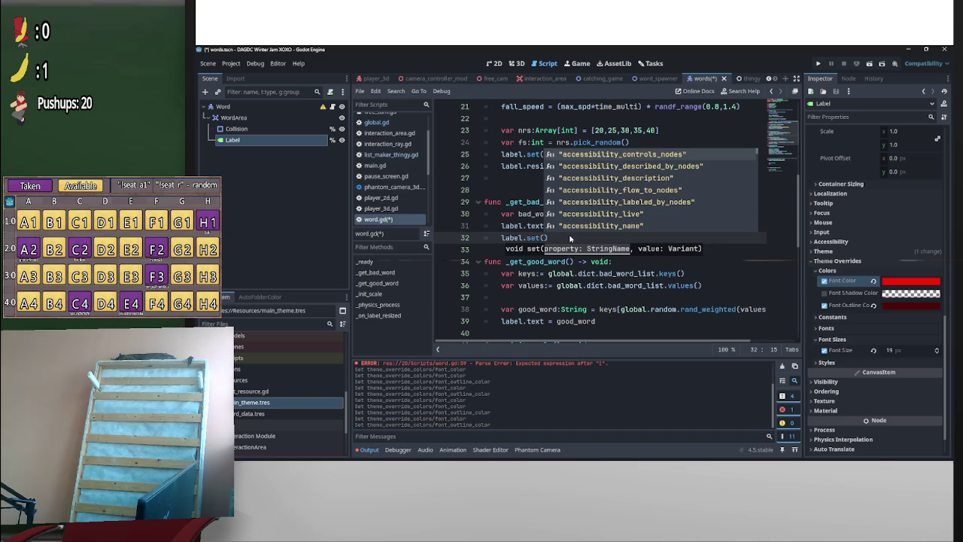
text(theme_override_colors/font_color)
key(Right)
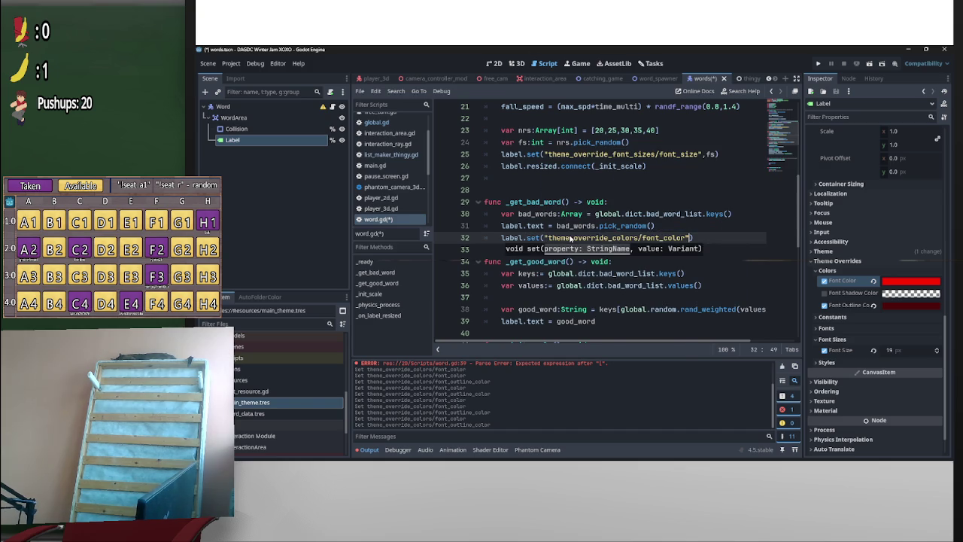
Add Color("ff0800") as the second argument, pasted from clipboard history
text(,)
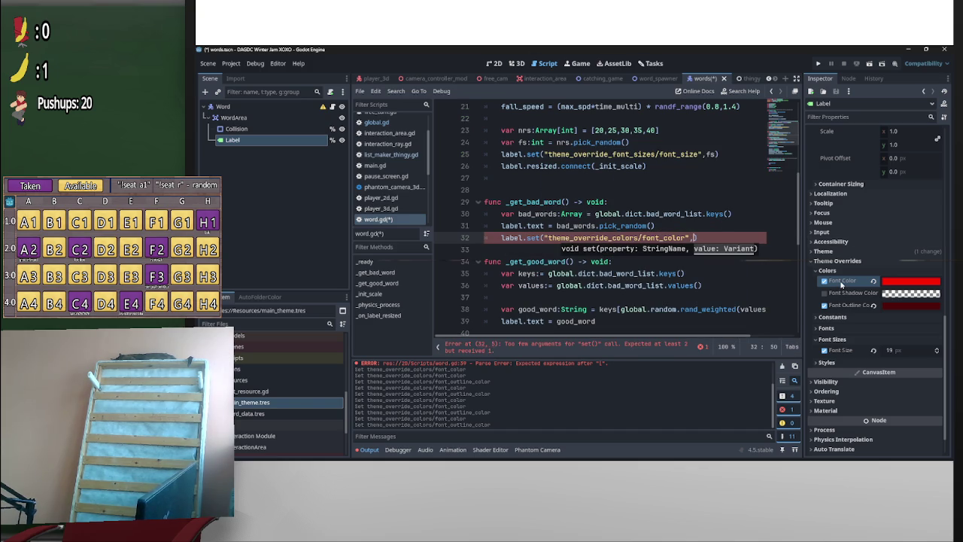
text(Color)
key(Return)
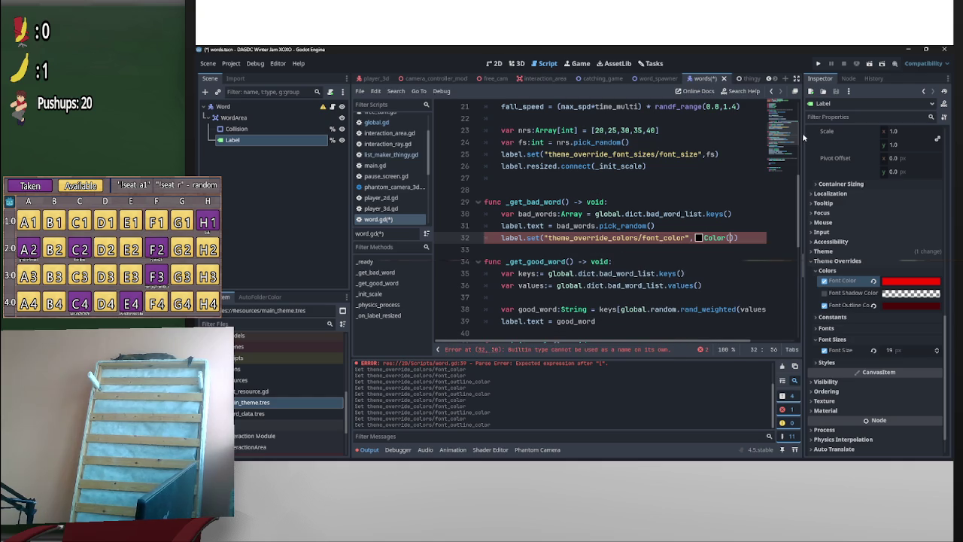
text(")
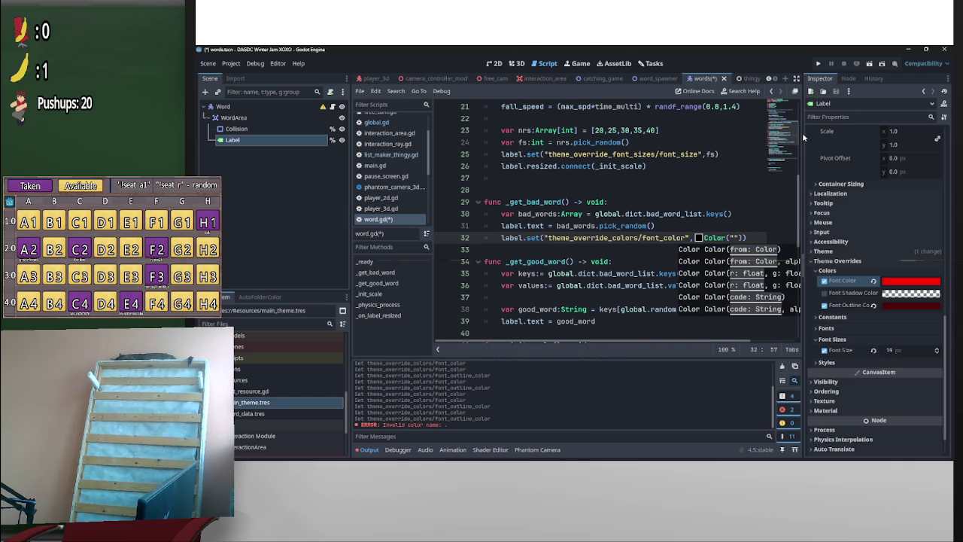
key(super+v)
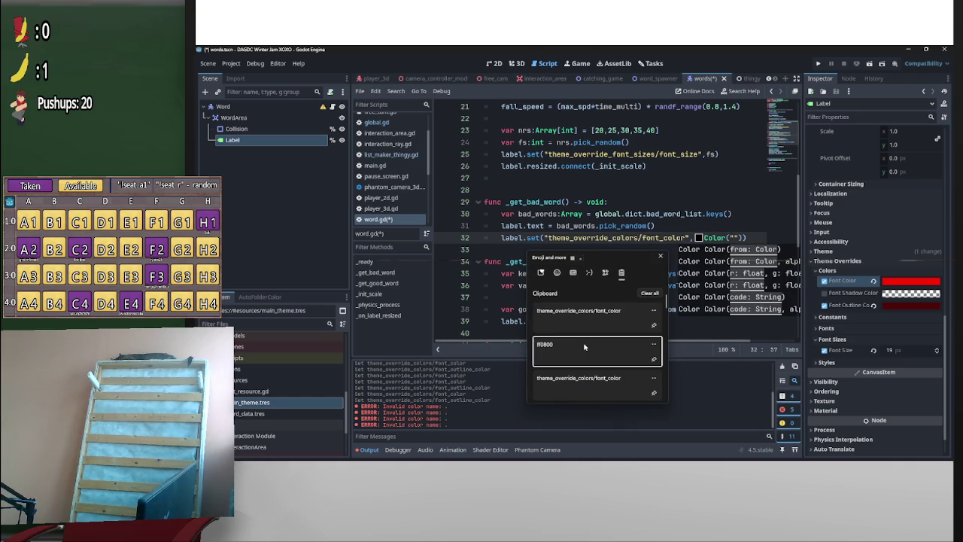
click(583, 348)
click(727, 226)
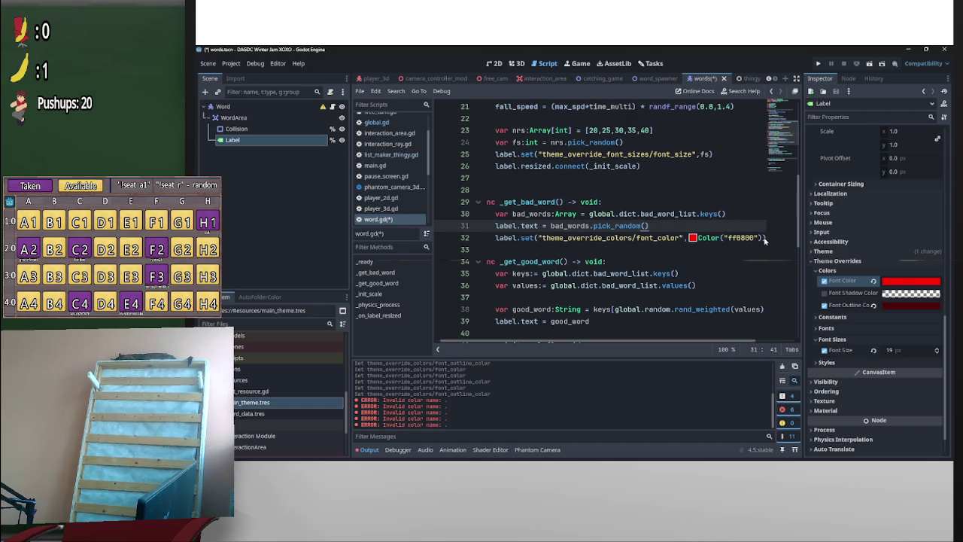
click(766, 240)
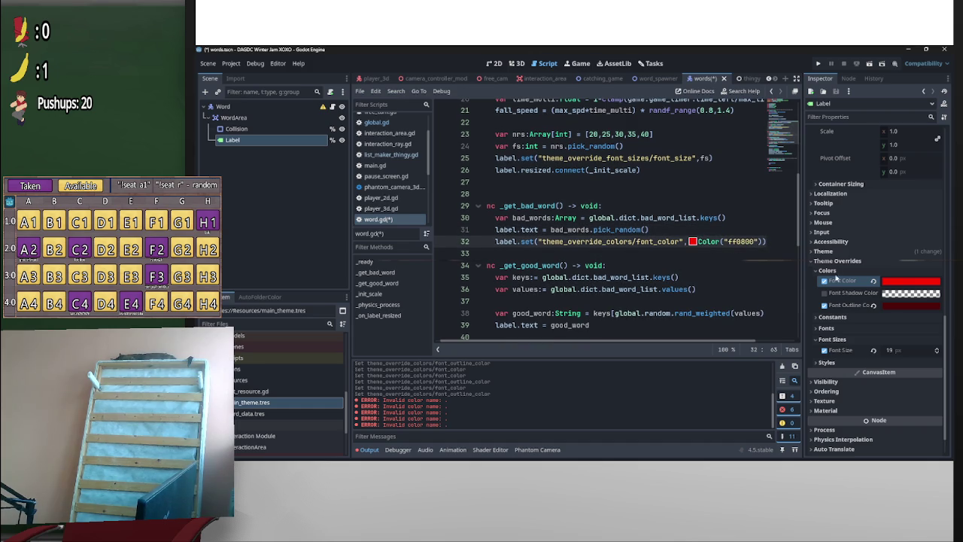
click(905, 308)
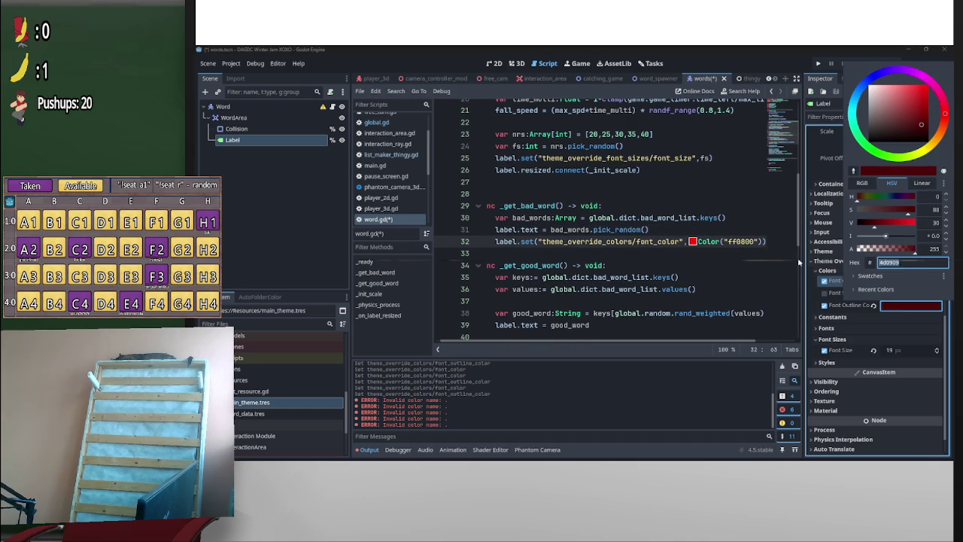
Duplicate the font colour line as line 33, with a blank line before _get_good_word
click(799, 261)
click(529, 245)
triple_click(498, 243)
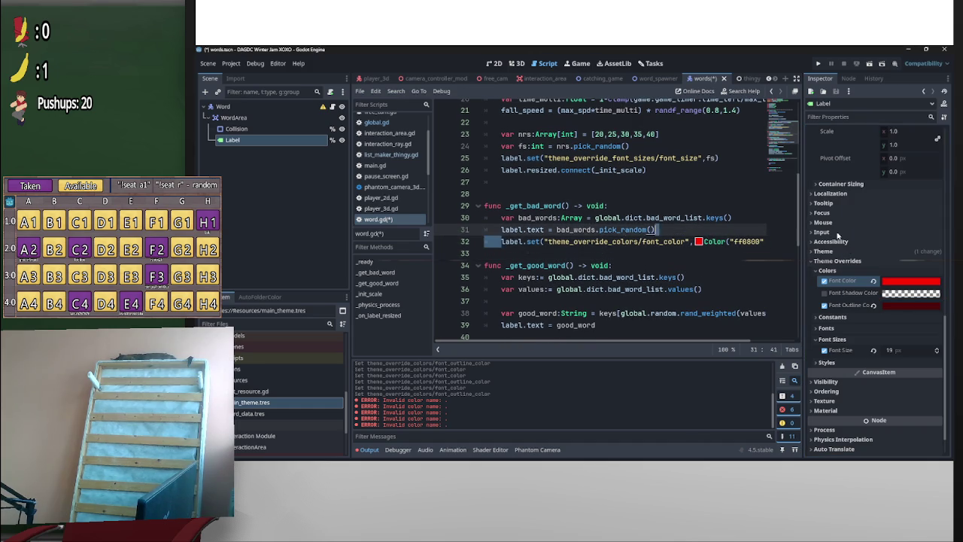
mouse_move(662, 241)
mouse_down()
mouse_move(728, 257)
mouse_move(603, 263)
mouse_up()
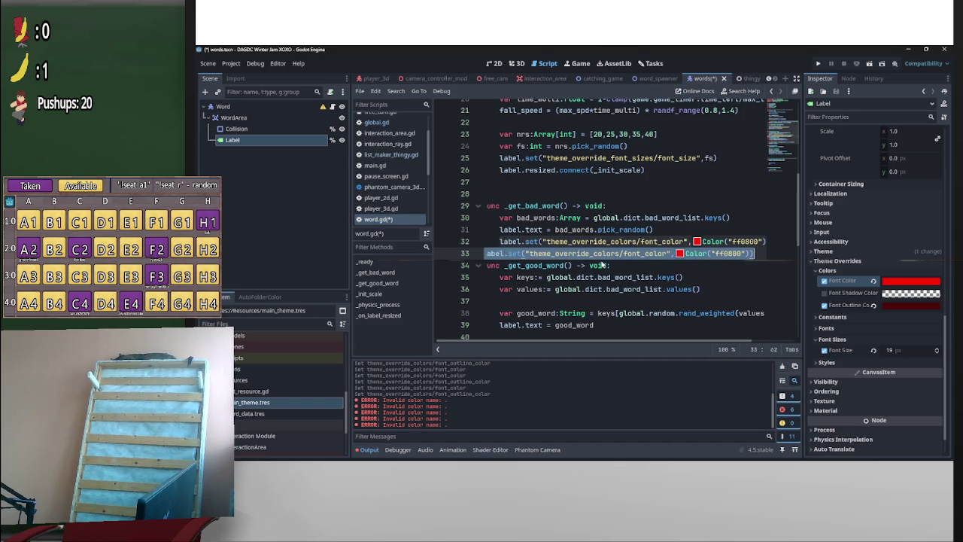
click(610, 265)
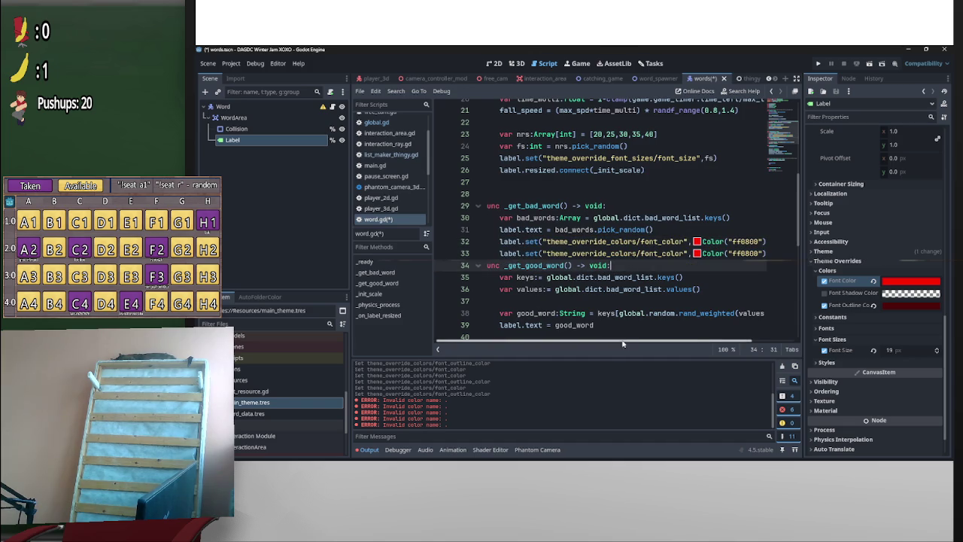
click(483, 268)
key(Return)
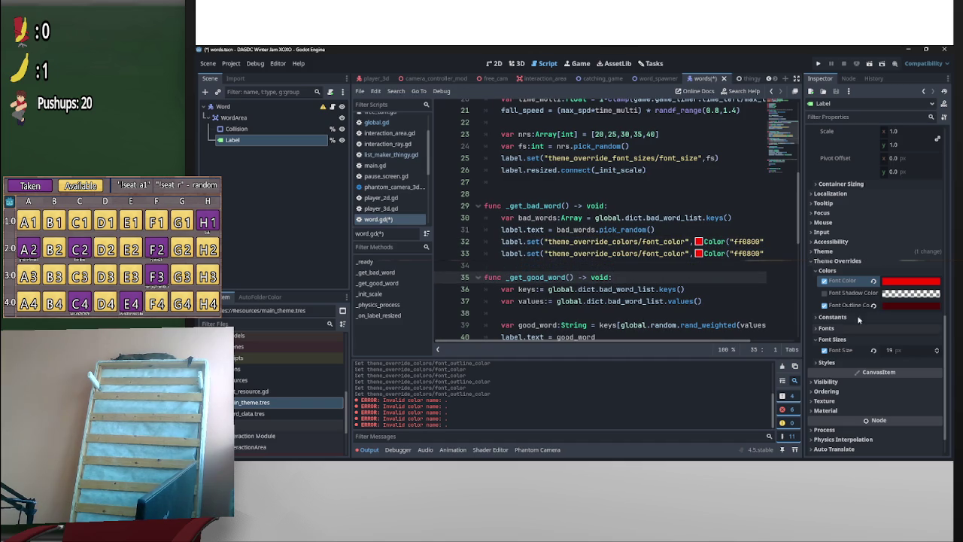
Change line 33 to set theme_override_colors/font_outline_color to Color("4d0909")
right_click(850, 306)
click(872, 336)
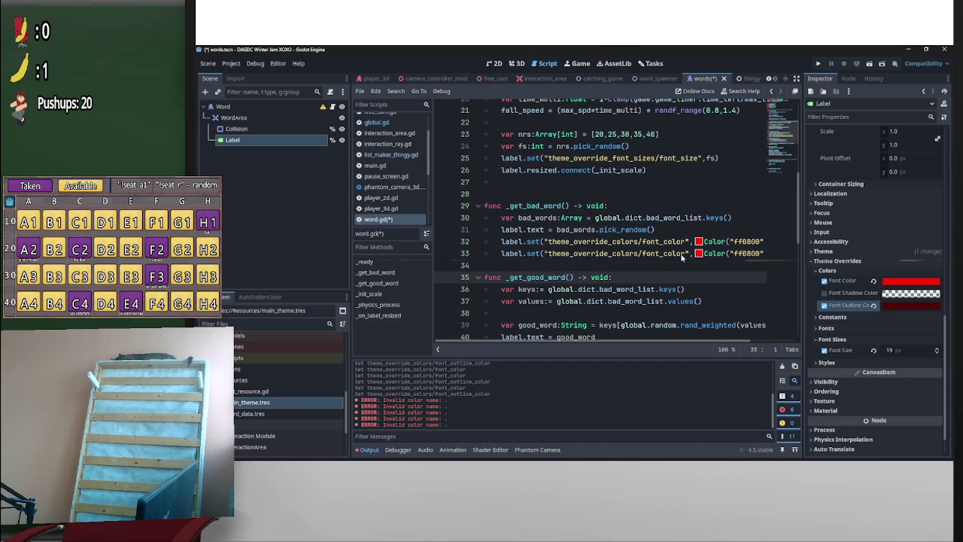
drag(683, 253, 572, 254)
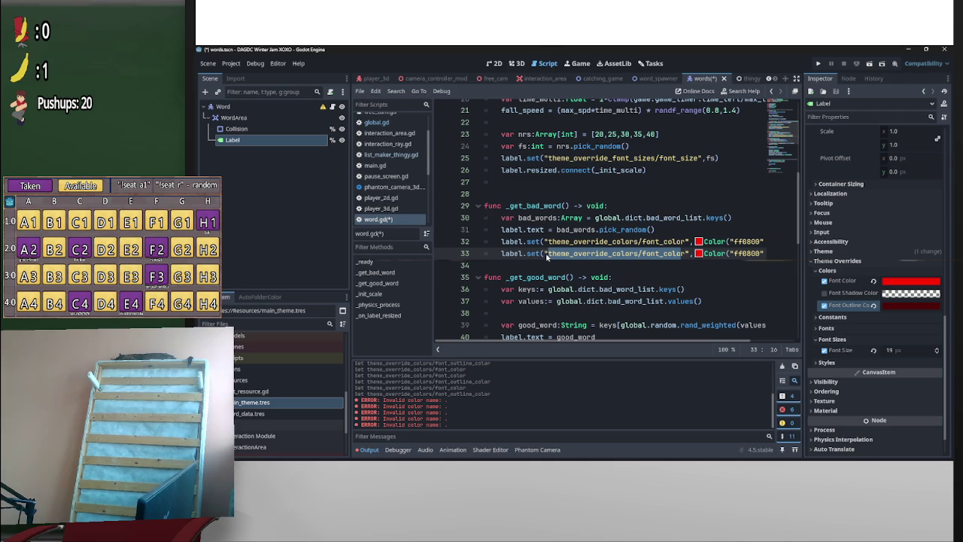
drag(685, 253, 549, 258)
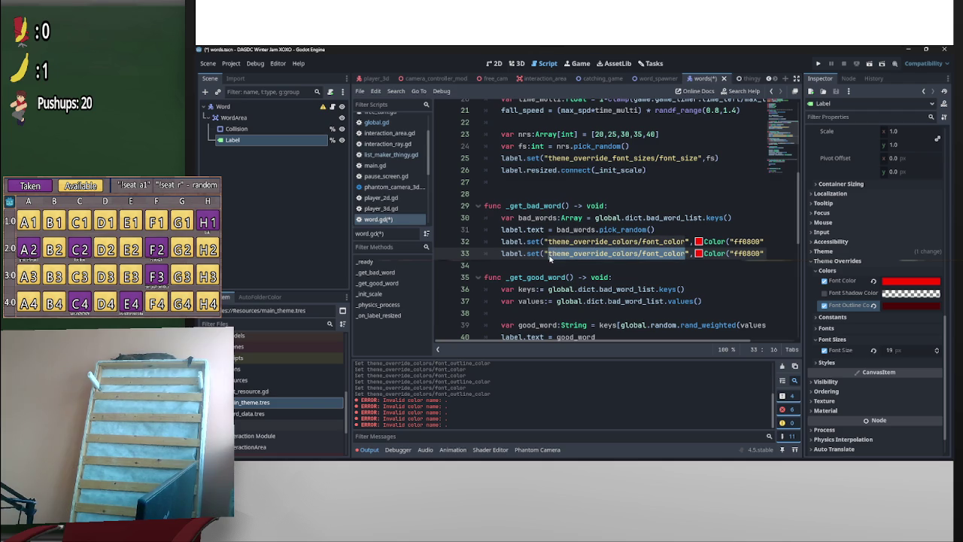
key(ctrl+v)
scroll(687, 264, right, 2)
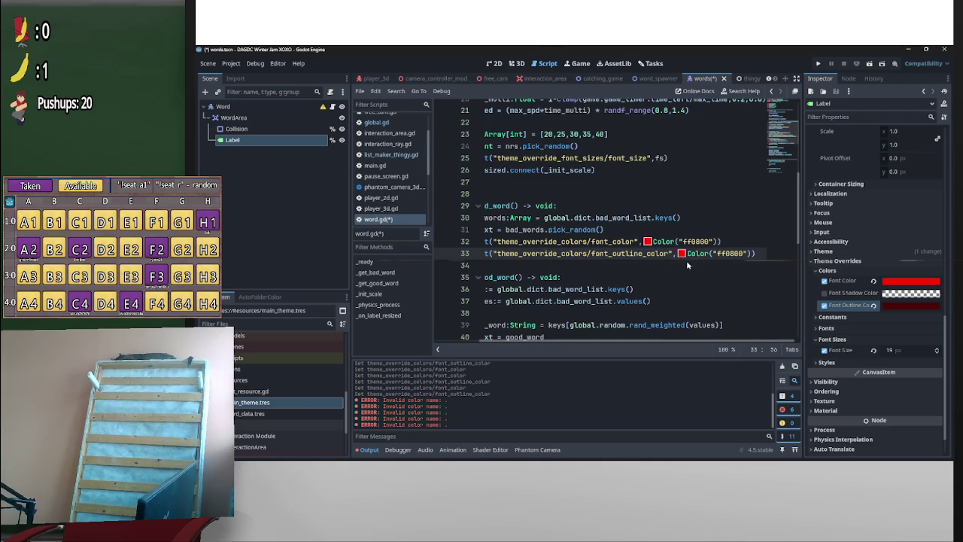
click(682, 254)
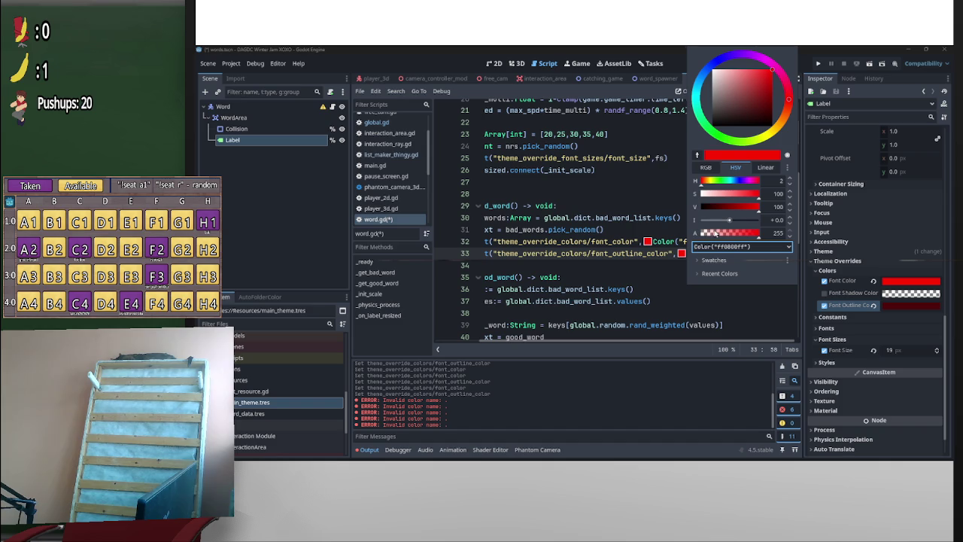
click(675, 300)
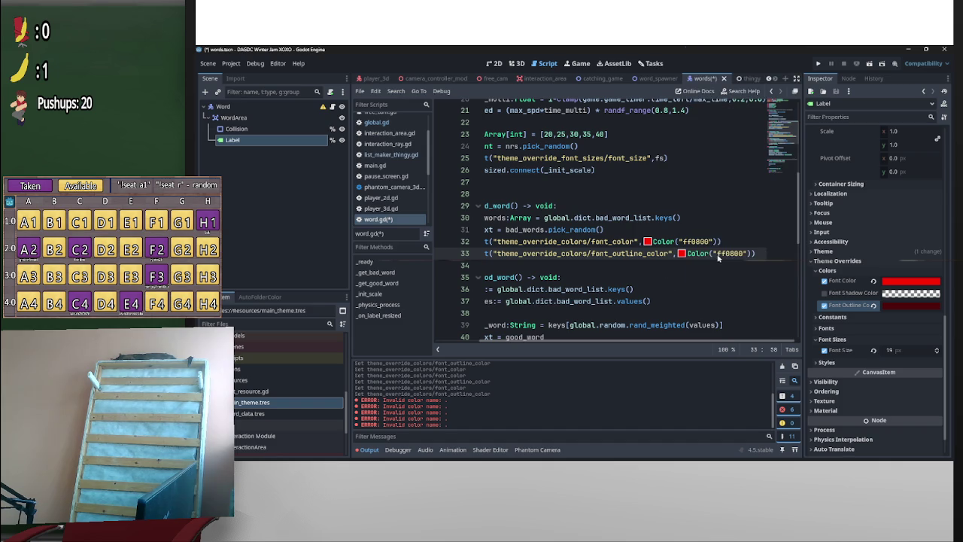
key(ctrl+v)
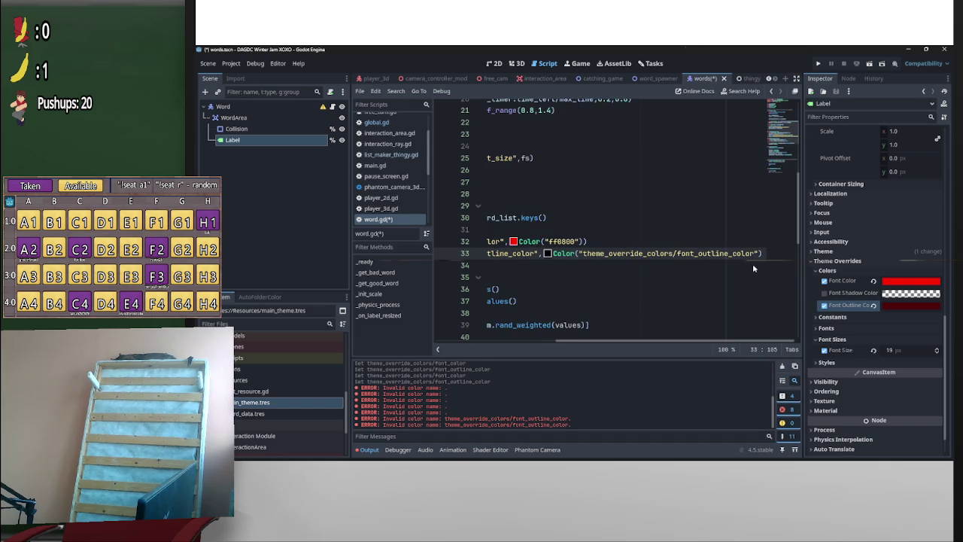
key(ctrl+z)
key(super+v)
click(767, 370)
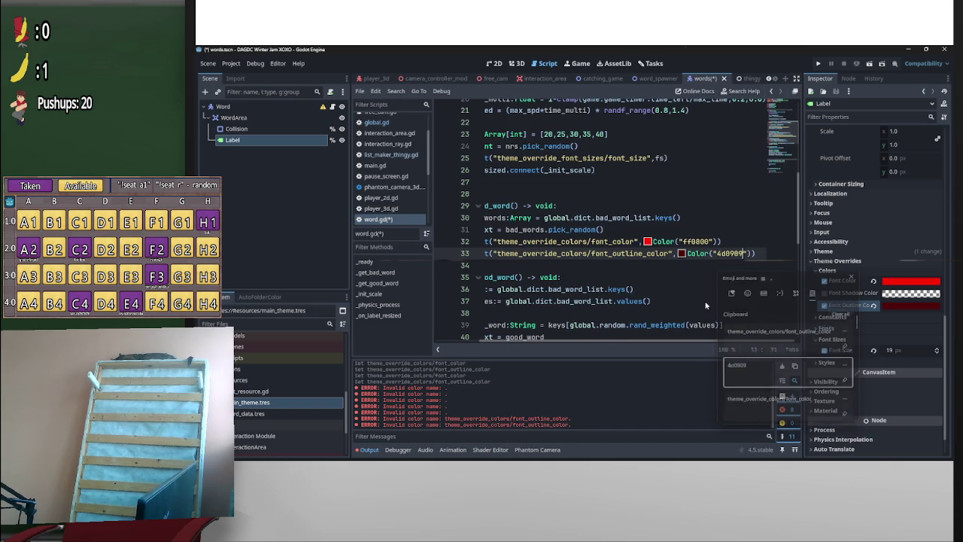
click(705, 210)
Disable the Inspector Font Color and Font Outline Color overrides, save, and run catching_game
key(ctrl+s)
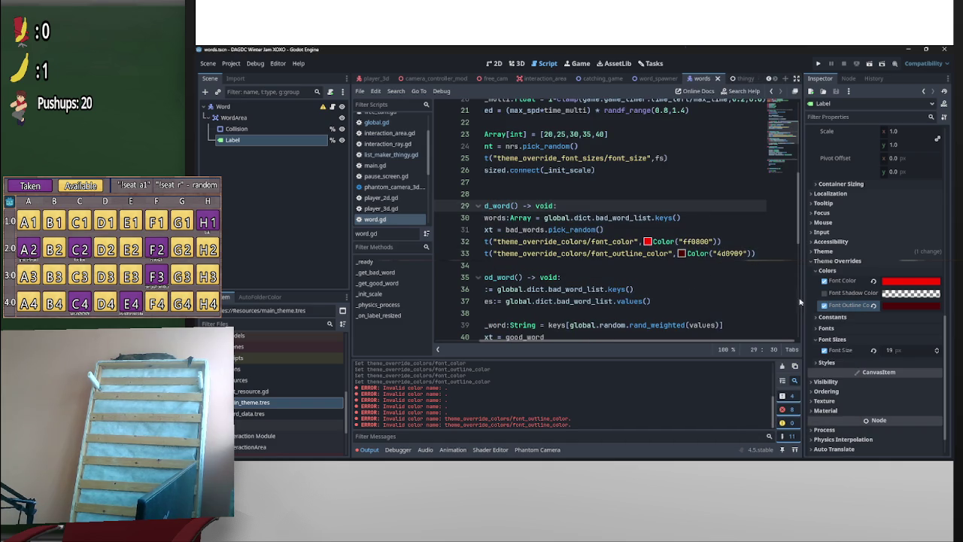
click(872, 282)
click(871, 306)
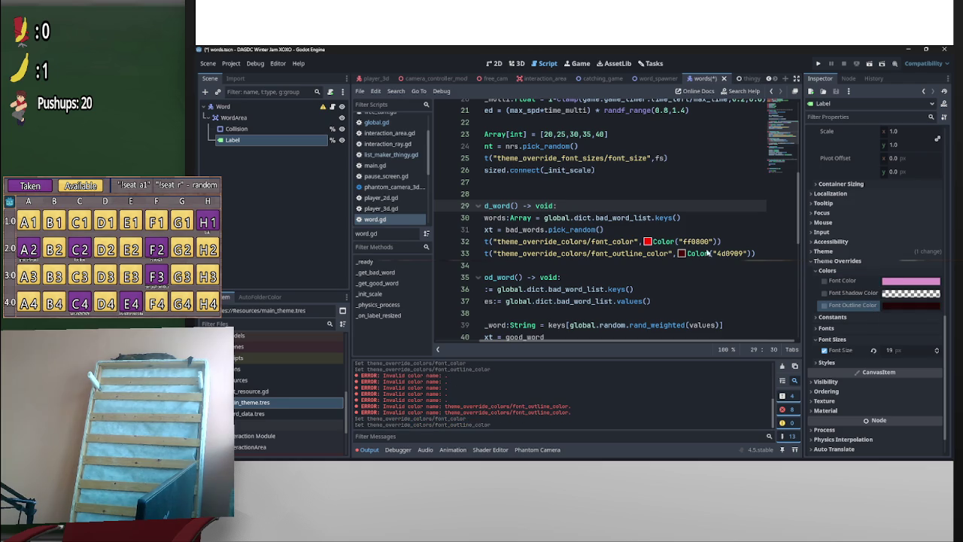
click(660, 225)
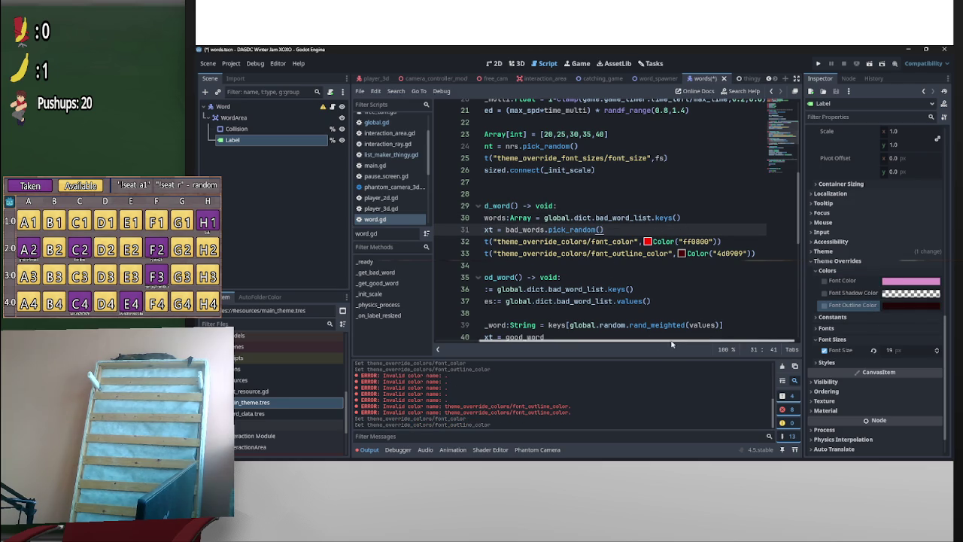
drag(664, 342, 620, 342)
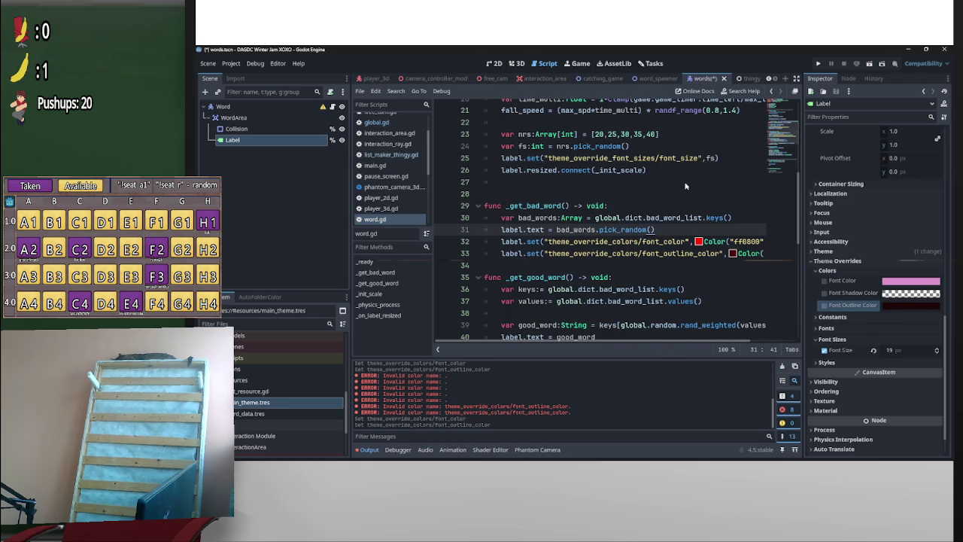
key(ctrl+s)
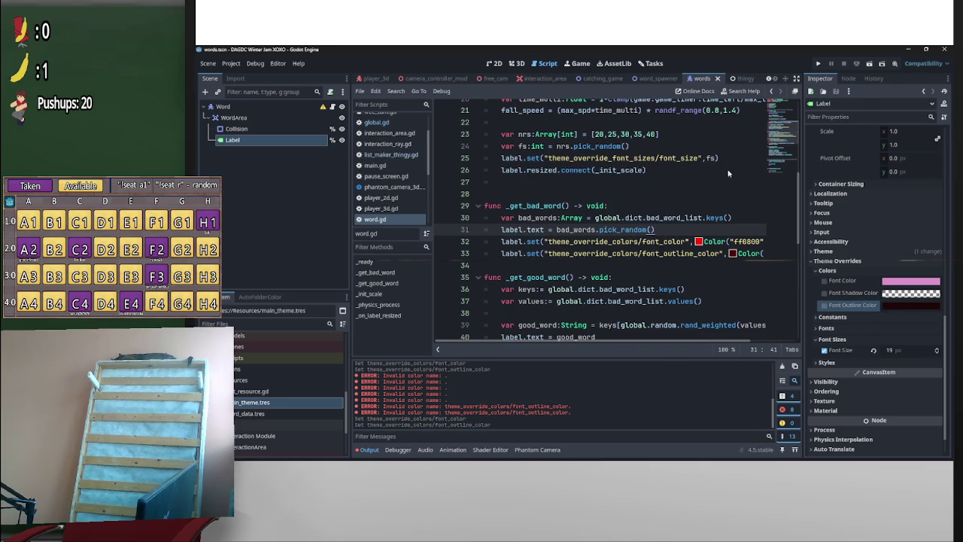
click(599, 79)
click(869, 64)
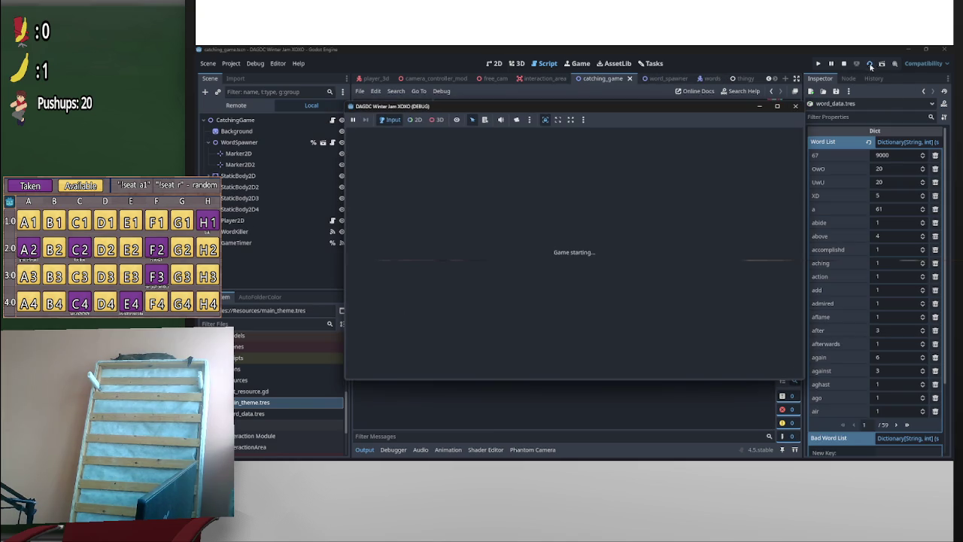
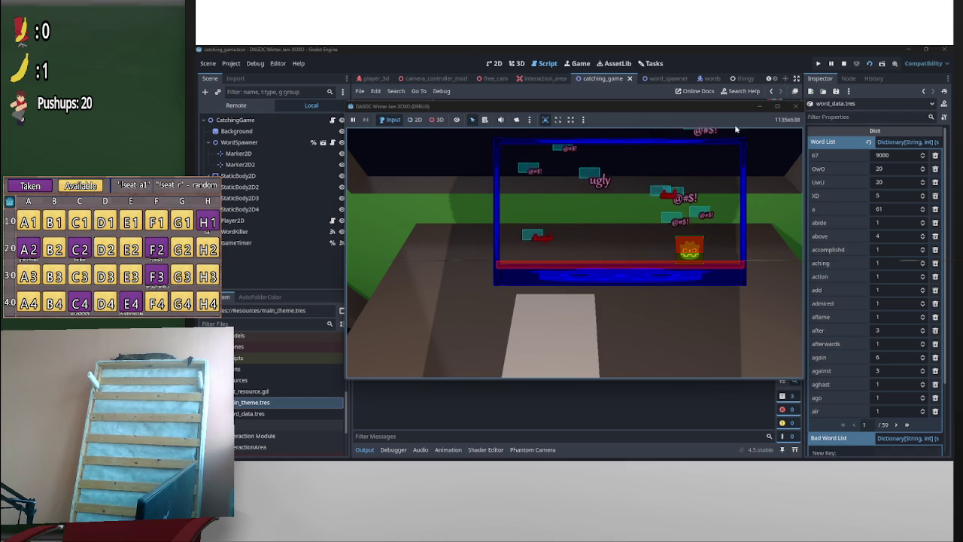
Stop the running catching game test
click(843, 64)
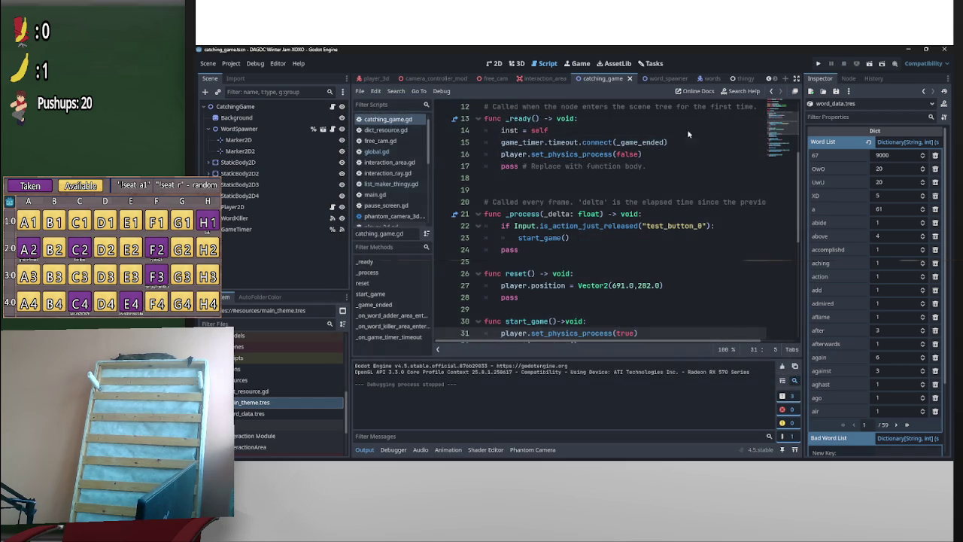
scroll(280, 372, up, 5)
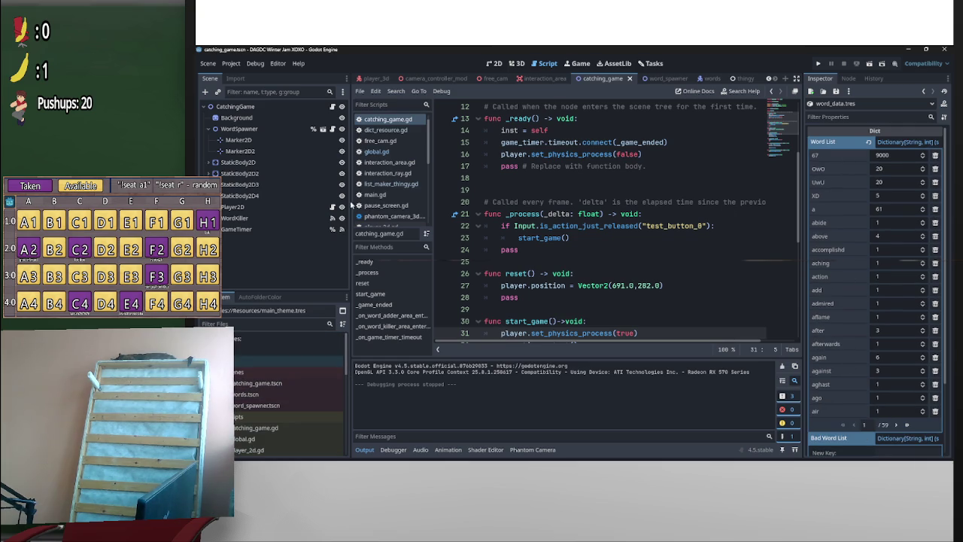
scroll(303, 412, down, 3)
scroll(612, 261, up, 4)
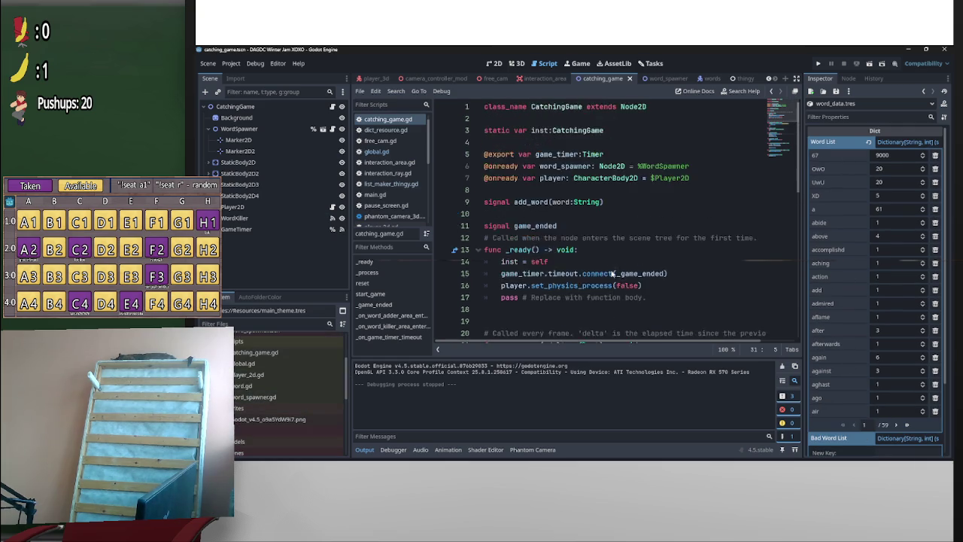
scroll(612, 261, down, 5)
scroll(321, 397, down, 3)
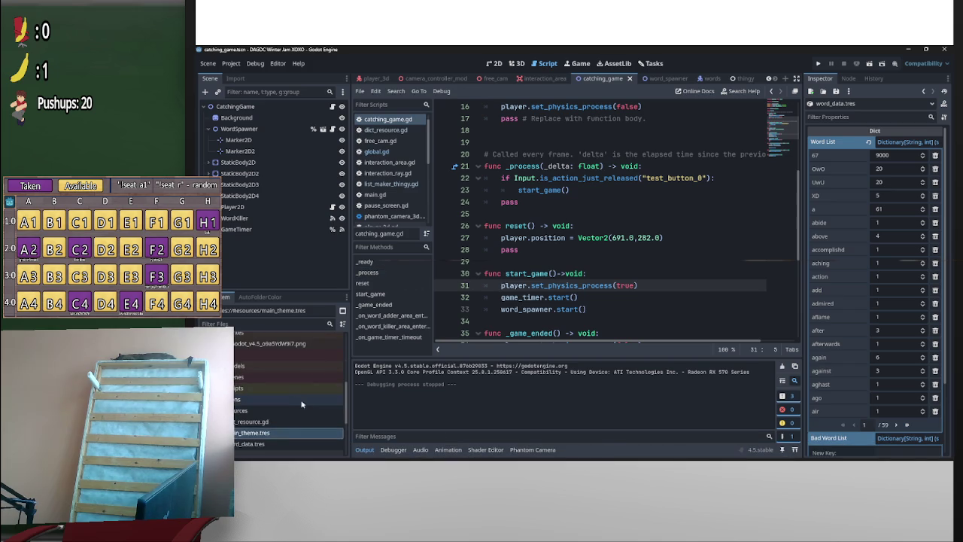
Show word_data.tres in the Inspector and expand its Bad Word List dictionary
click(251, 445)
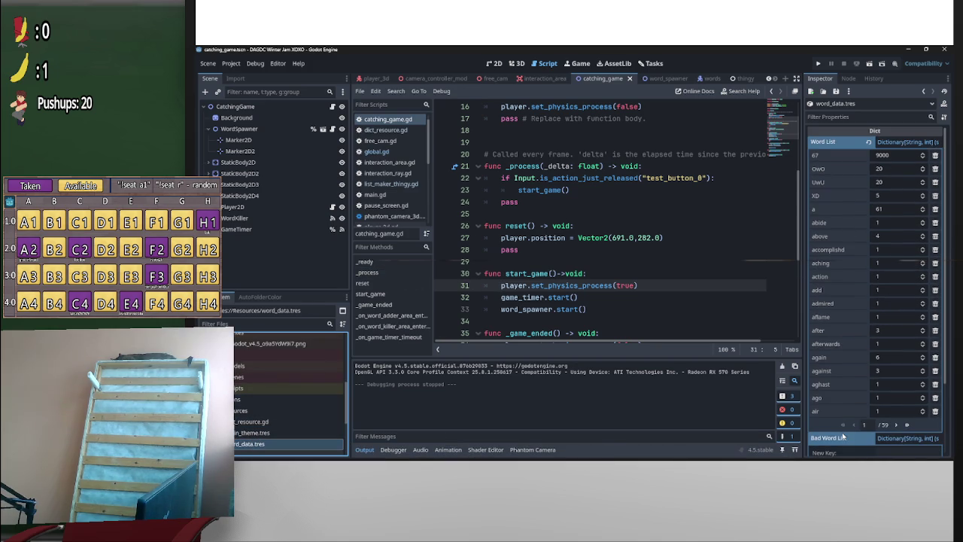
scroll(899, 452, down, 3)
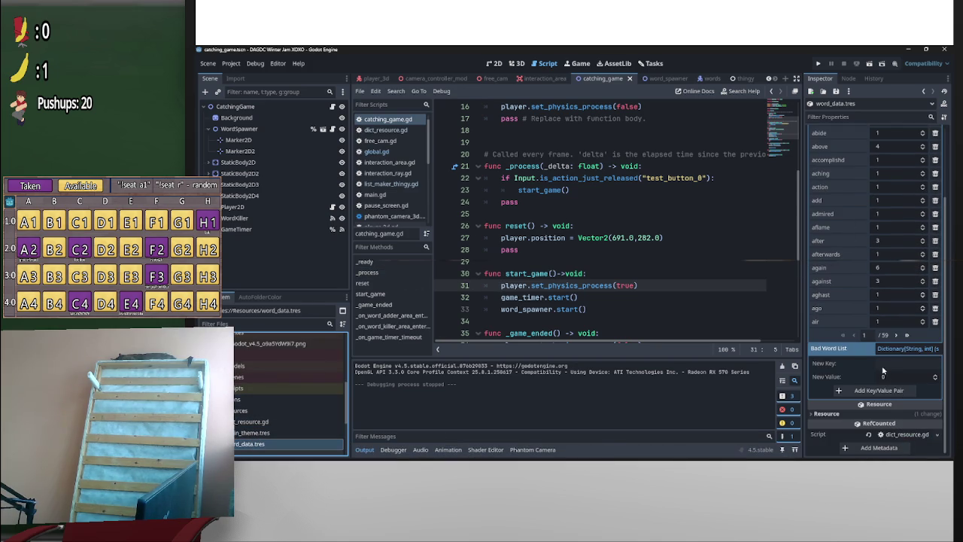
click(898, 364)
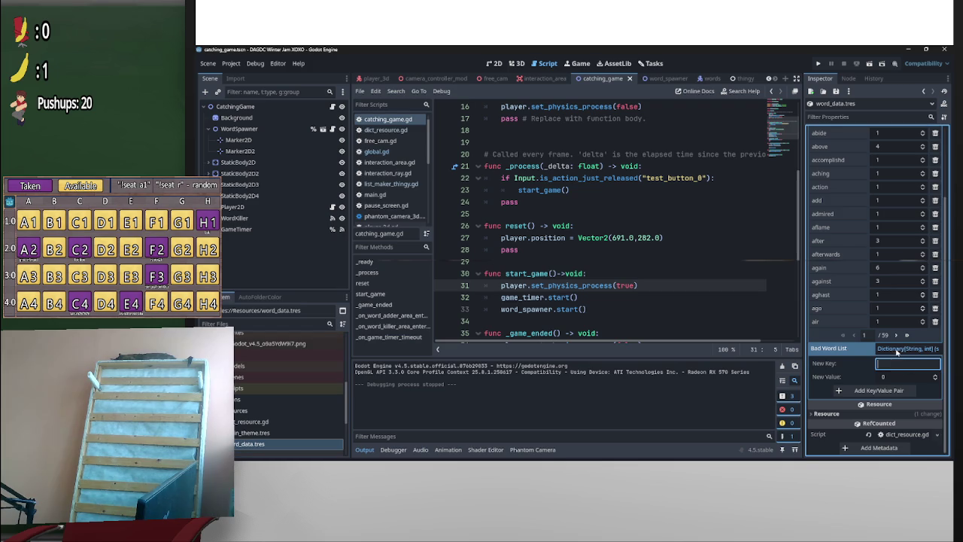
click(897, 351)
click(911, 395)
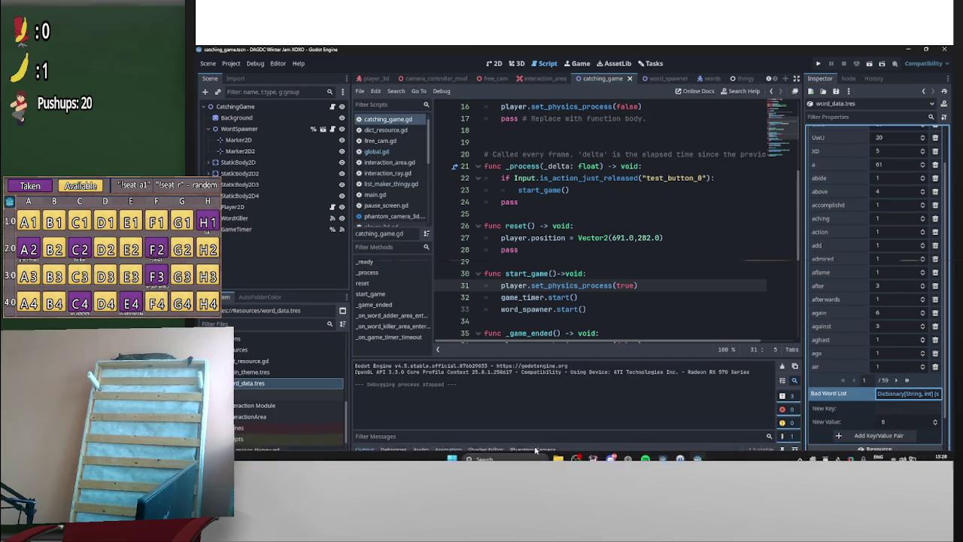
Open the config folder's word_data.tres in Notepad, look it over, and close it
click(558, 454)
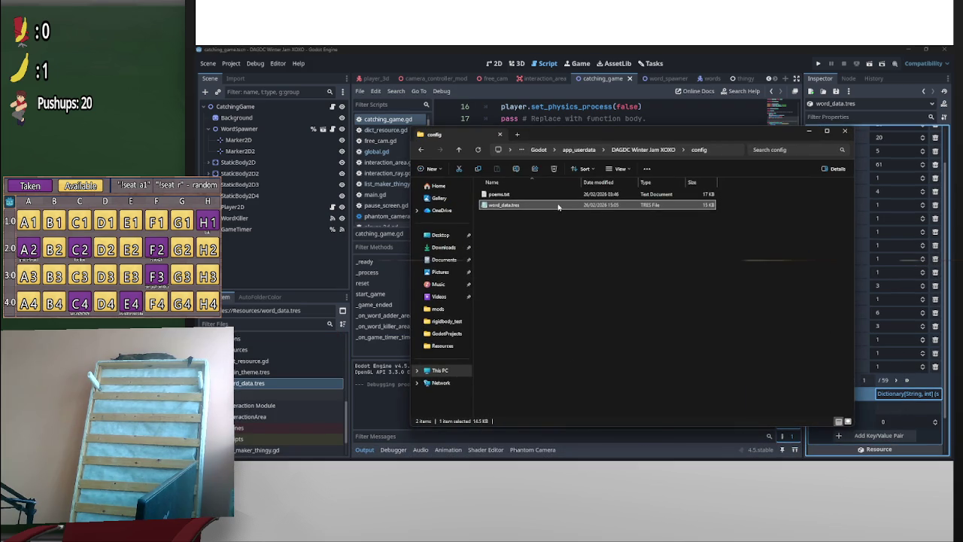
double_click(562, 205)
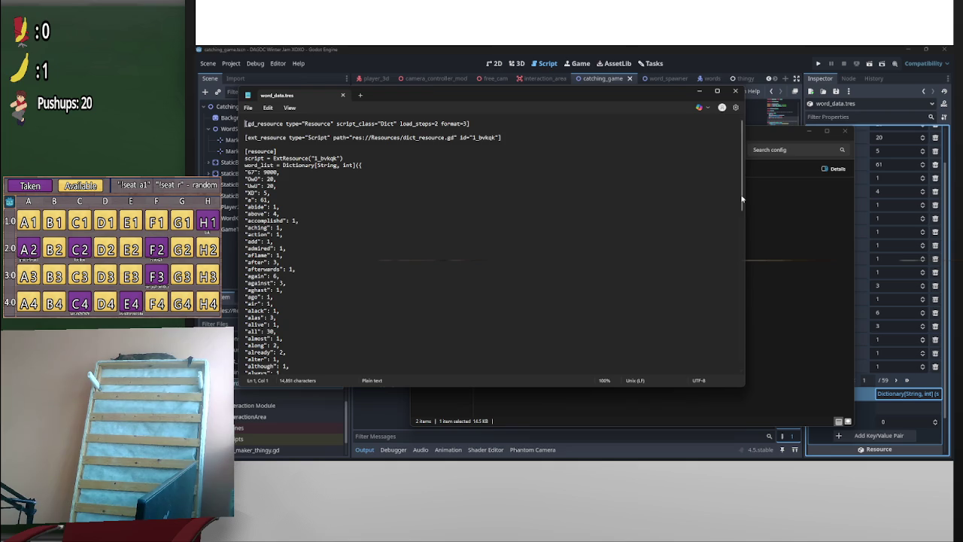
drag(742, 199, 737, 418)
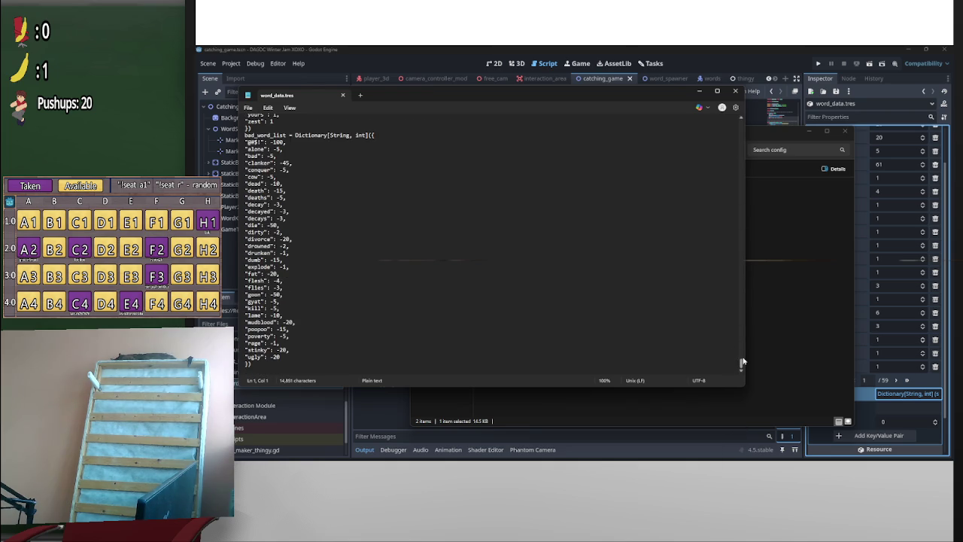
drag(742, 366, 741, 161)
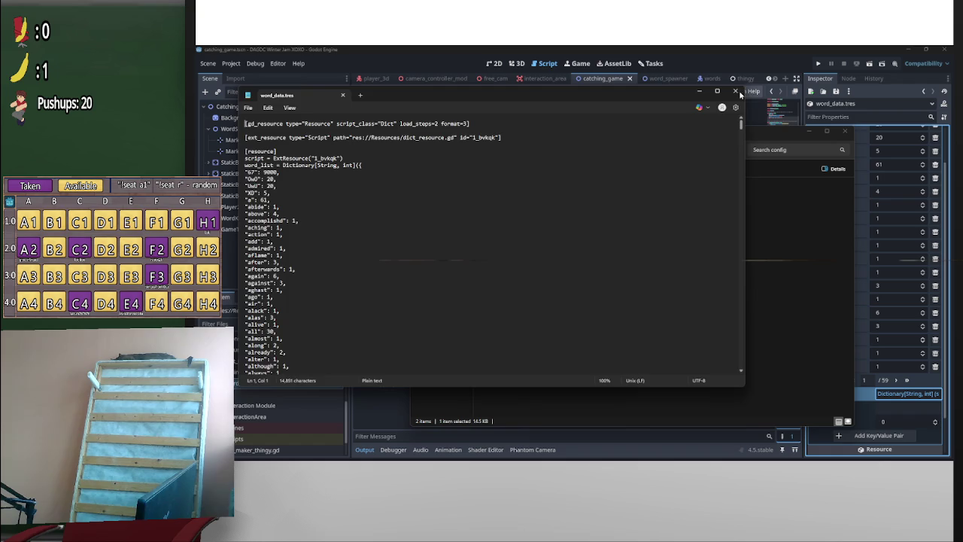
click(734, 90)
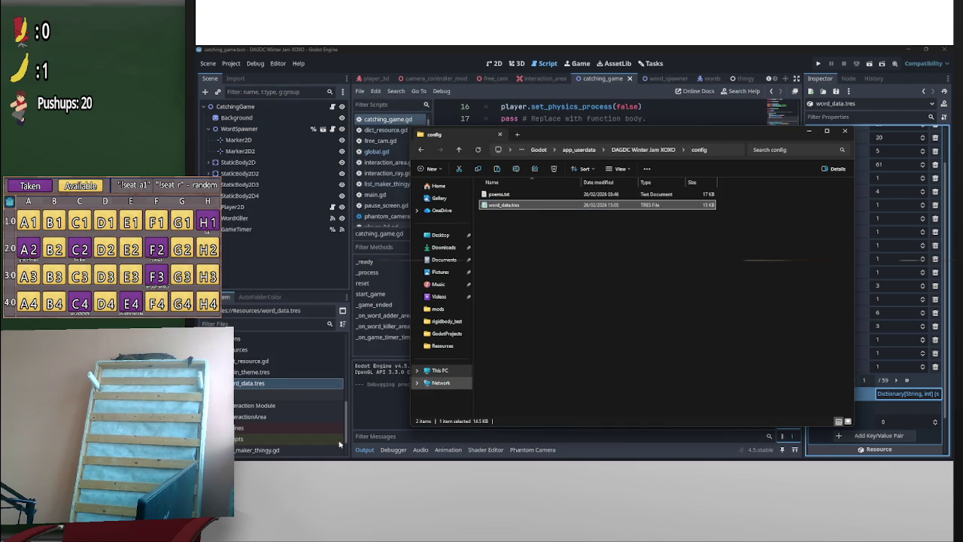
Delete res://Resources/word_data.tres from the Godot project
click(286, 377)
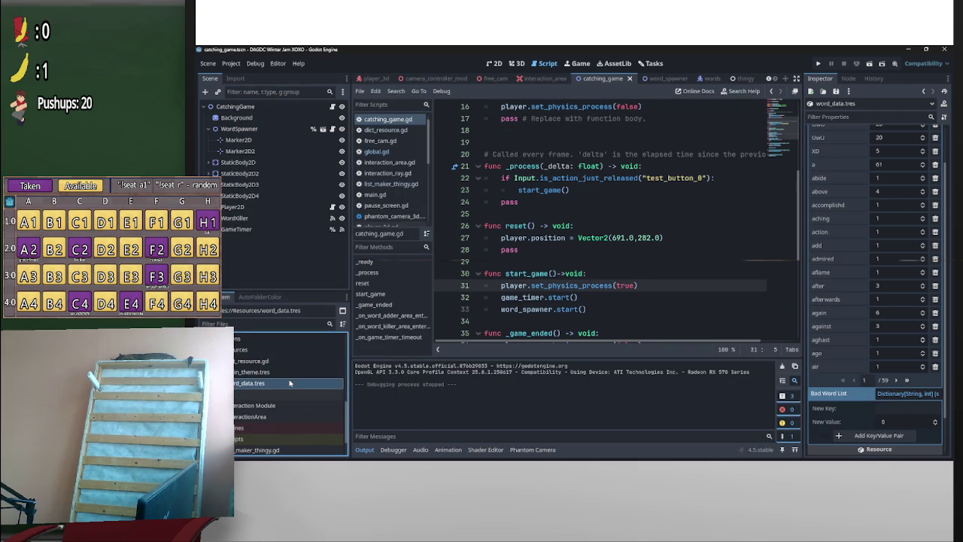
key(Delete)
key(Return)
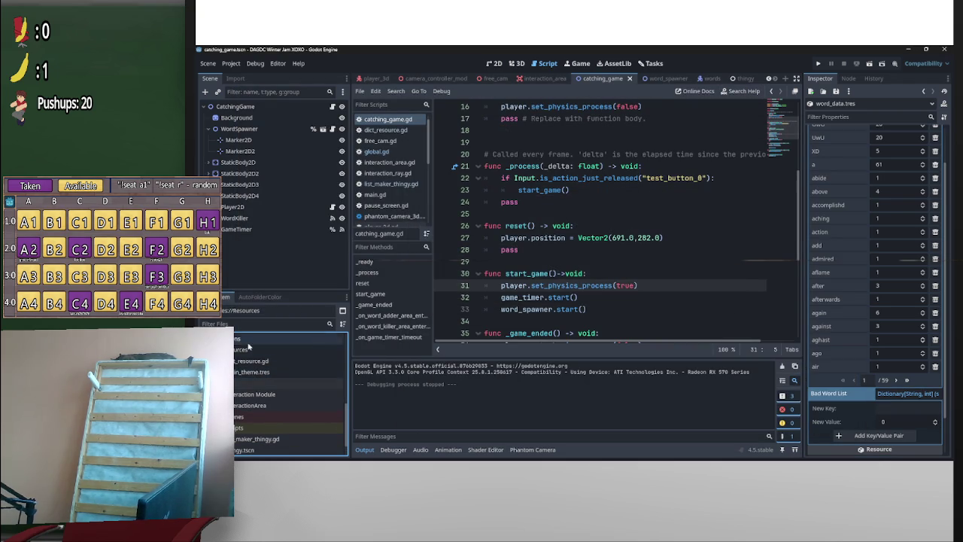
Show the Resources folder in the file manager, then run the game
right_click(245, 342)
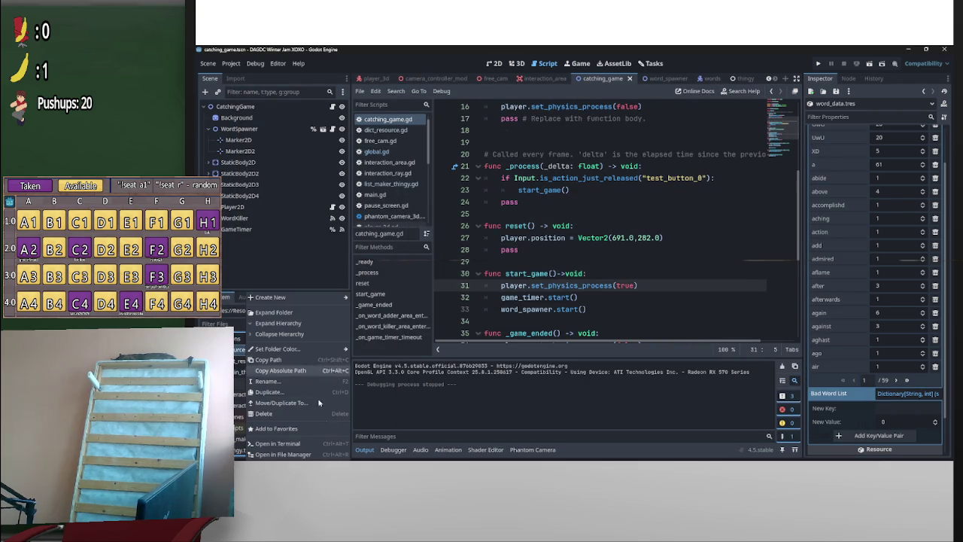
click(320, 441)
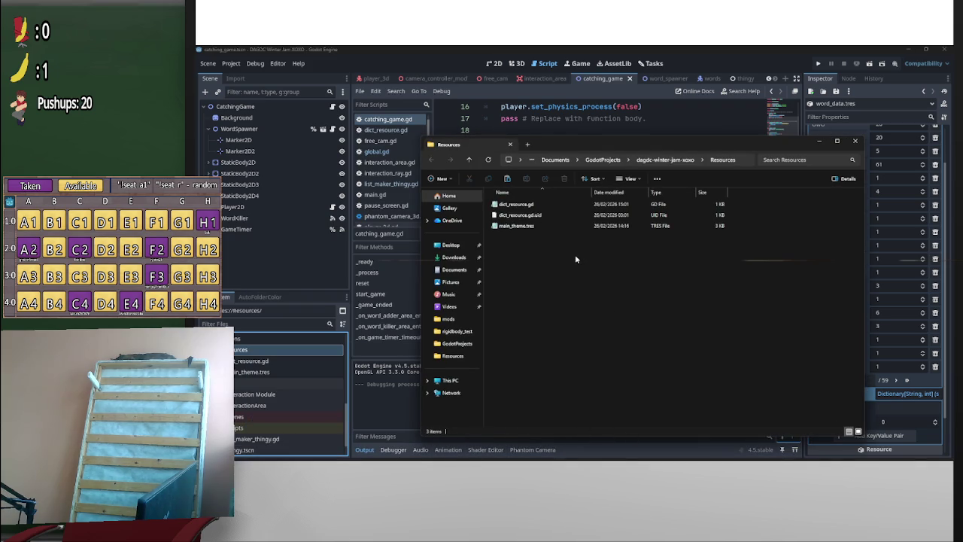
click(680, 127)
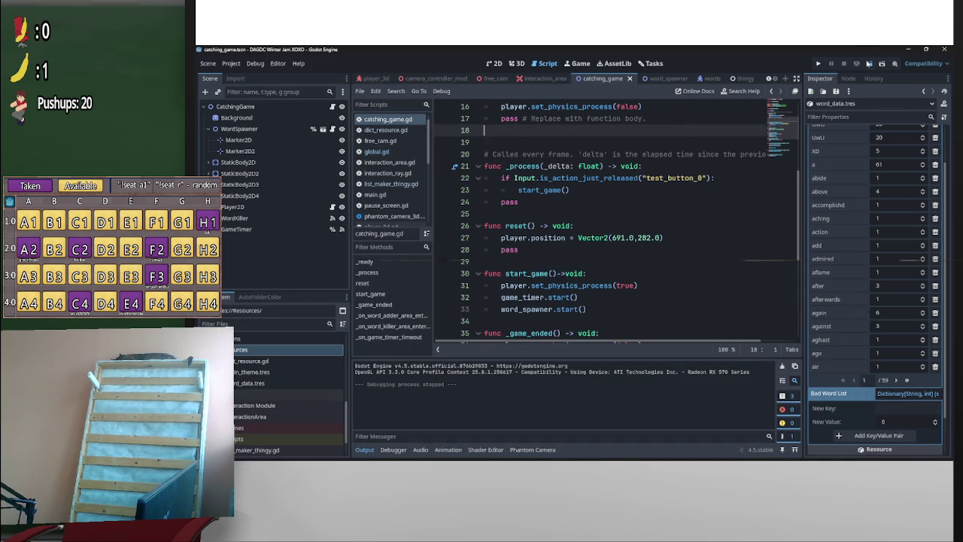
click(867, 63)
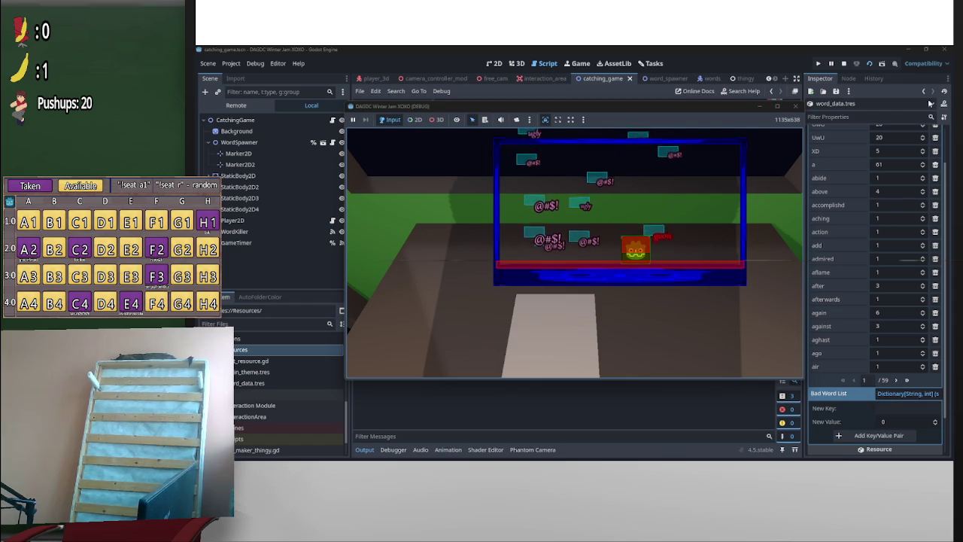
Stop the game, look through word_spawner.gd's code, then bring up word.gd
click(843, 63)
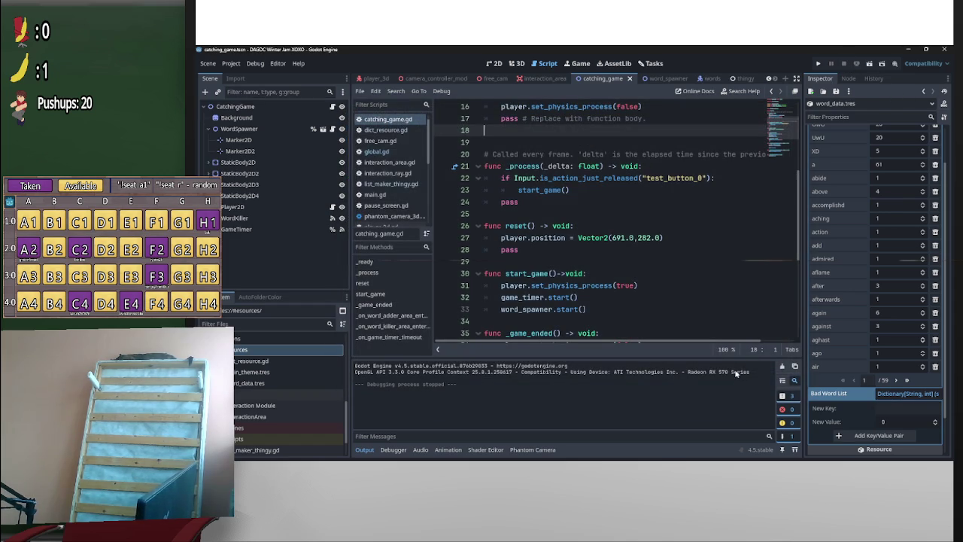
scroll(752, 285, up, 5)
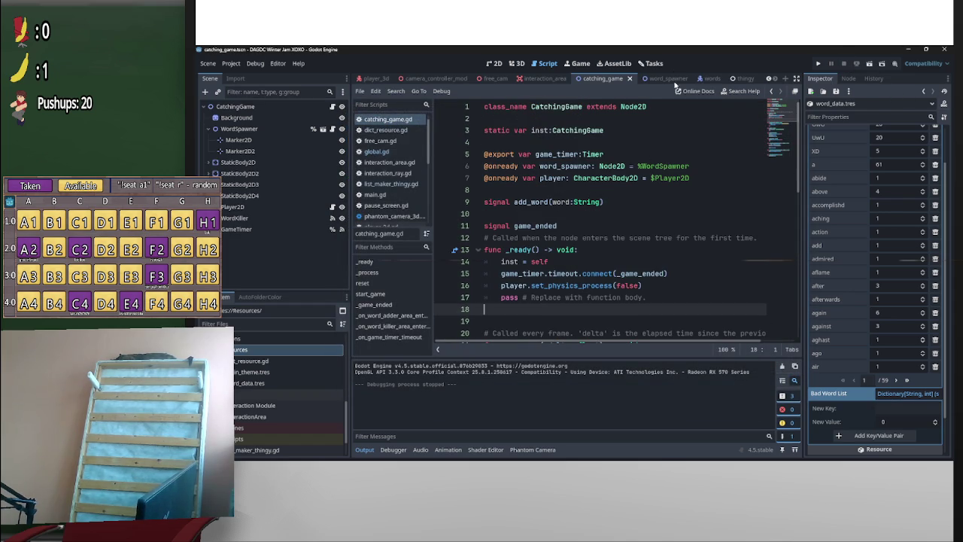
click(676, 80)
scroll(681, 180, down, 6)
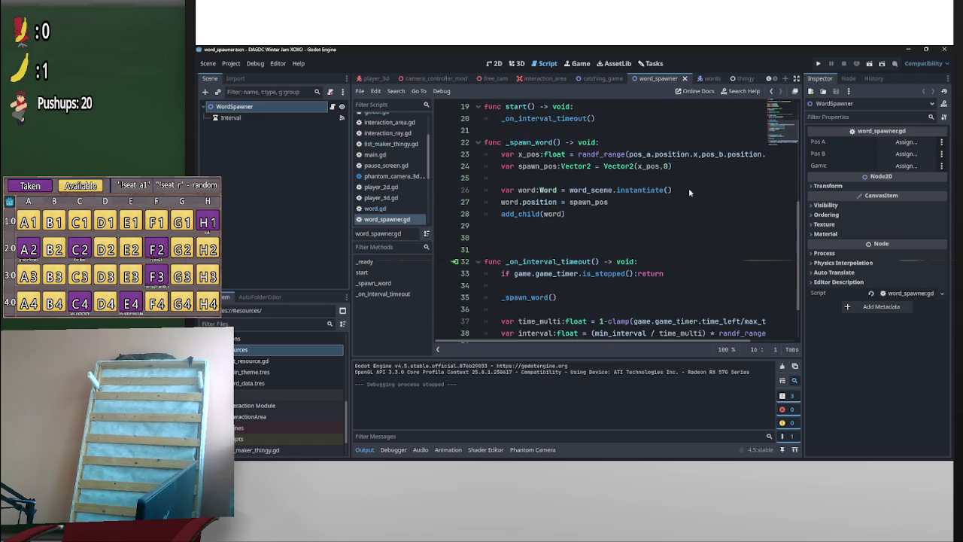
scroll(689, 196, down, 2)
scroll(613, 320, up, 3)
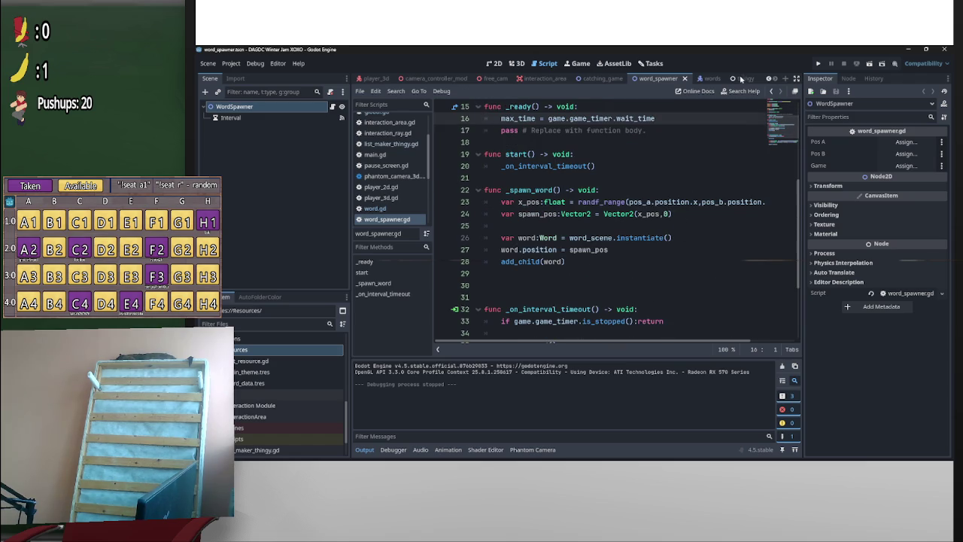
click(704, 78)
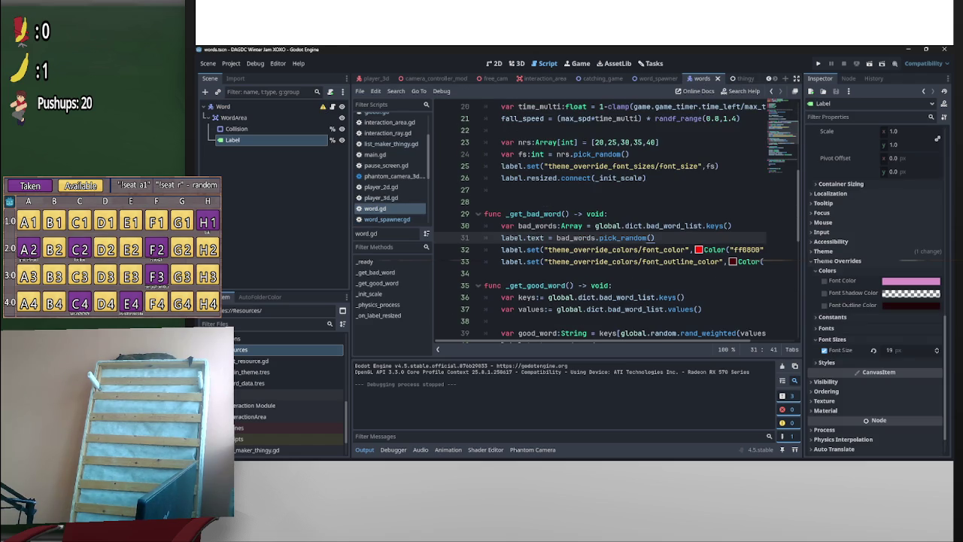
In _get_good_word, change bad_word_list to word_list on lines 36–37, then run the game
scroll(773, 246, down, 3)
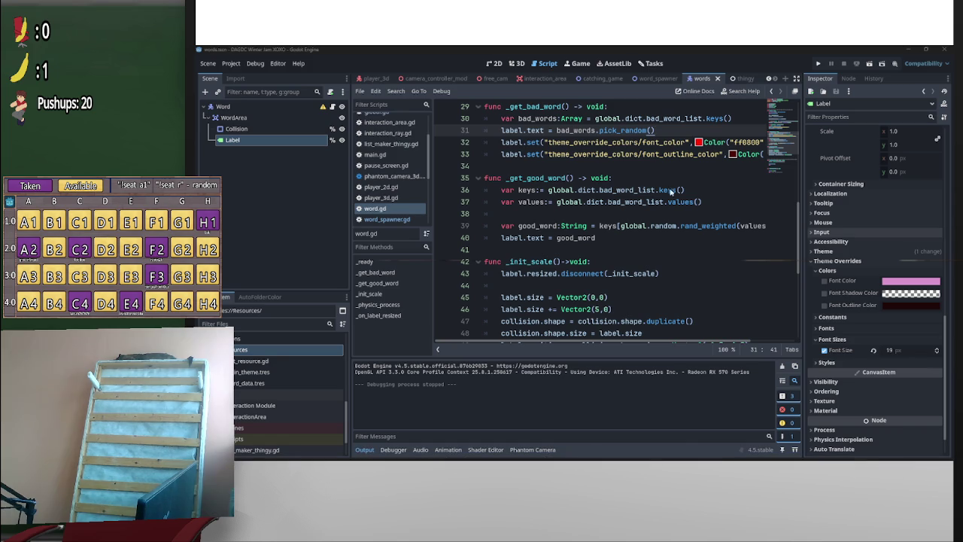
click(641, 216)
scroll(643, 222, down, 6)
mouse_move(800, 300)
mouse_down()
mouse_move(799, 314)
mouse_move(803, 166)
mouse_move(802, 314)
mouse_move(780, 260)
mouse_up()
scroll(778, 253, up, 2)
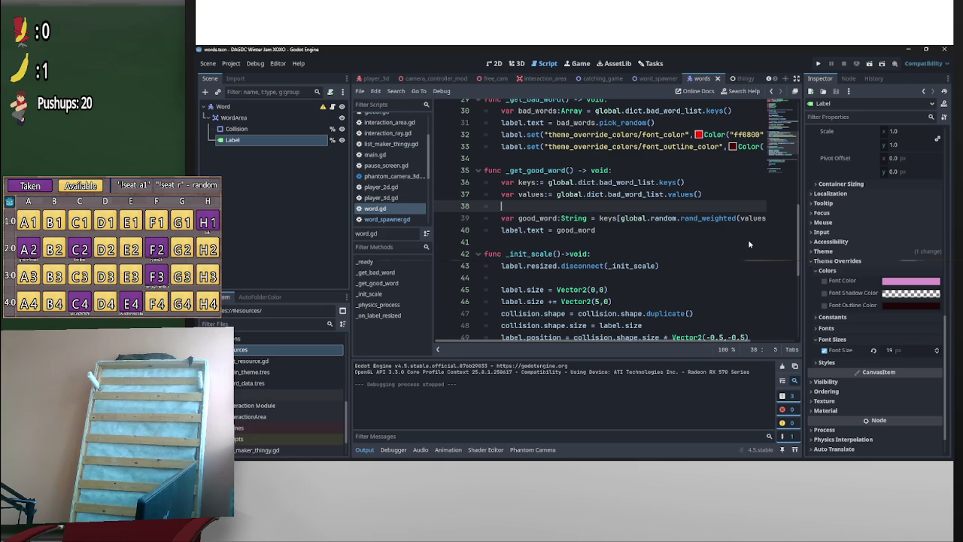
click(610, 193)
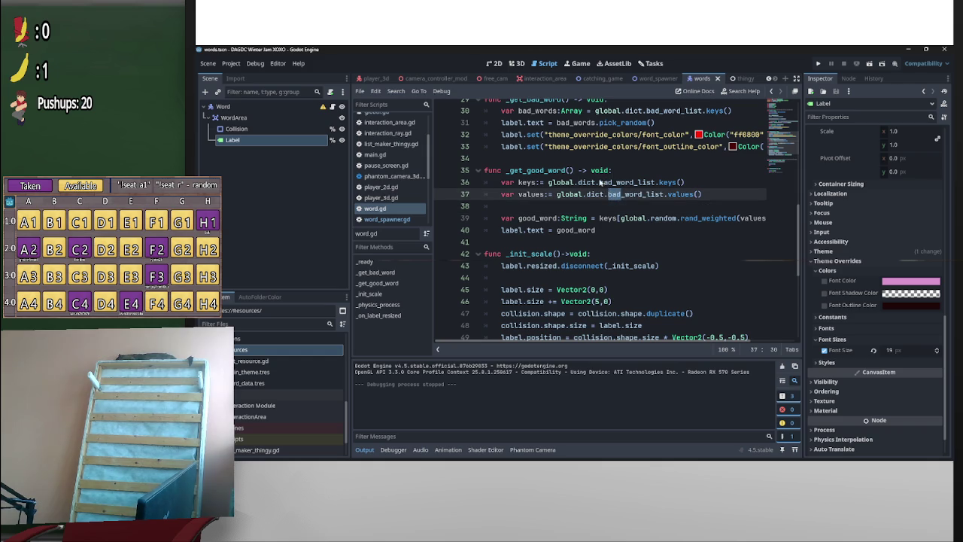
drag(599, 183, 613, 184)
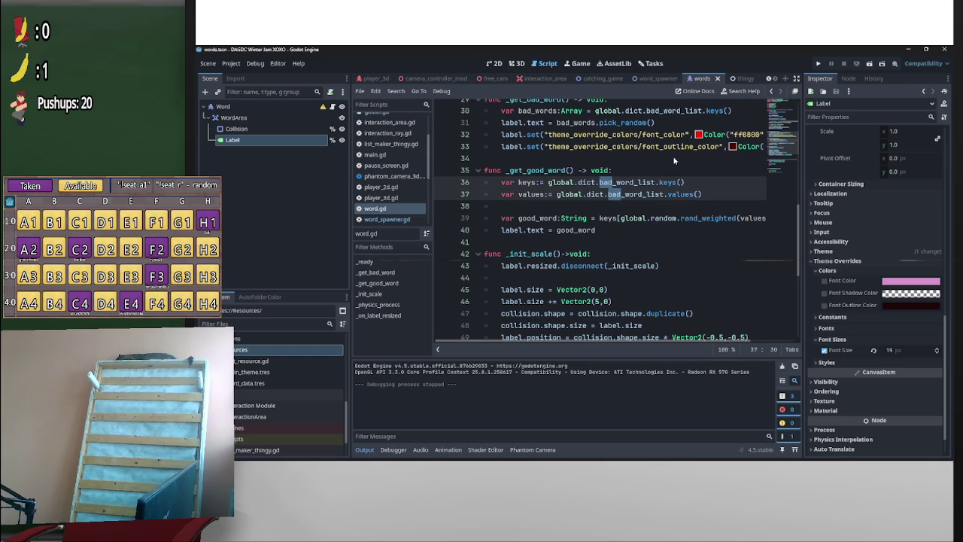
key(BackSpace)
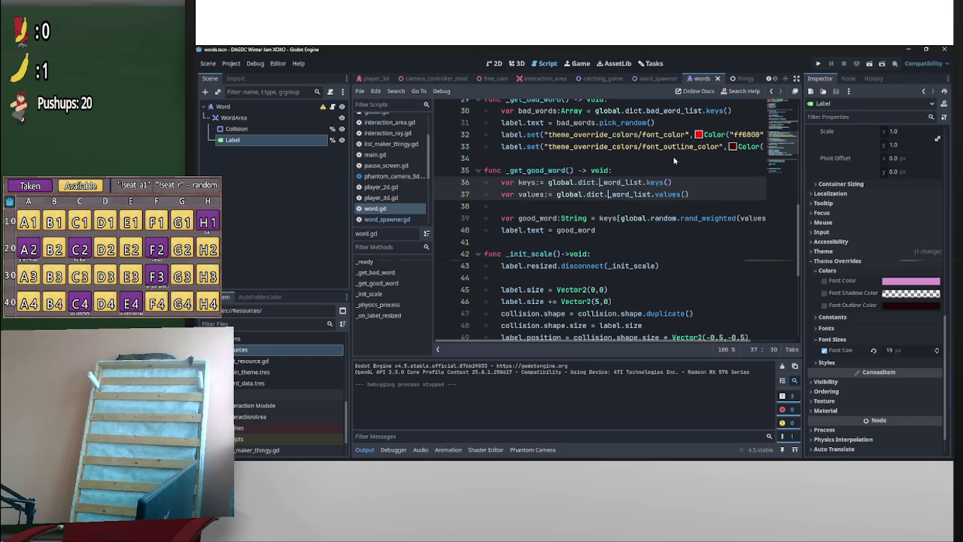
scroll(674, 160, up, 1)
key(BackSpace)
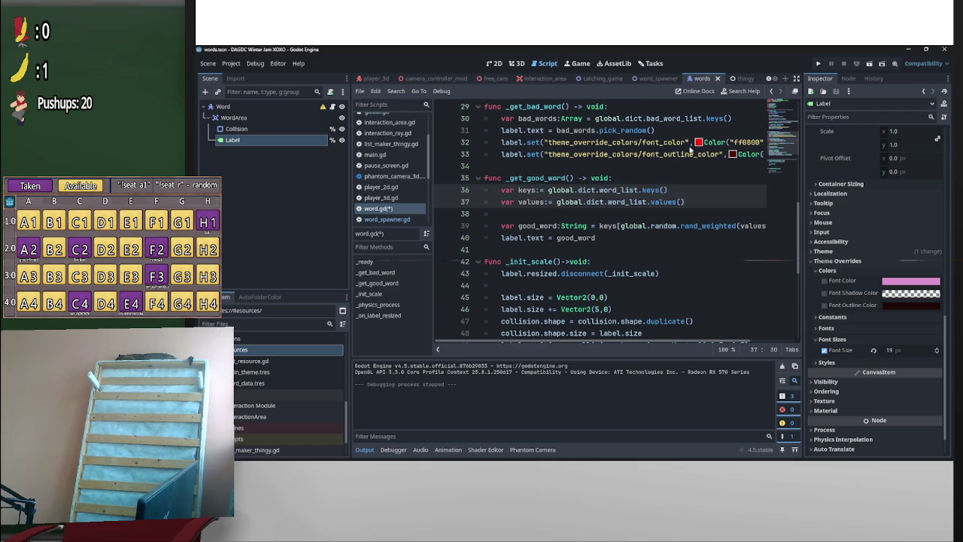
click(651, 167)
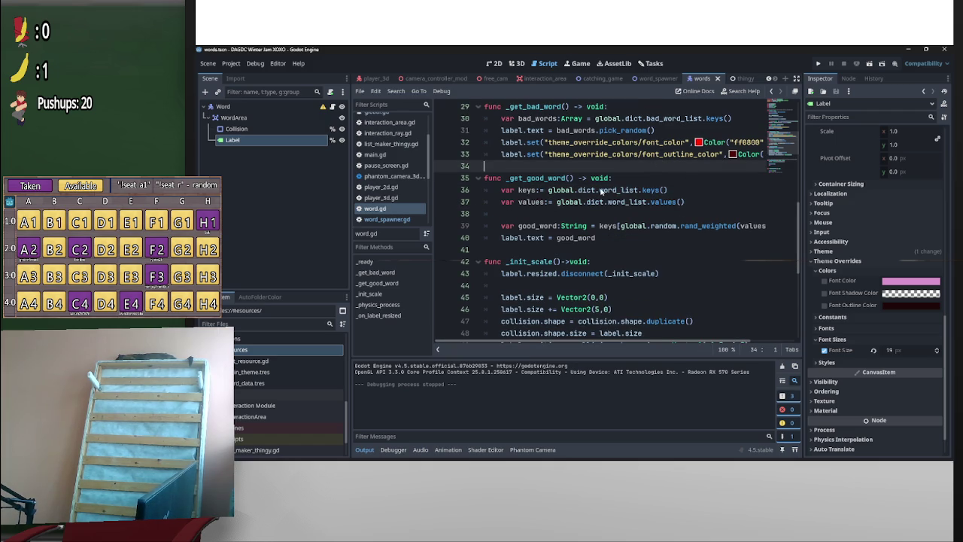
drag(601, 190, 645, 192)
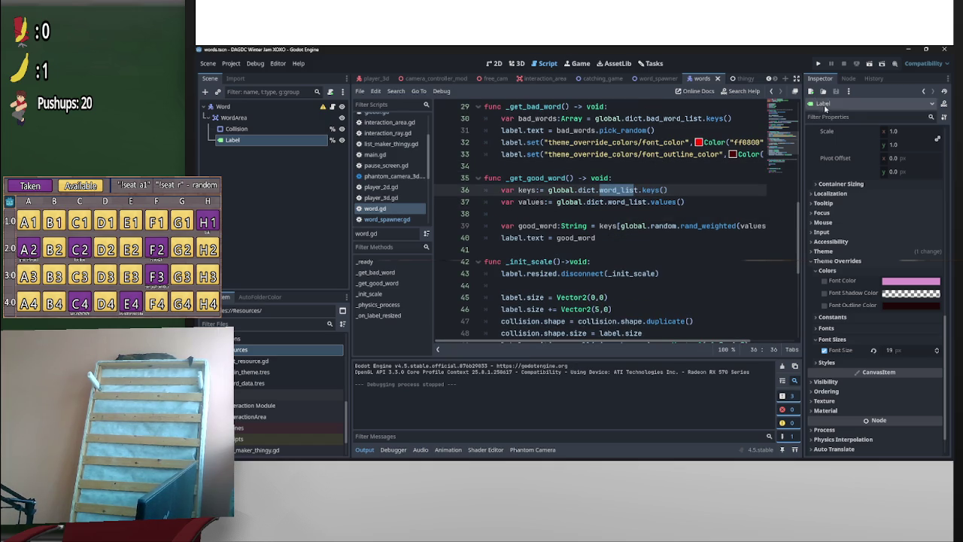
click(867, 65)
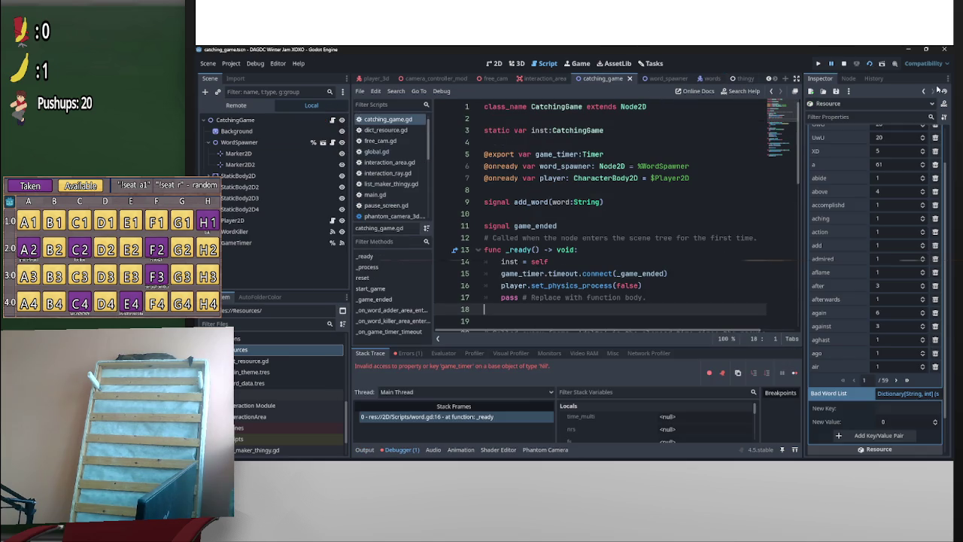
Relaunch the game and move the player left to catch words
click(868, 65)
click(869, 66)
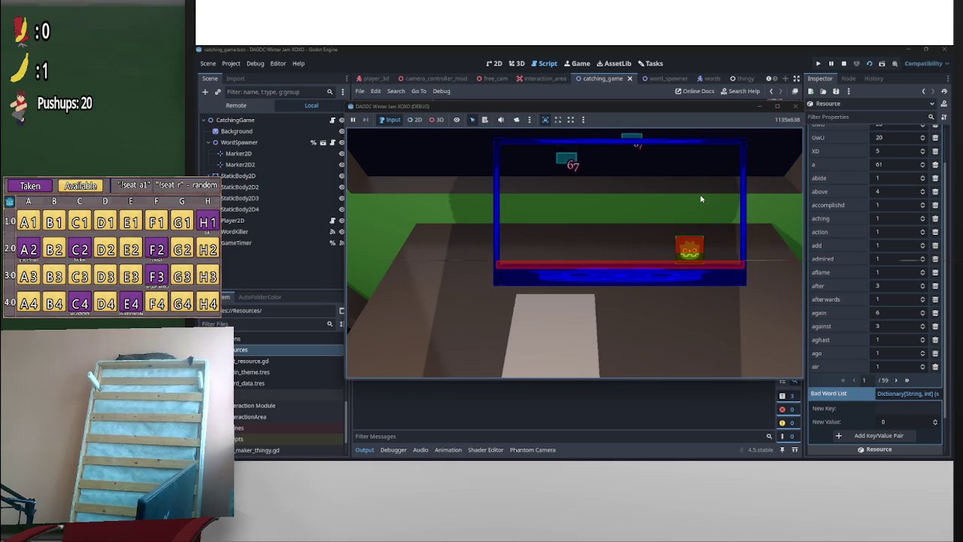
key(Left)
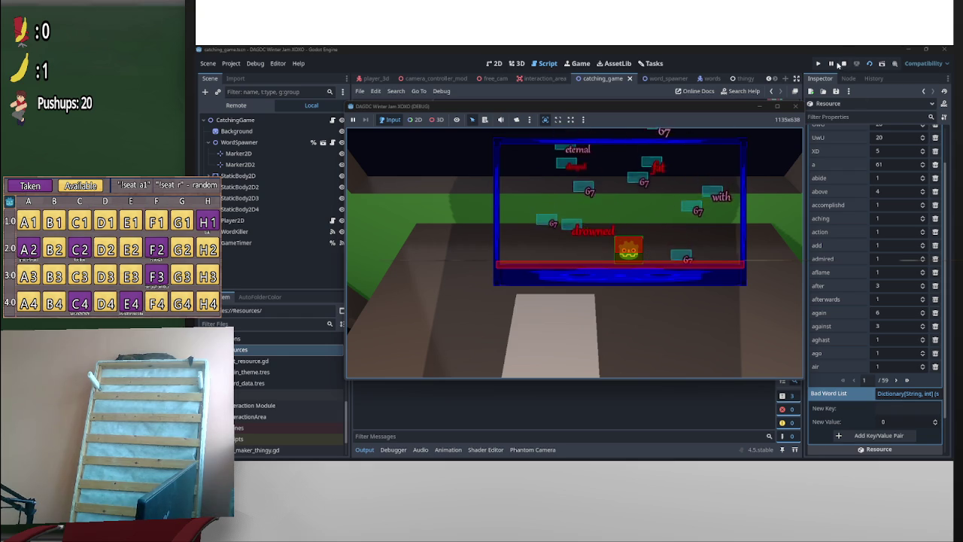
Change the Word List's '67' weight from 9000 to 1
click(890, 156)
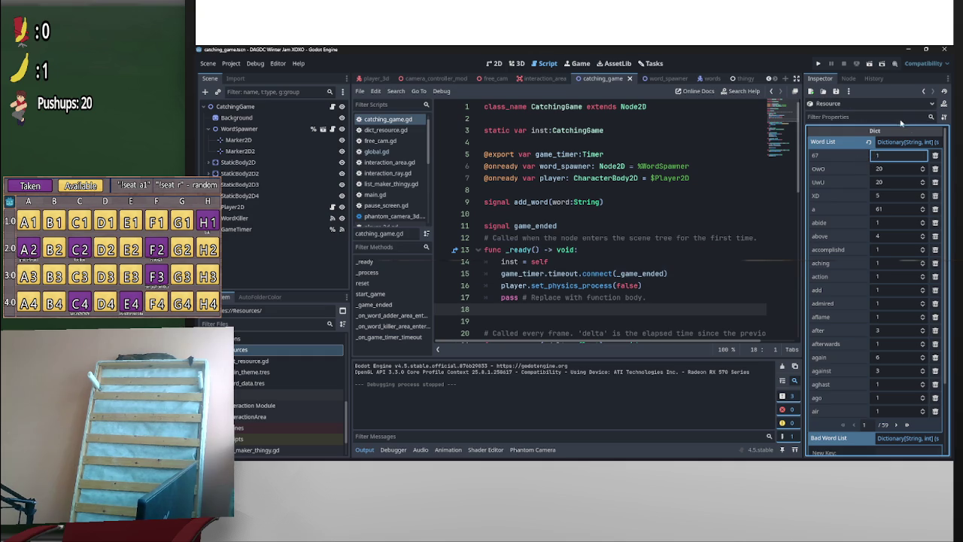
click(761, 164)
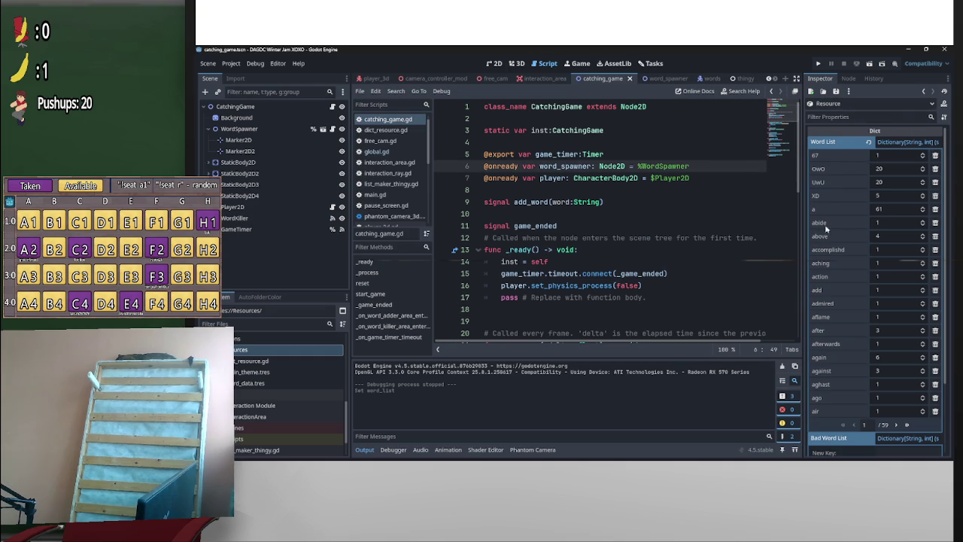
mouse_move(626, 458)
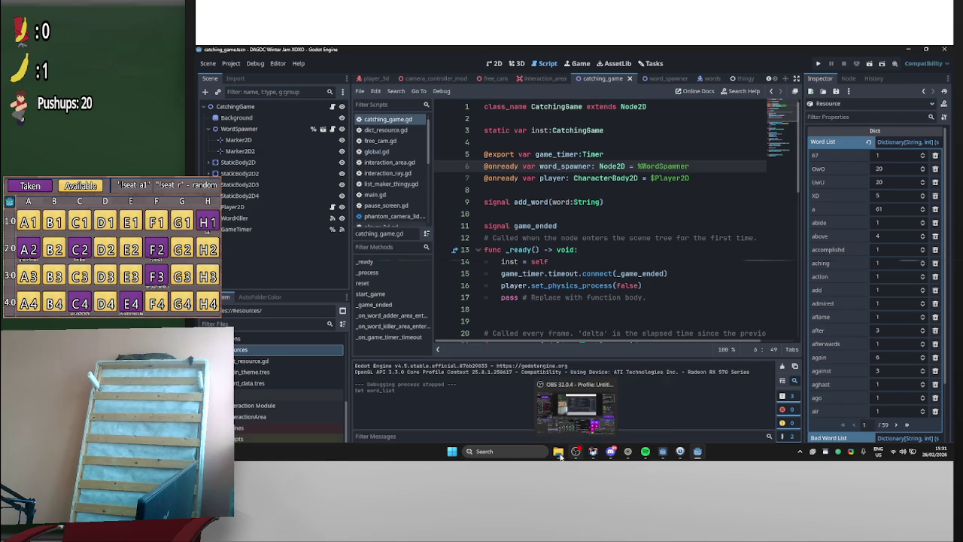
Open the Resources folder's word_data.tres as plain text, then close the extra Notepad windows
mouse_move(560, 454)
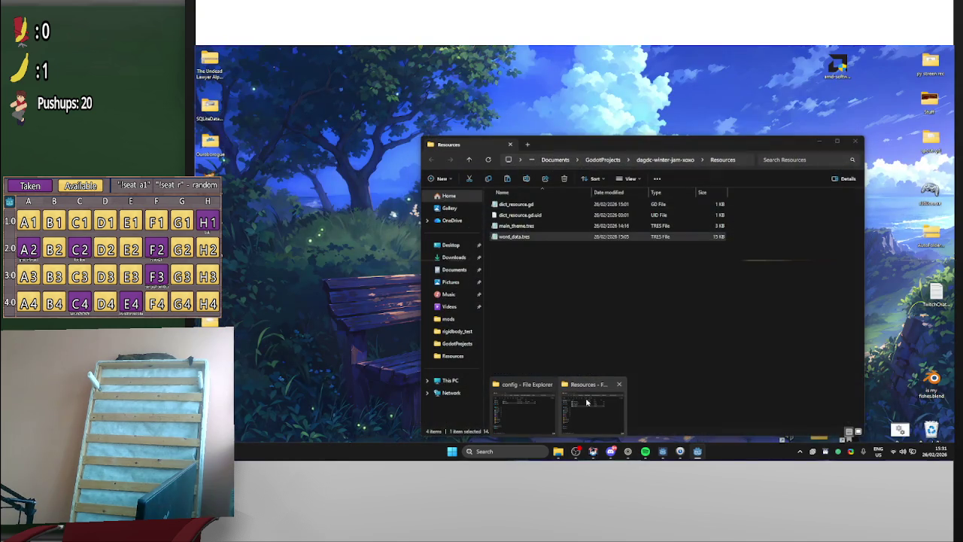
click(590, 406)
double_click(554, 236)
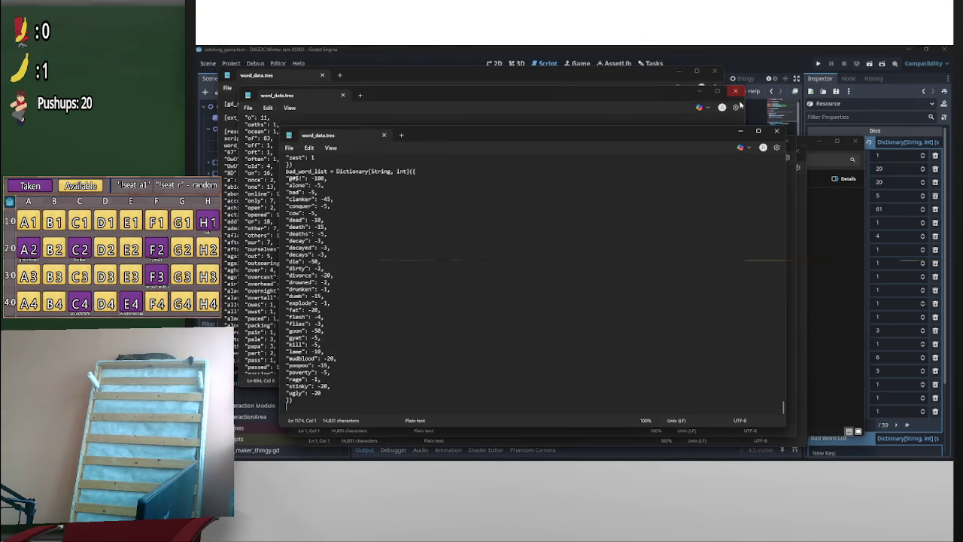
click(776, 131)
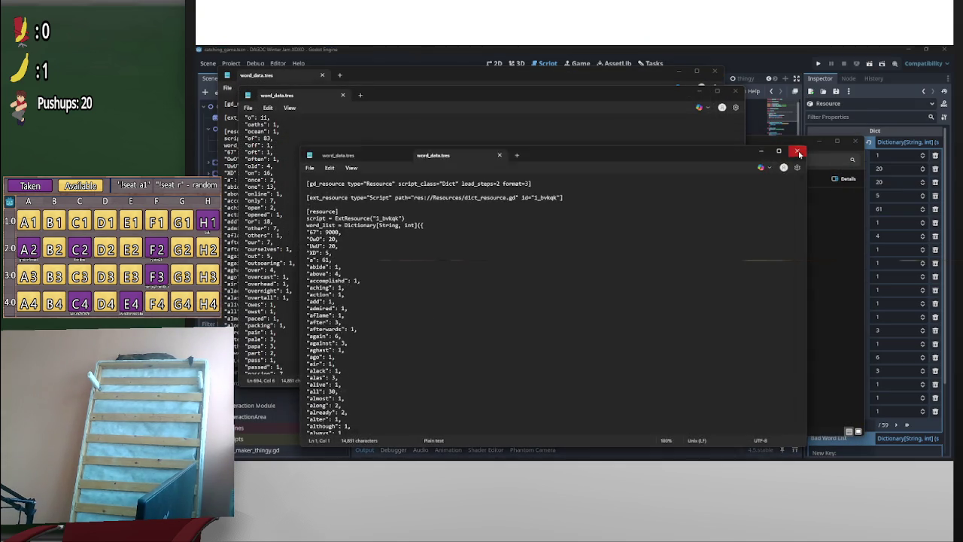
click(795, 150)
click(734, 92)
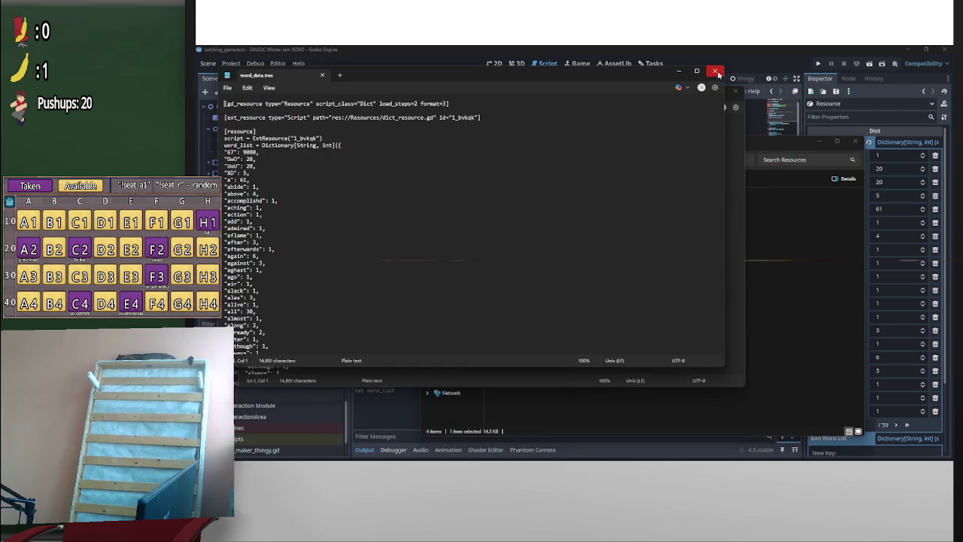
click(717, 73)
click(735, 92)
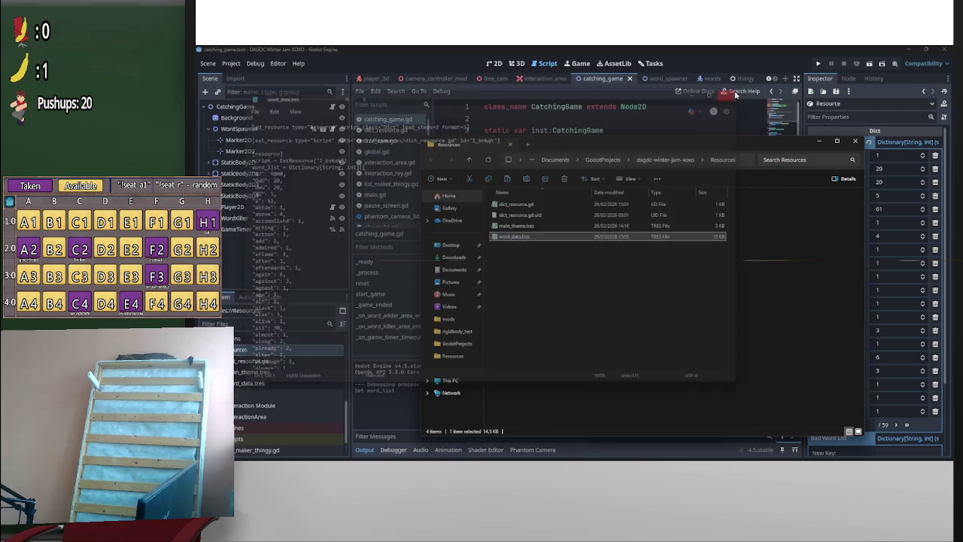
Recheck that word_data.tres weights '67' at 1, minimize Explorer, and run the scene
double_click(539, 238)
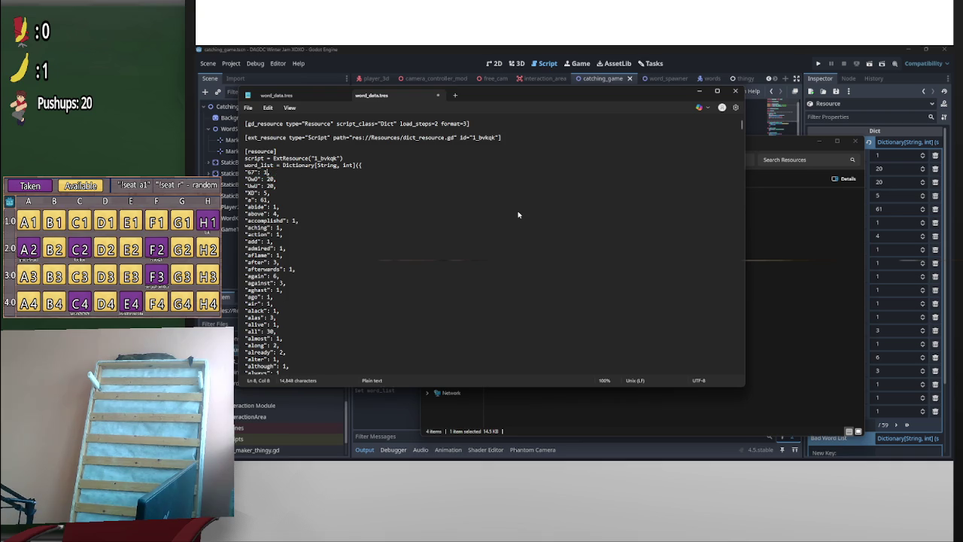
click(734, 91)
click(819, 143)
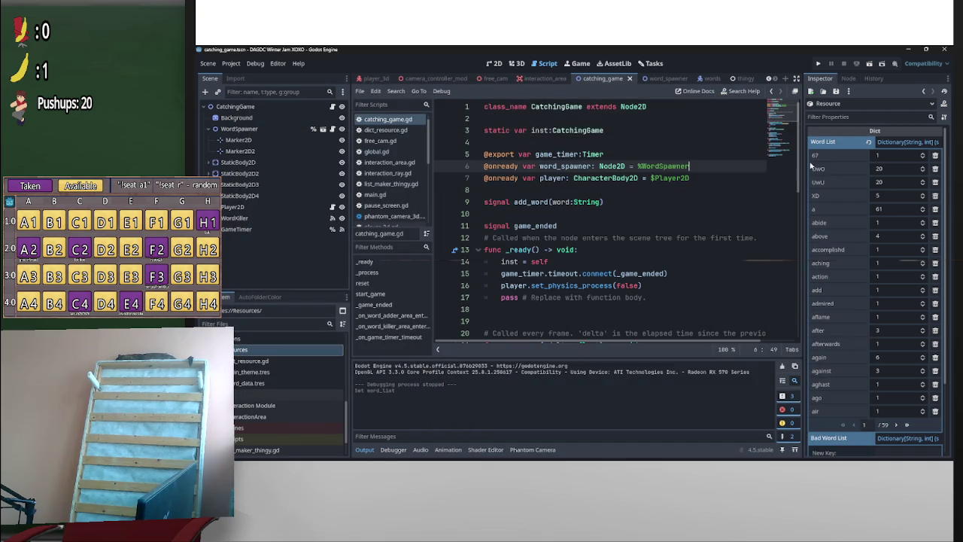
click(867, 62)
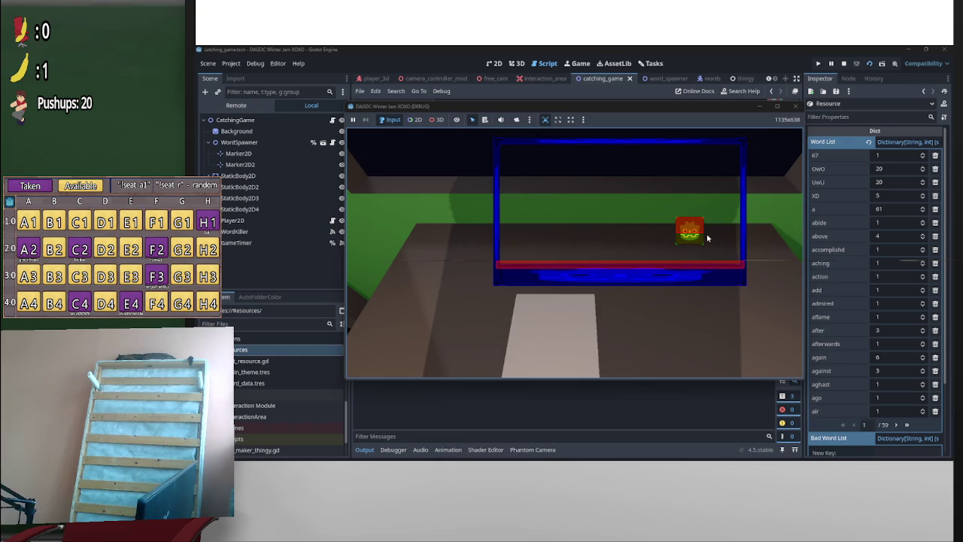
key(Left)
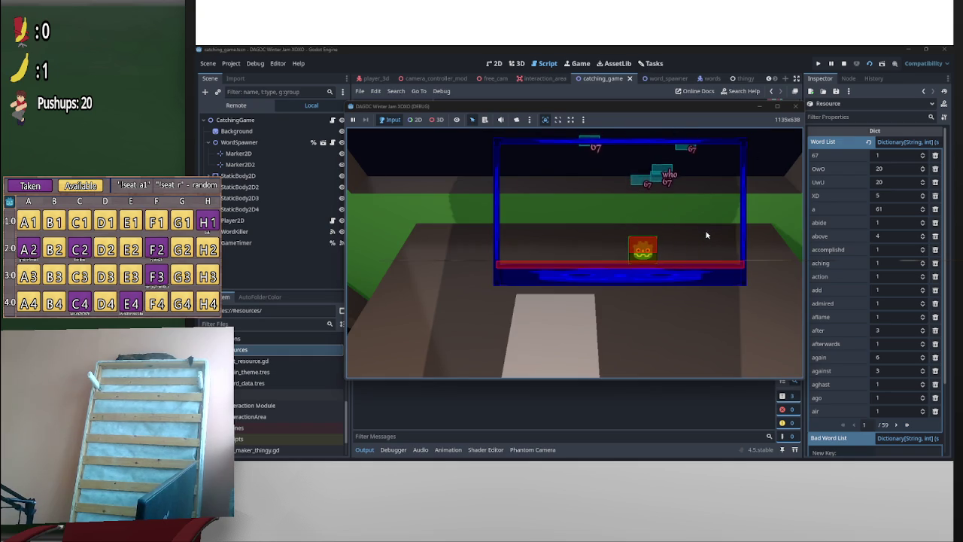
click(843, 64)
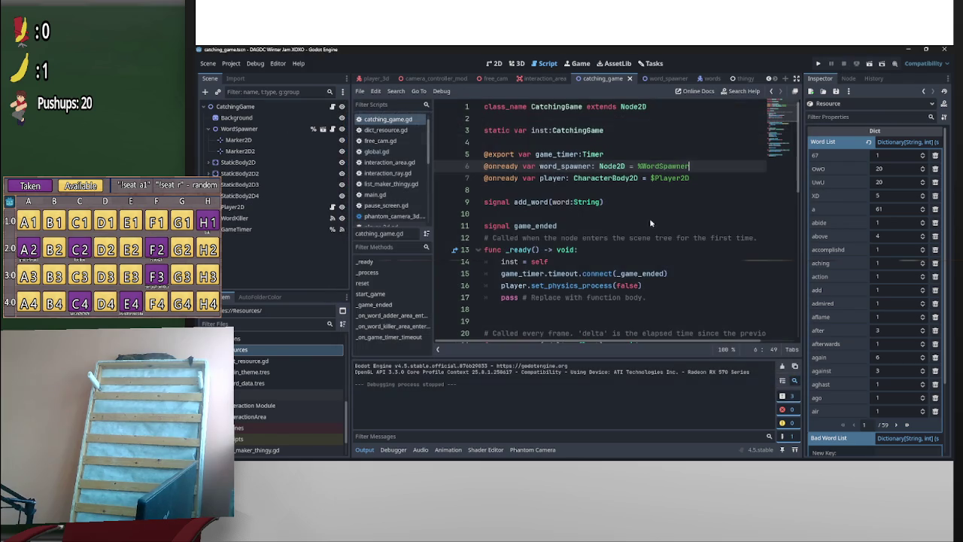
Stop the game and set word_data.tres's '67' weight to 1 in the Inspector
click(589, 223)
click(291, 382)
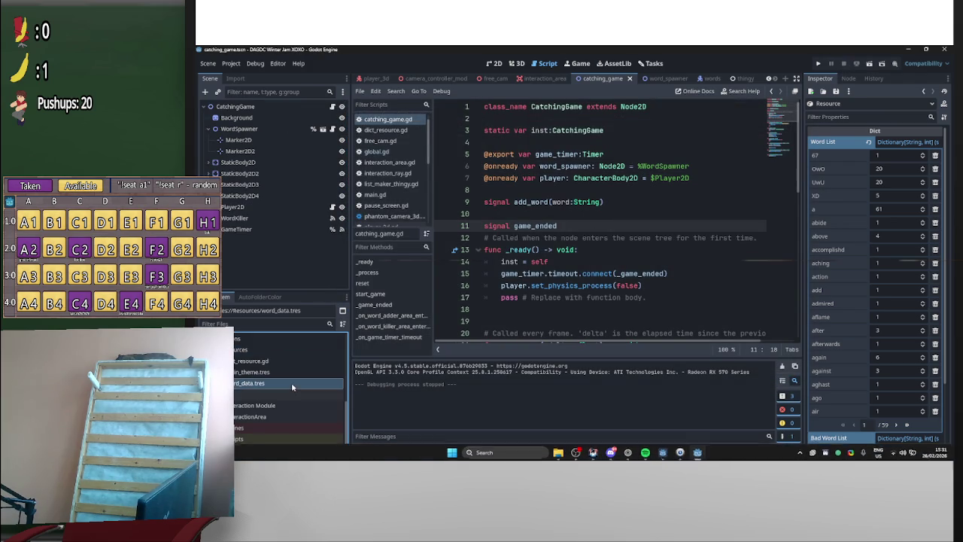
click(895, 155)
text(1)
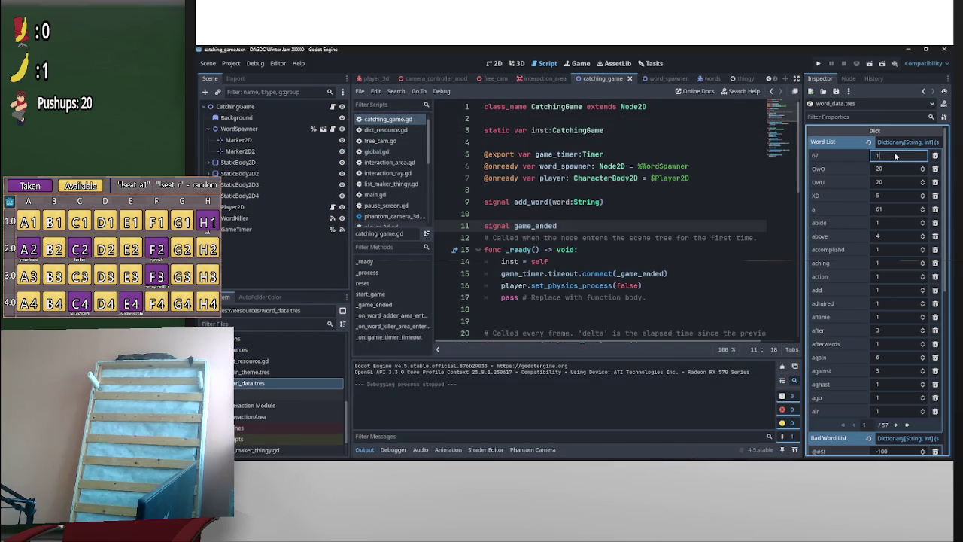
click(741, 178)
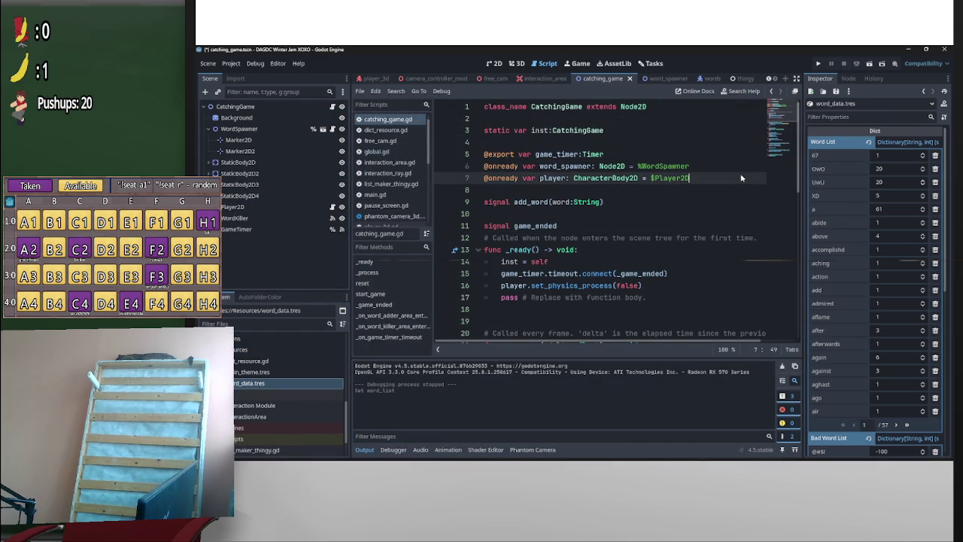
Playtest the game with the new weight, stop it, and select main_theme.tres
click(869, 64)
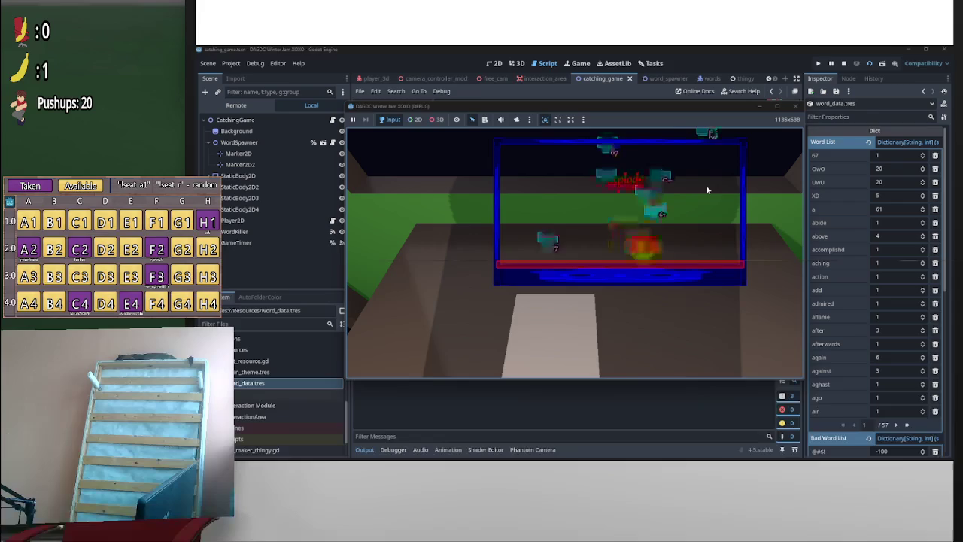
click(844, 64)
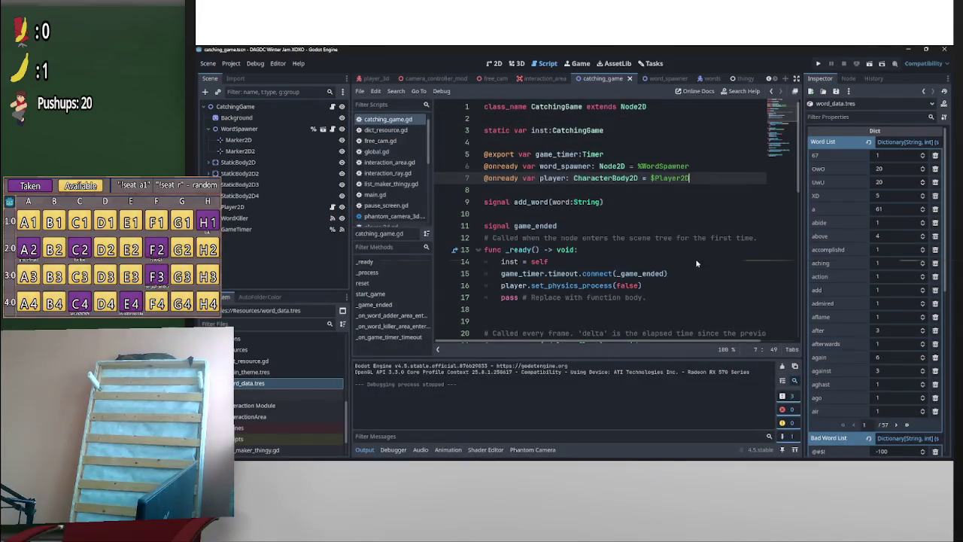
mouse_move(669, 452)
click(256, 372)
Open dict_resource.gd, reselect word_data.tres, and select word_data.tres in Explorer's Resources folder
double_click(262, 362)
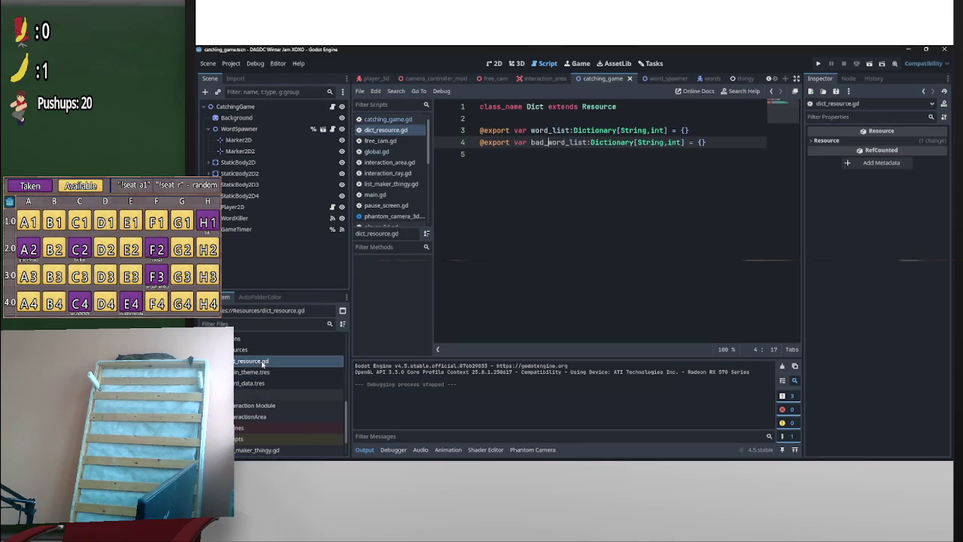
click(260, 383)
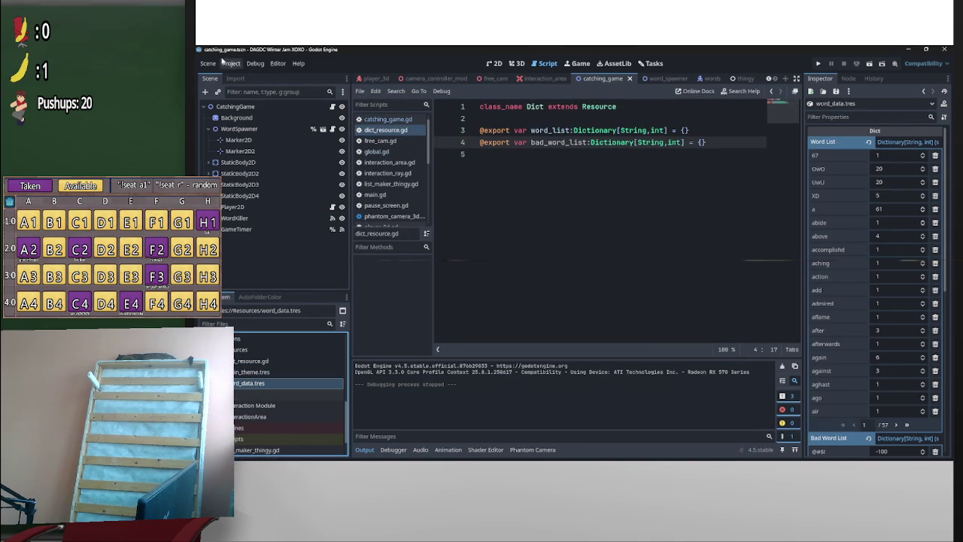
key(alt+Tab)
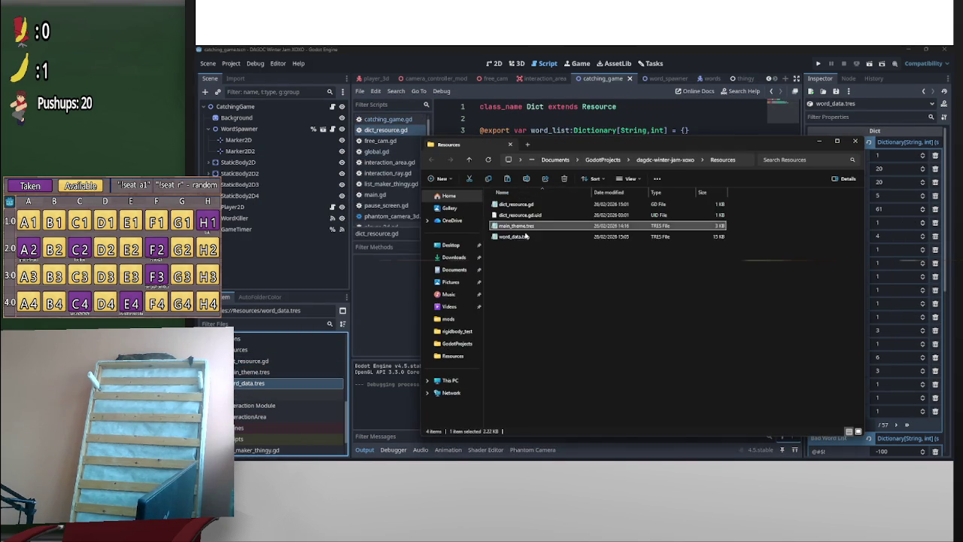
click(531, 237)
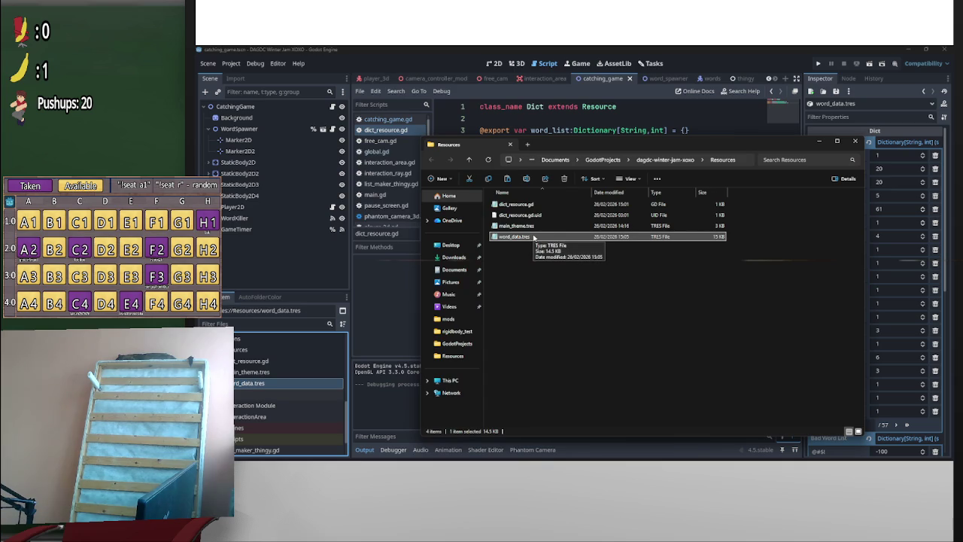
Open the config folder's saved word_data.tres in Notepad, then close it
mouse_move(595, 453)
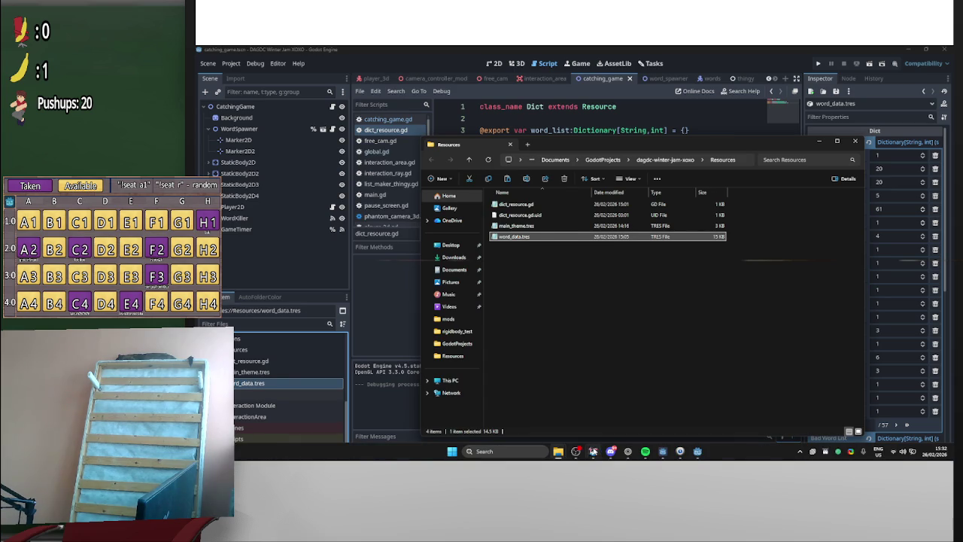
mouse_move(558, 456)
click(527, 411)
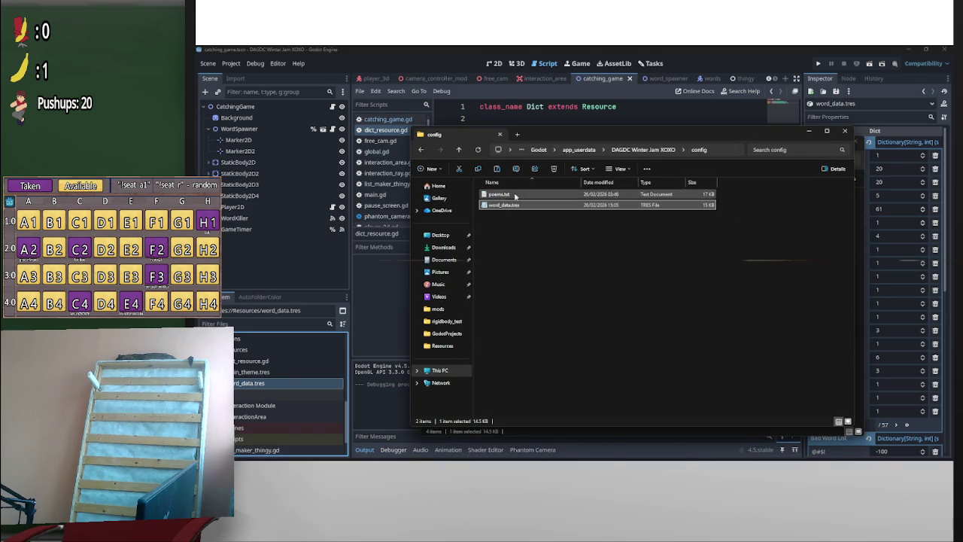
double_click(521, 206)
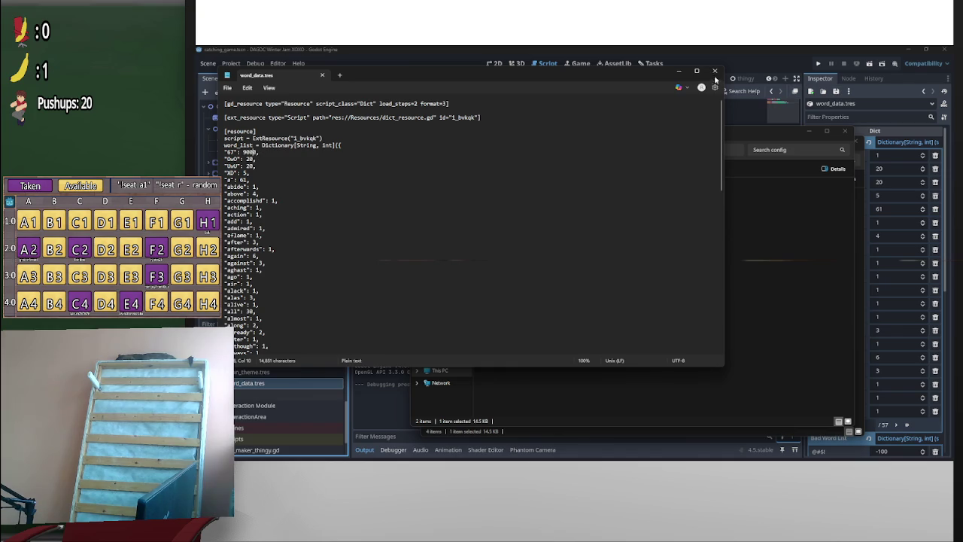
click(715, 73)
Delete the saved word_data.tres copy and run the game from Godot
key(Delete)
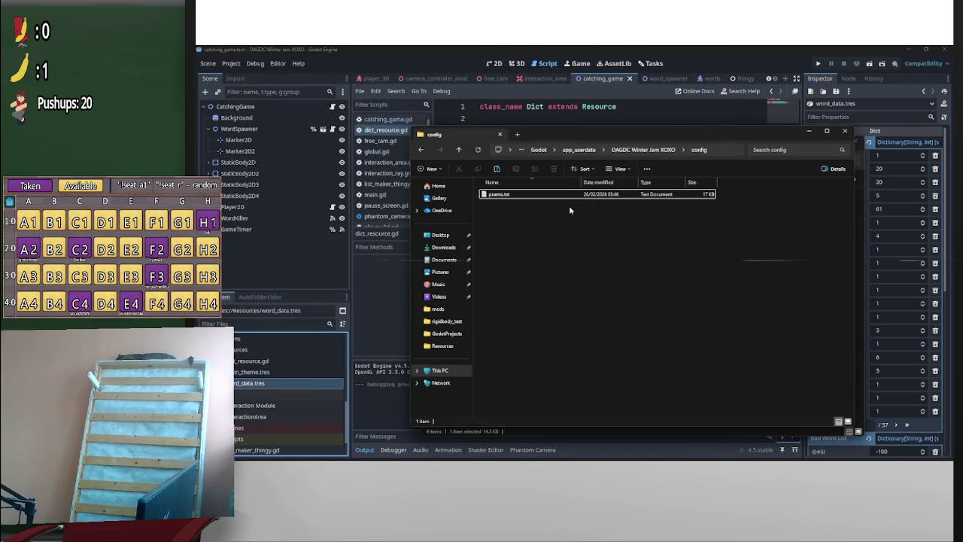
click(732, 50)
click(867, 64)
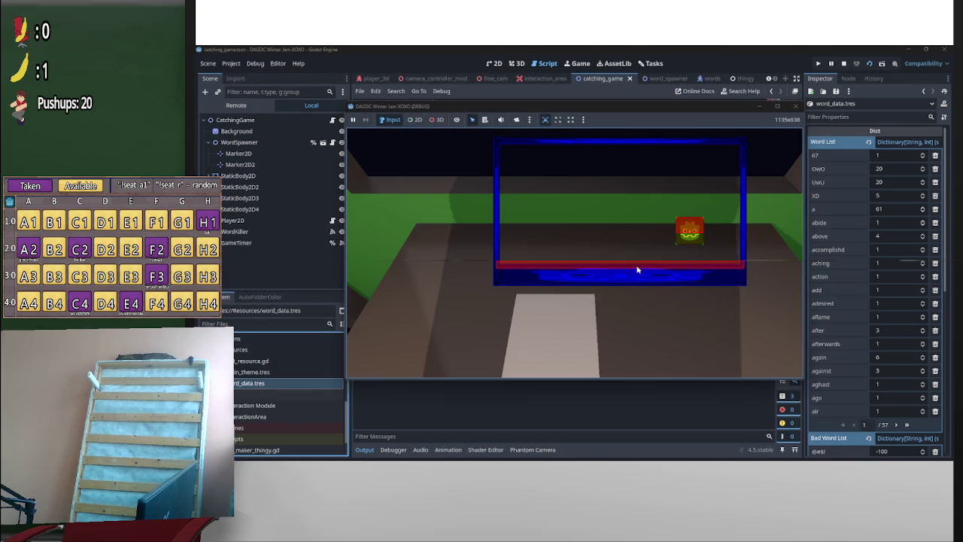
Steer the player left and right under falling words, jump once, then stop the game
key(Left)
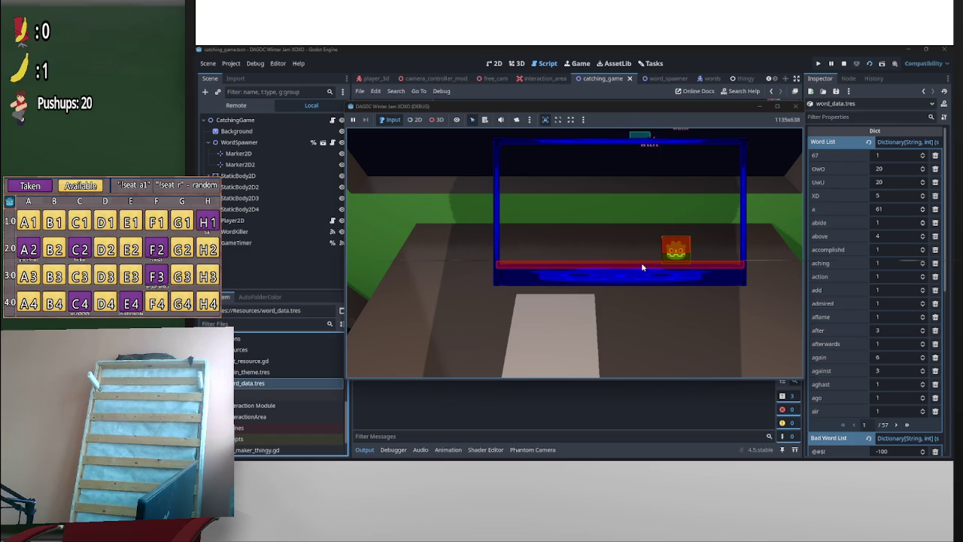
key(Left)
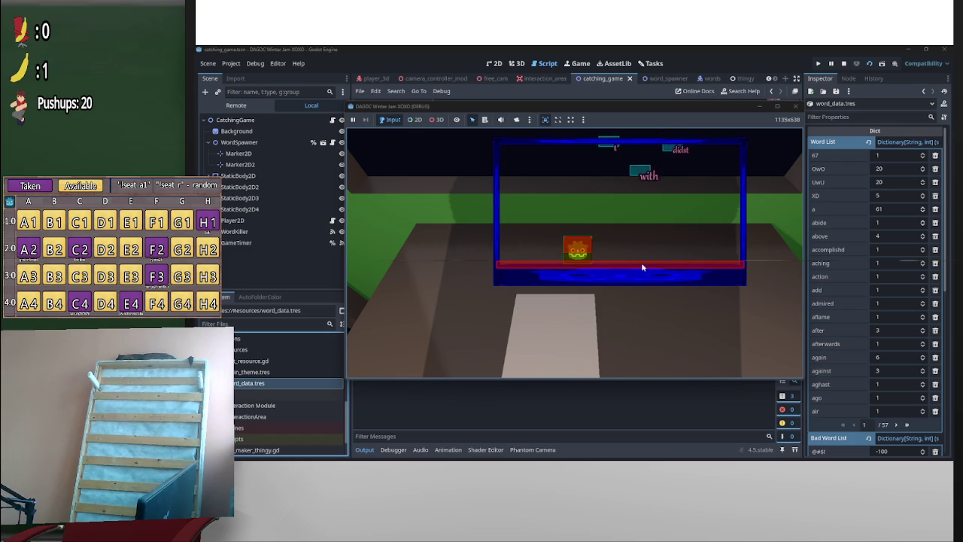
key(Right)
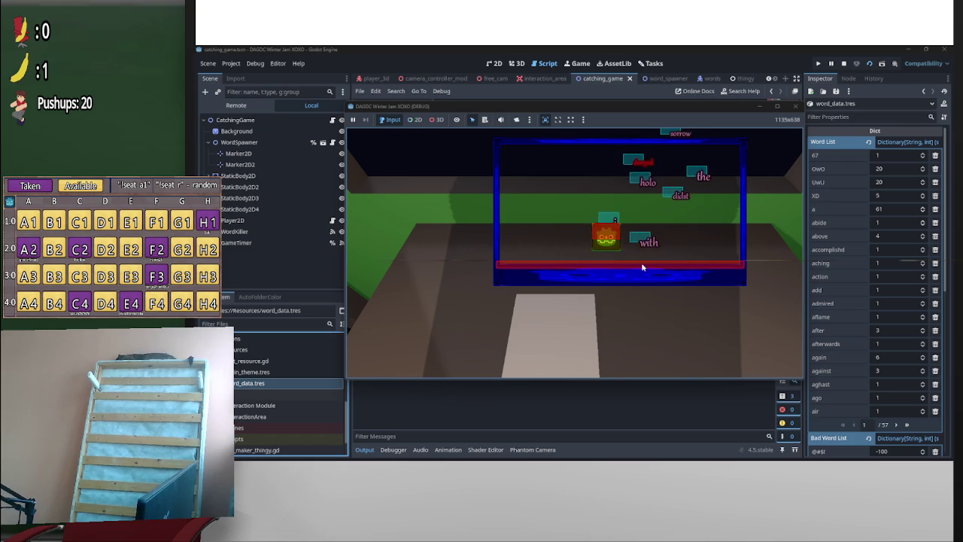
key(Right)
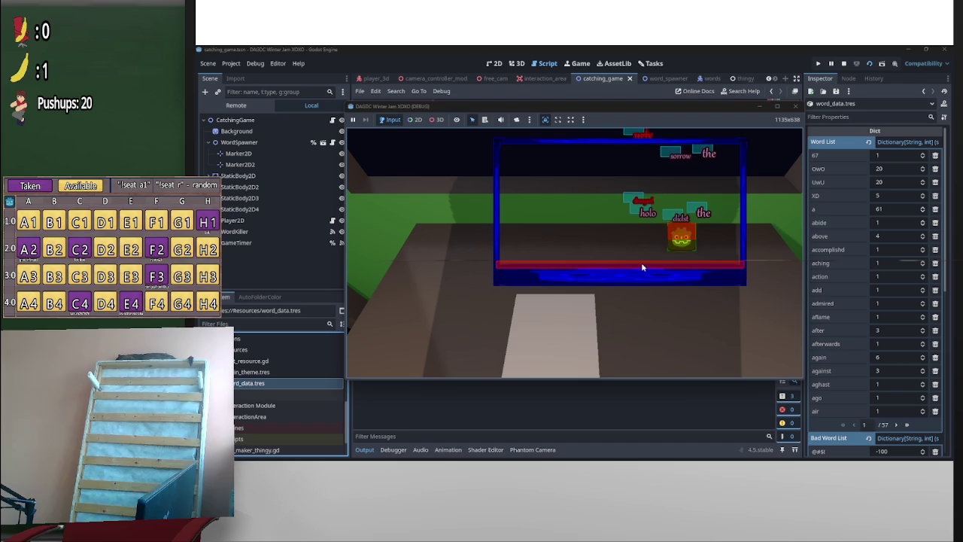
key(Right)
key(Right)
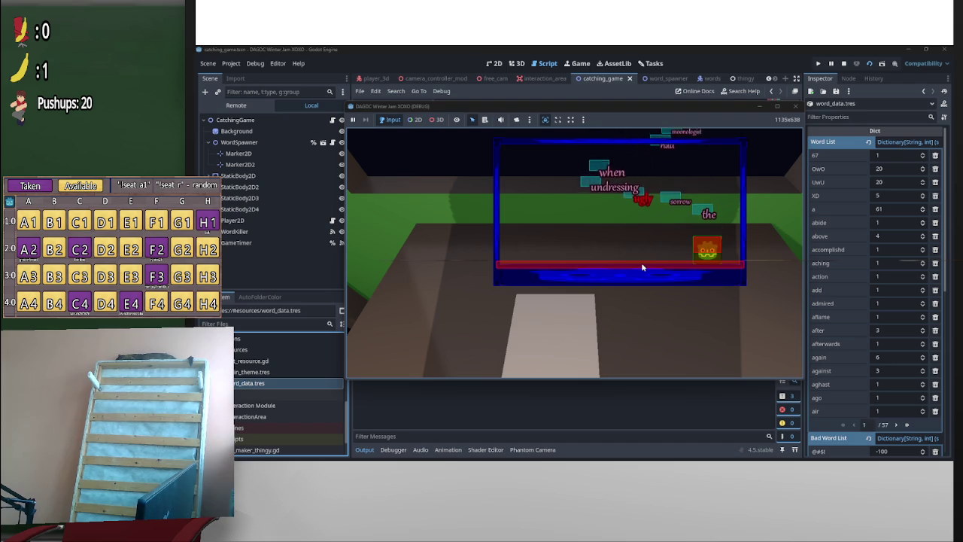
key(Left)
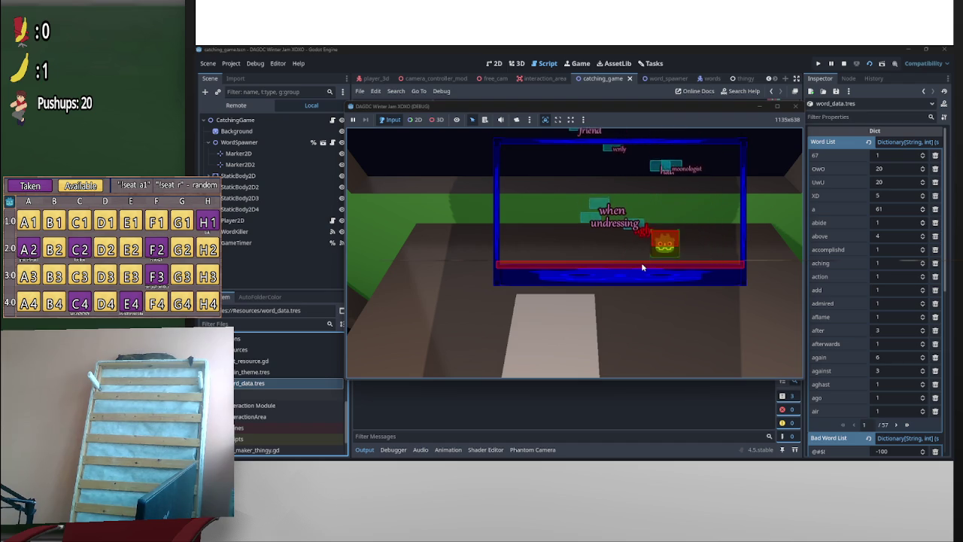
key(Left)
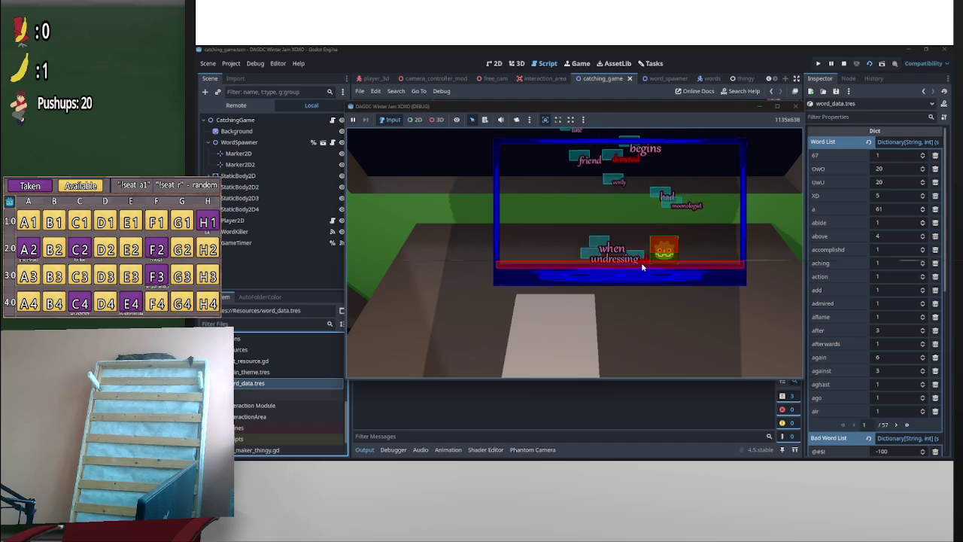
key(Right)
key(Left)
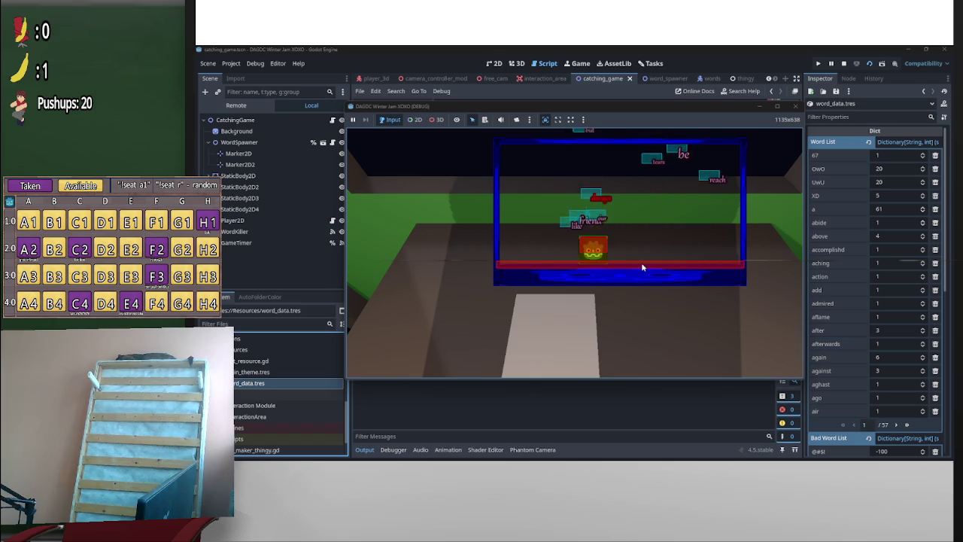
key(Right)
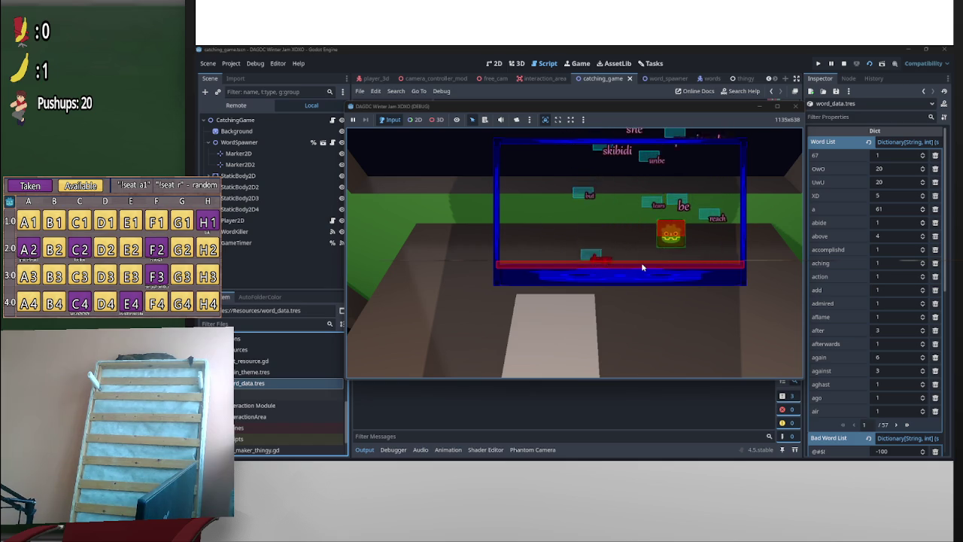
key(Left)
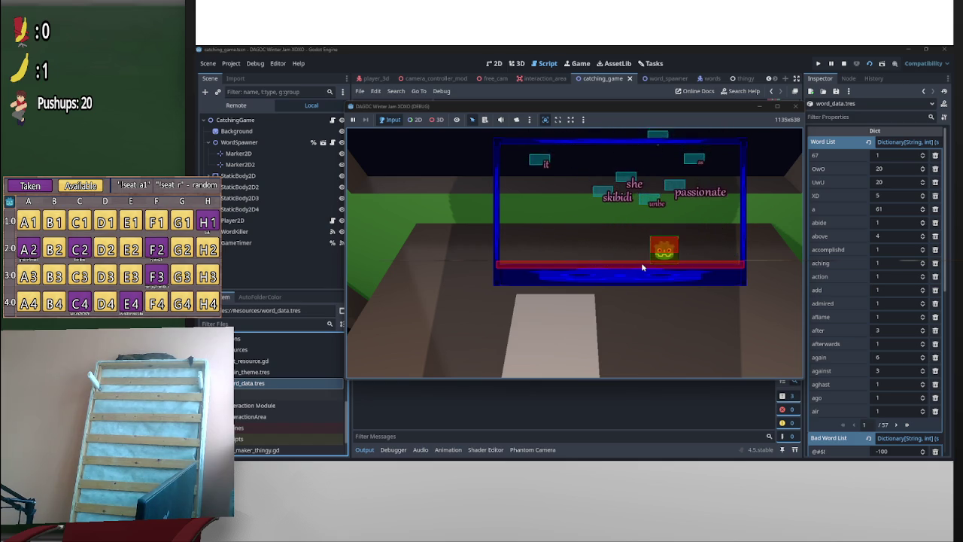
key(Right)
key(Left)
key(Left)
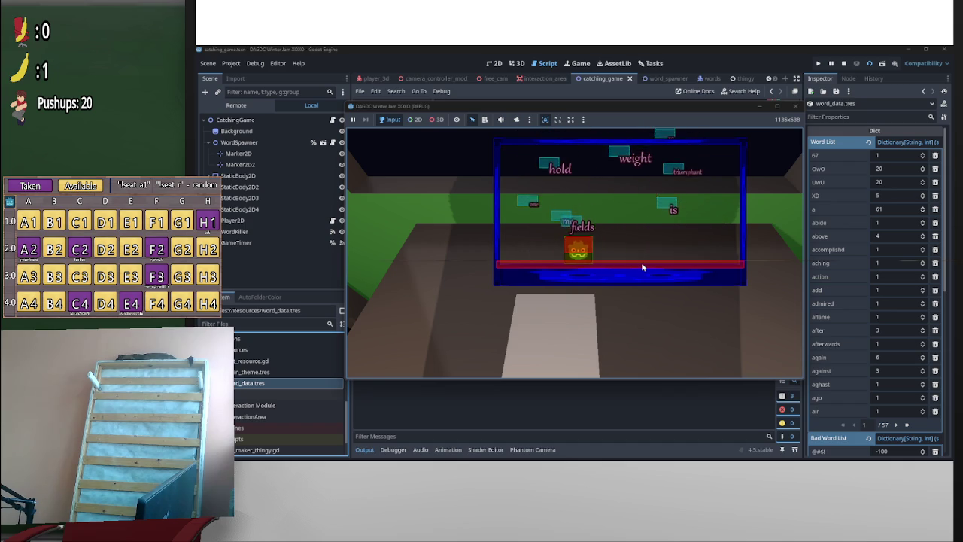
key(Right)
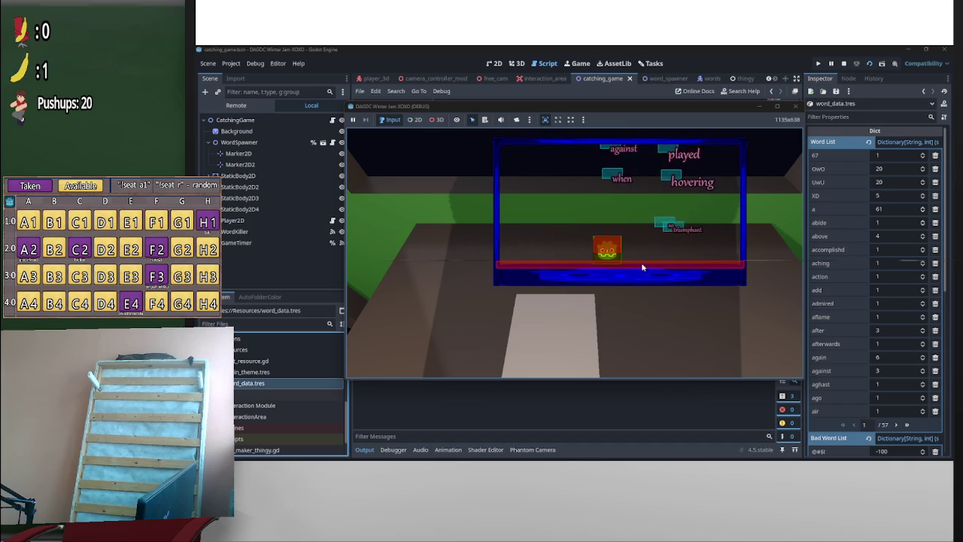
key(Right)
key(Left)
key(Right)
key(space)
key(Left)
key(Right)
key(Right)
key(Left)
key(Right)
key(Left)
key(Right)
key(Left)
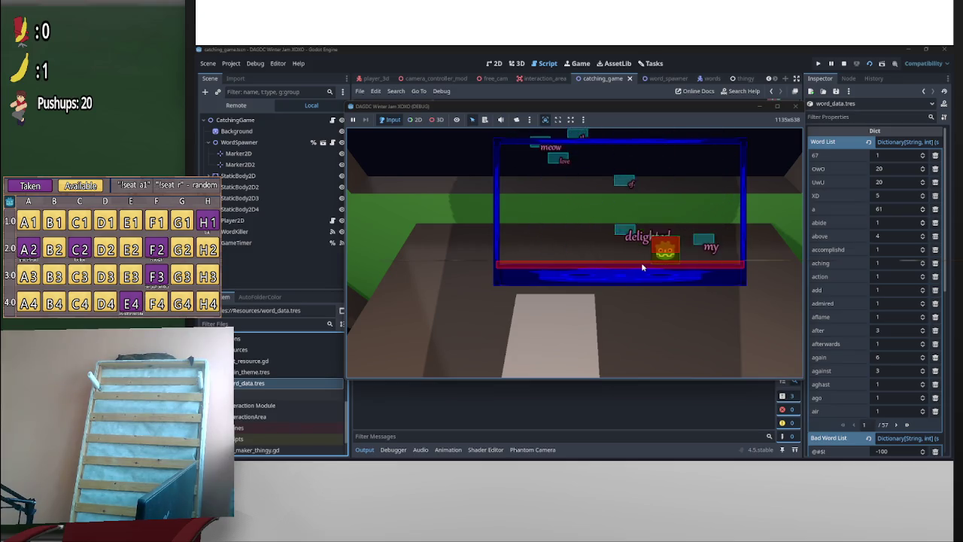
key(Right)
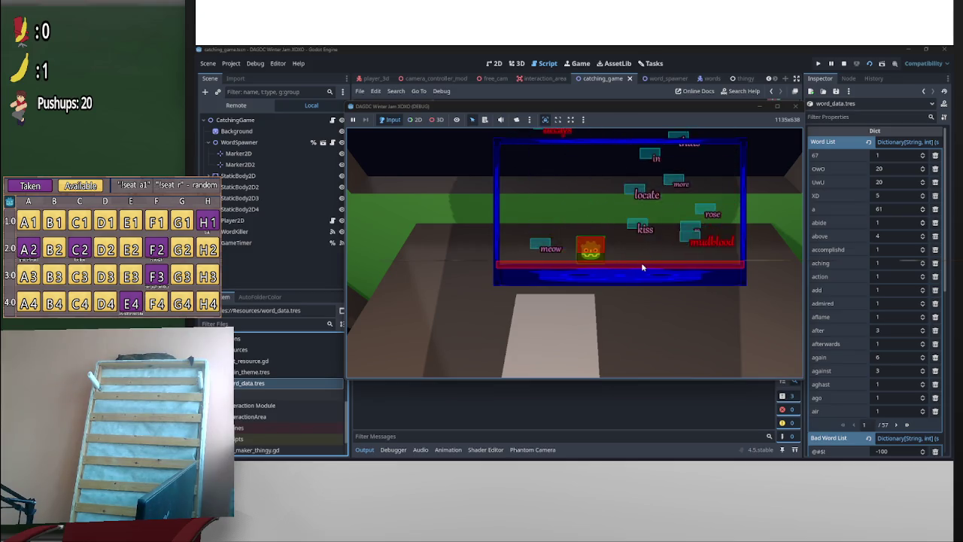
key(Left)
key(Right)
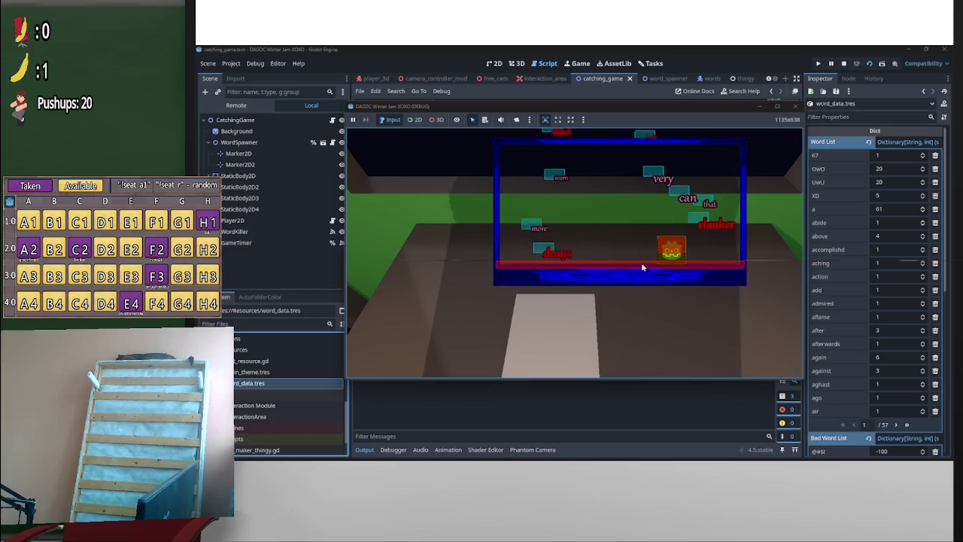
key(Left)
key(Right)
key(Left)
key(Right)
key(Left)
key(Left)
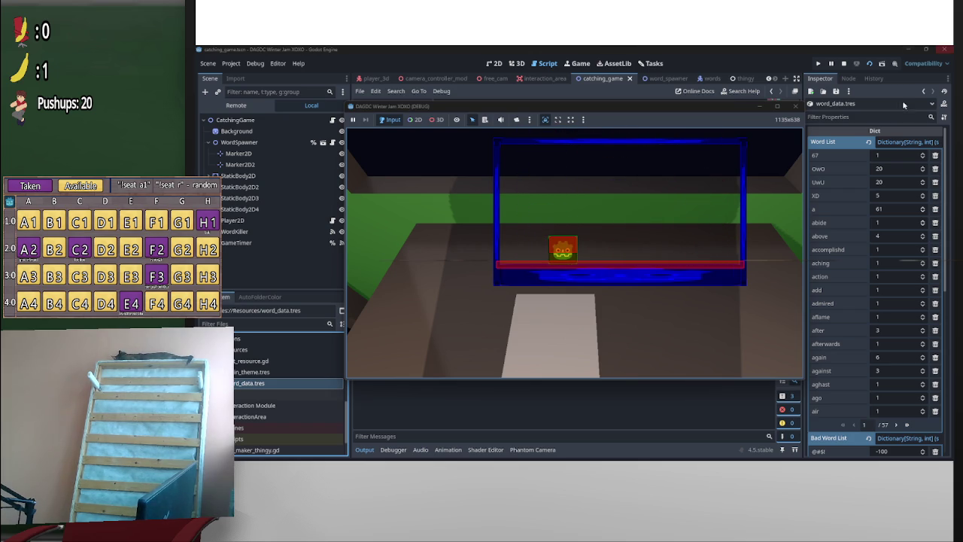
click(844, 64)
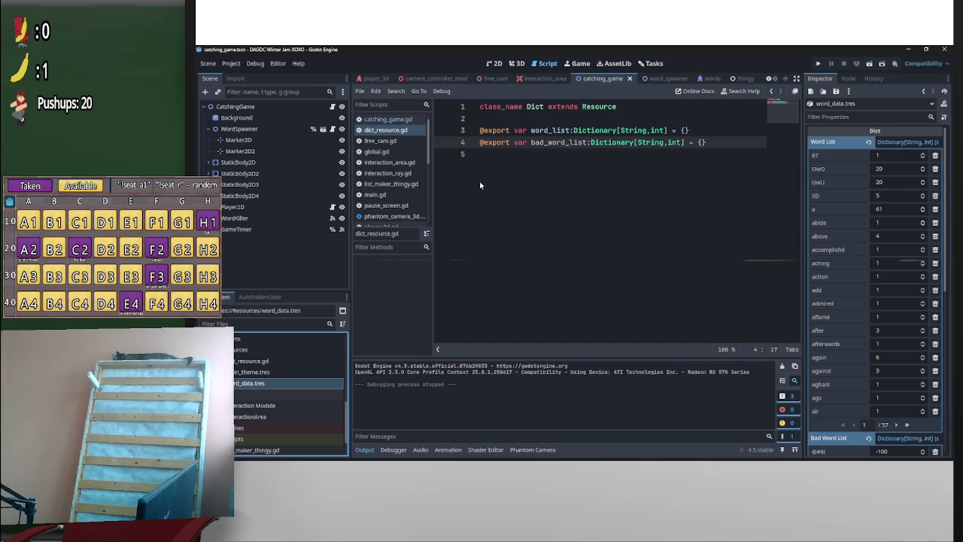
Change word_spawner.gd's minimum spawn interval to 0.27
click(661, 78)
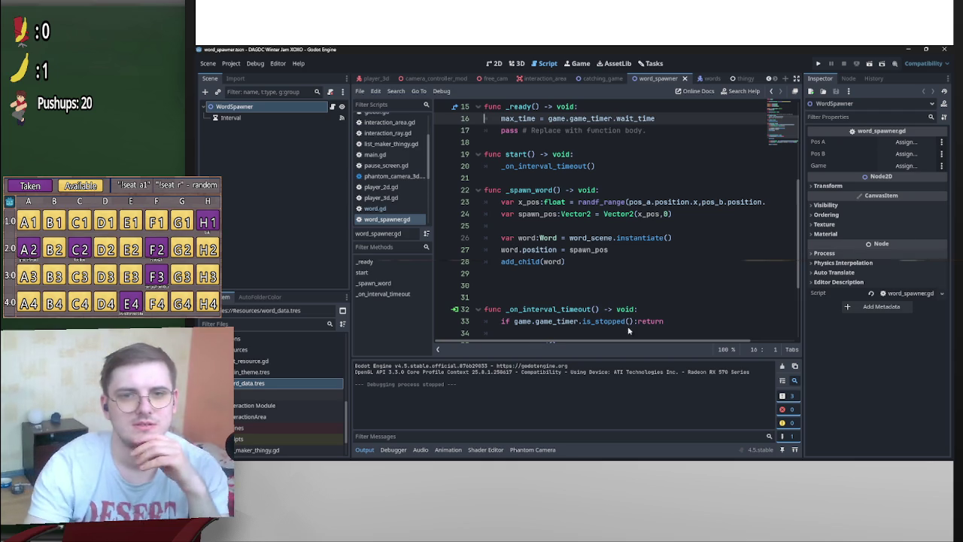
scroll(651, 276, up, 1)
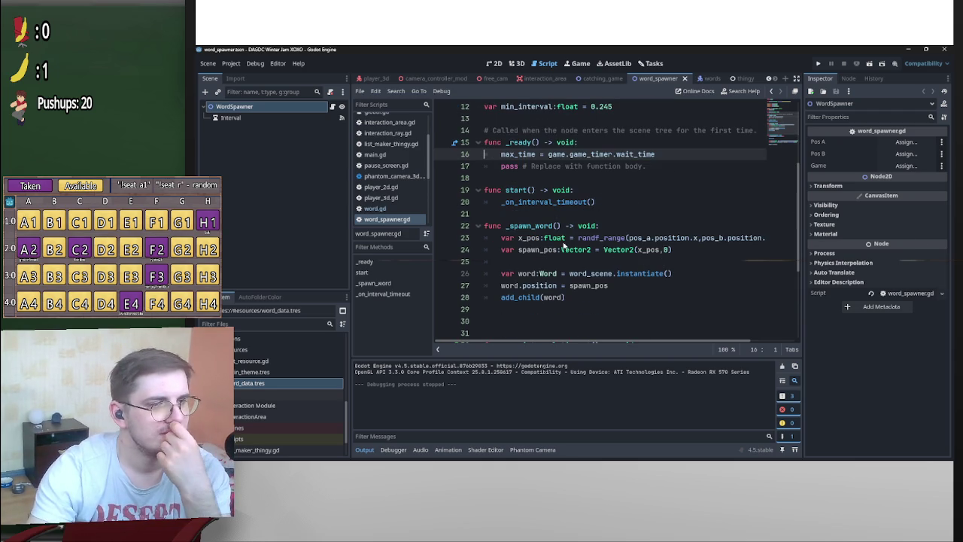
scroll(610, 243, down, 4)
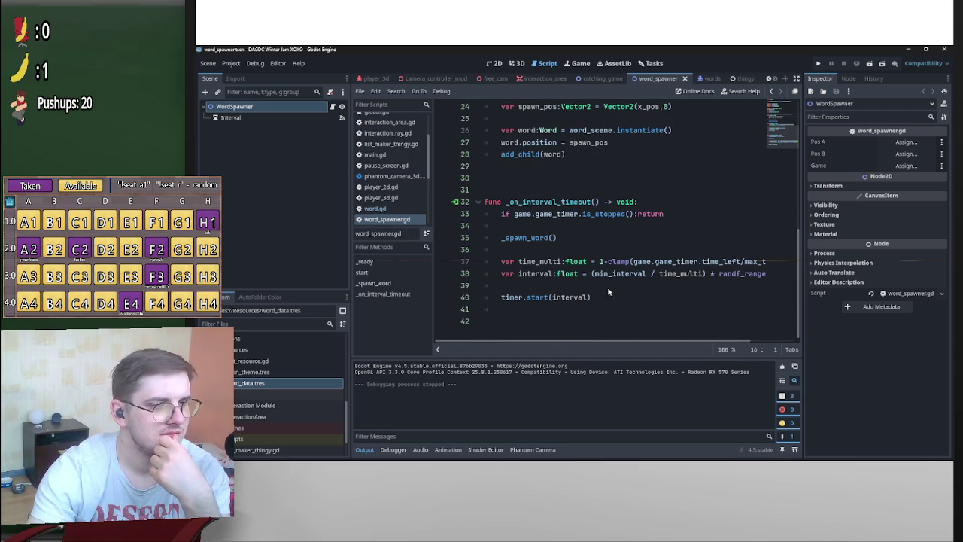
scroll(565, 260, up, 7)
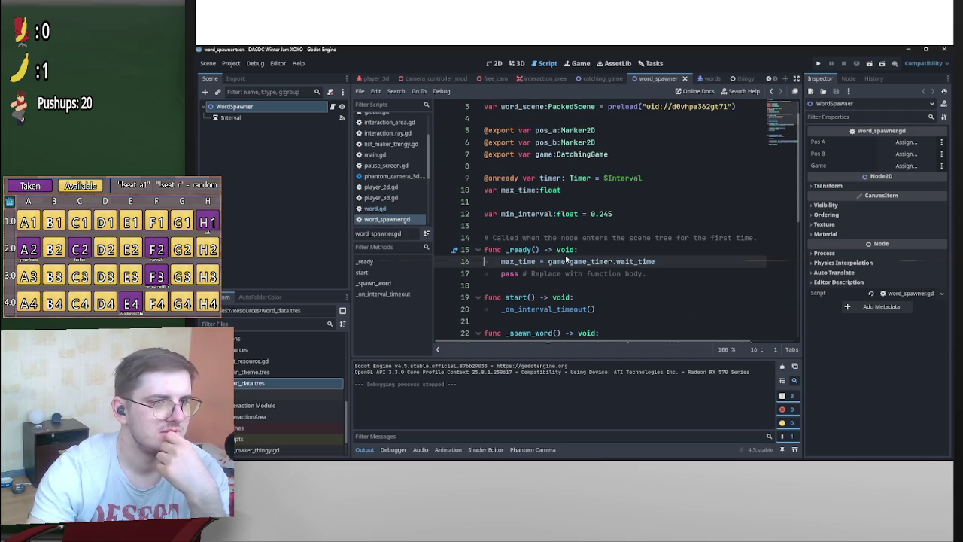
double_click(607, 214)
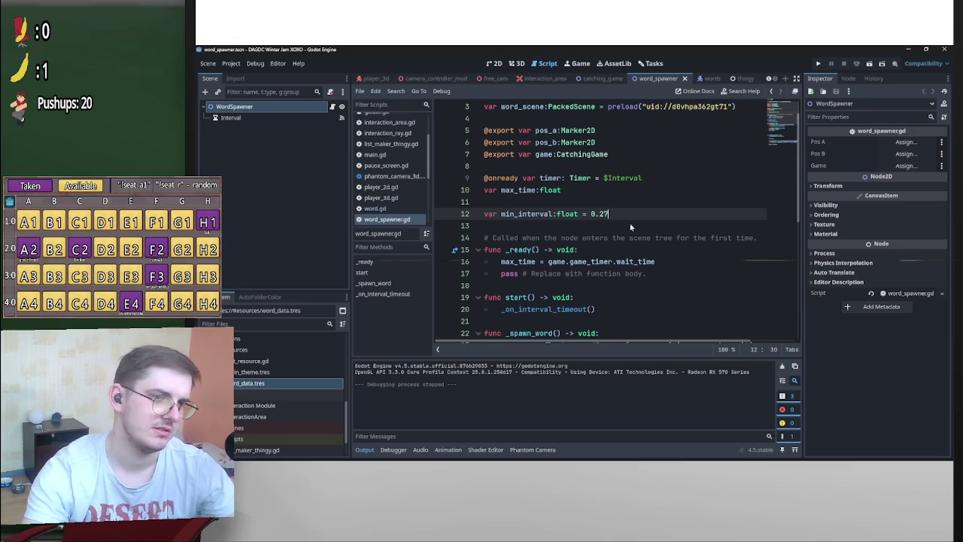
Set max_spd on line 7 of word.gd to 13000, save, and run the catching_game scene
click(707, 79)
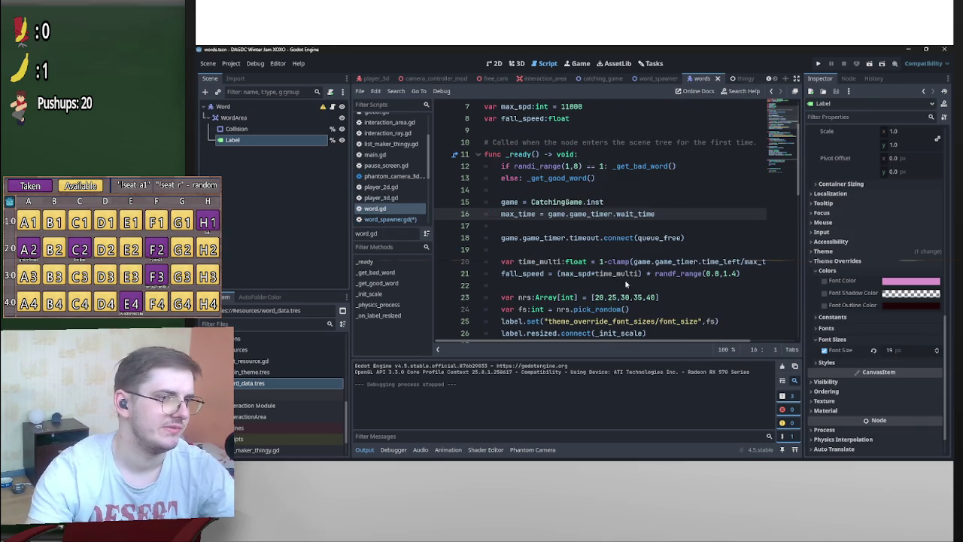
scroll(632, 284, up, 2)
click(566, 178)
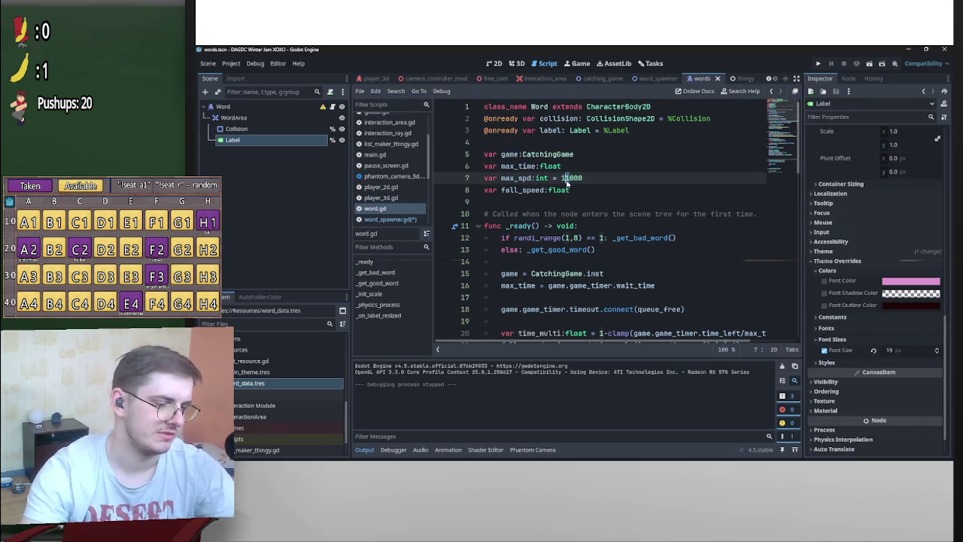
text(3)
key(End)
key(ctrl+s)
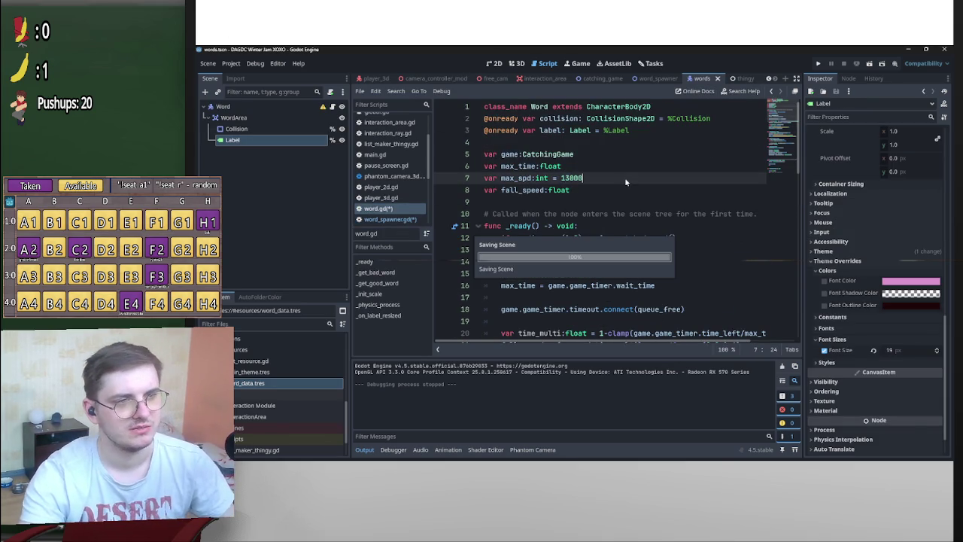
click(584, 79)
key(F6)
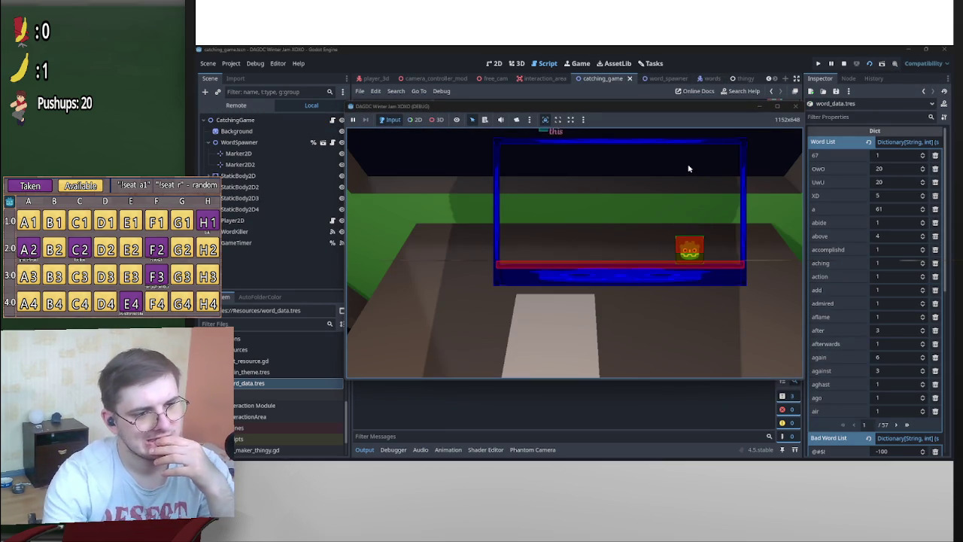
key(Left)
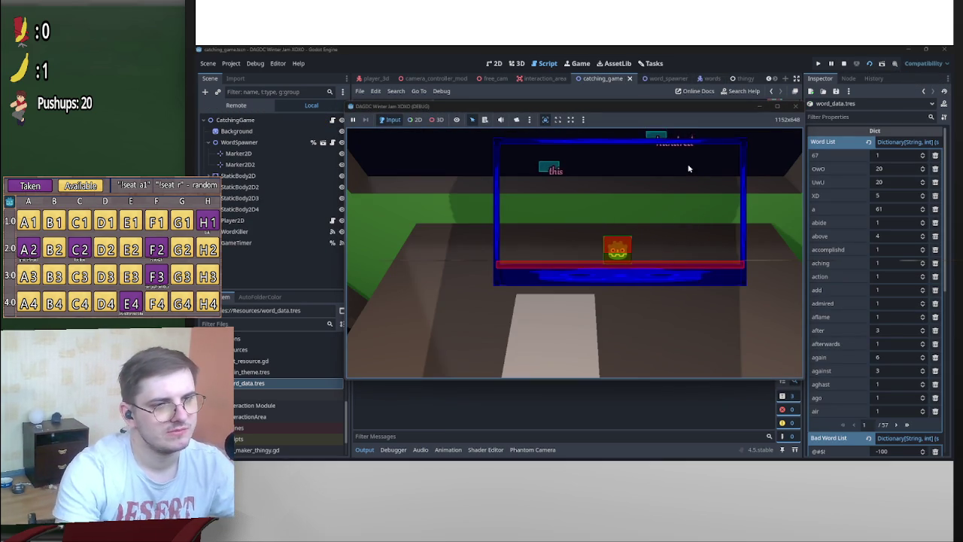
key(Left)
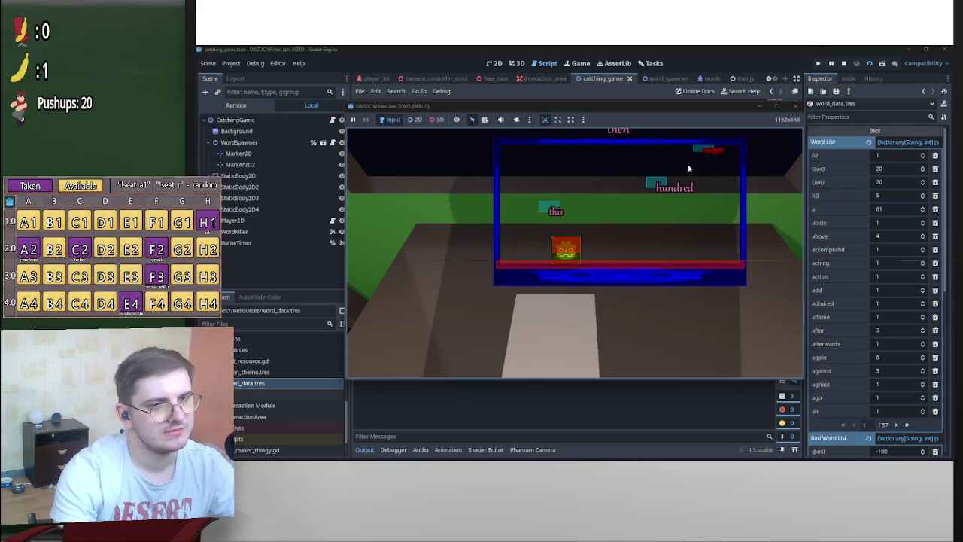
key(Right)
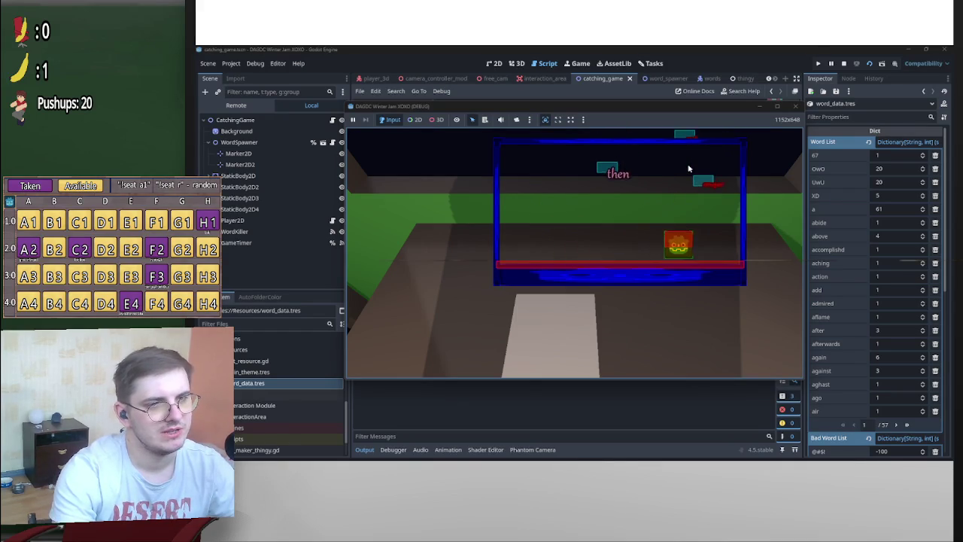
key(F8)
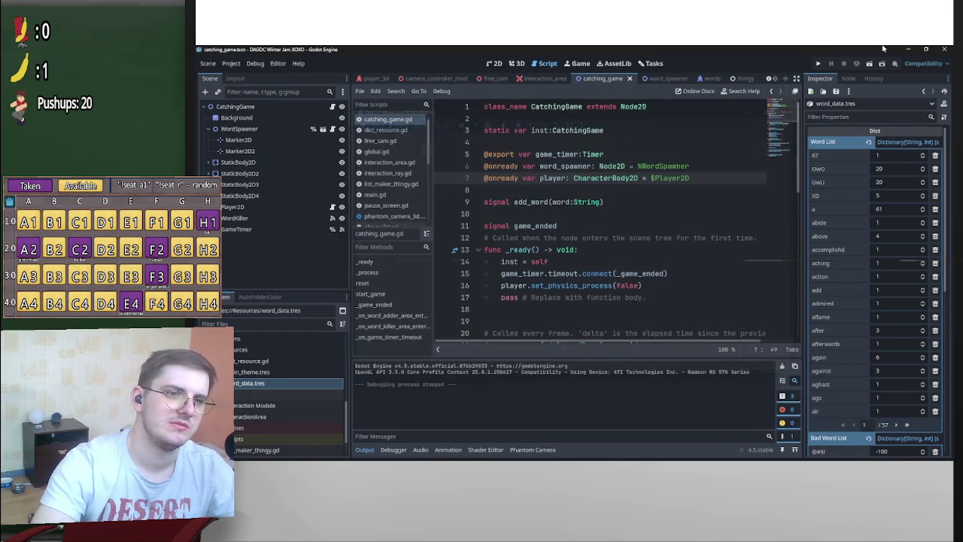
Open the words scene's script and find the fall-speed line
scroll(693, 273, down, 10)
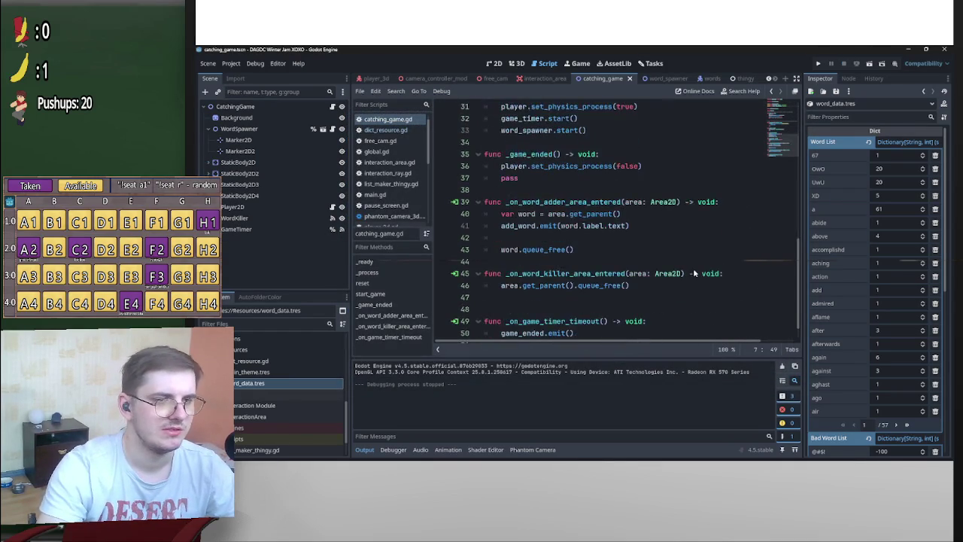
scroll(700, 317, up, 5)
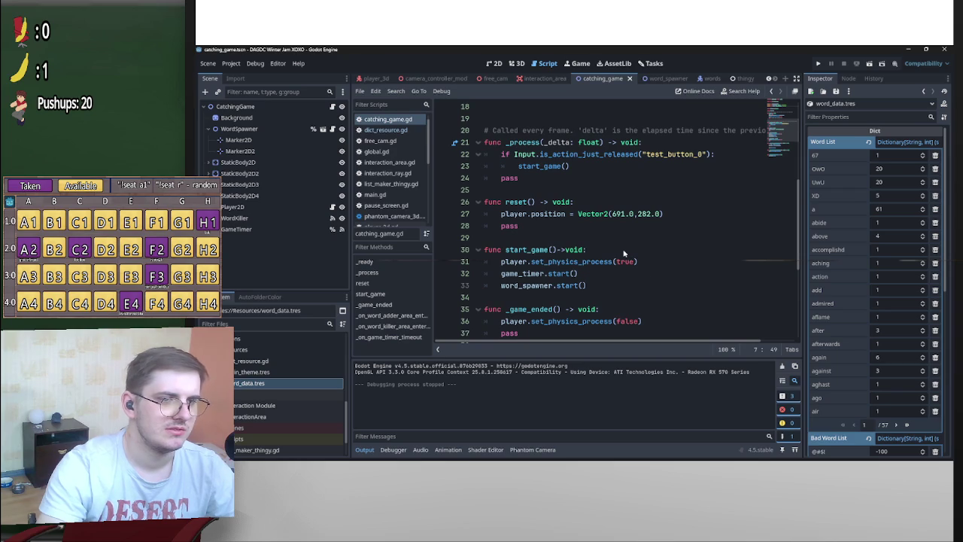
scroll(613, 258, down, 2)
scroll(613, 258, up, 3)
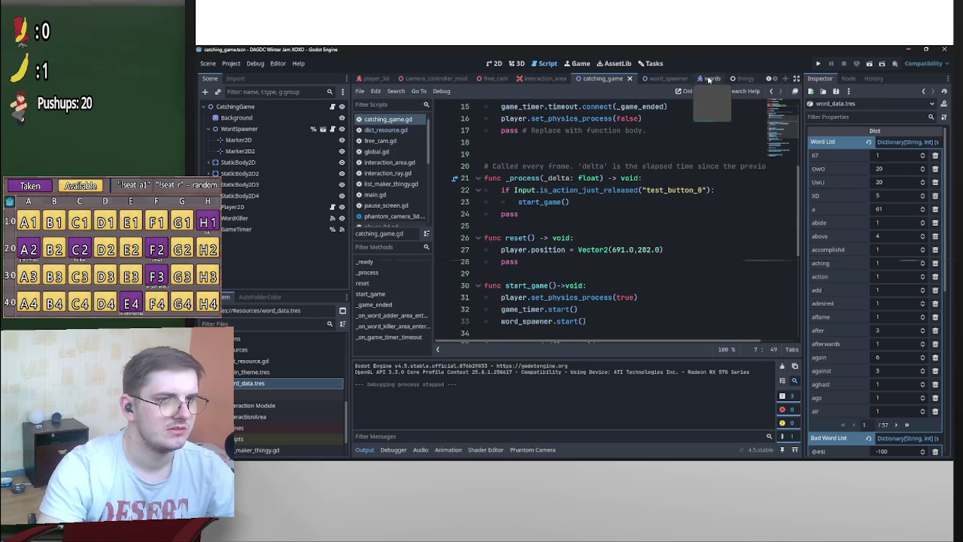
click(701, 78)
scroll(671, 252, up, 2)
scroll(669, 263, down, 3)
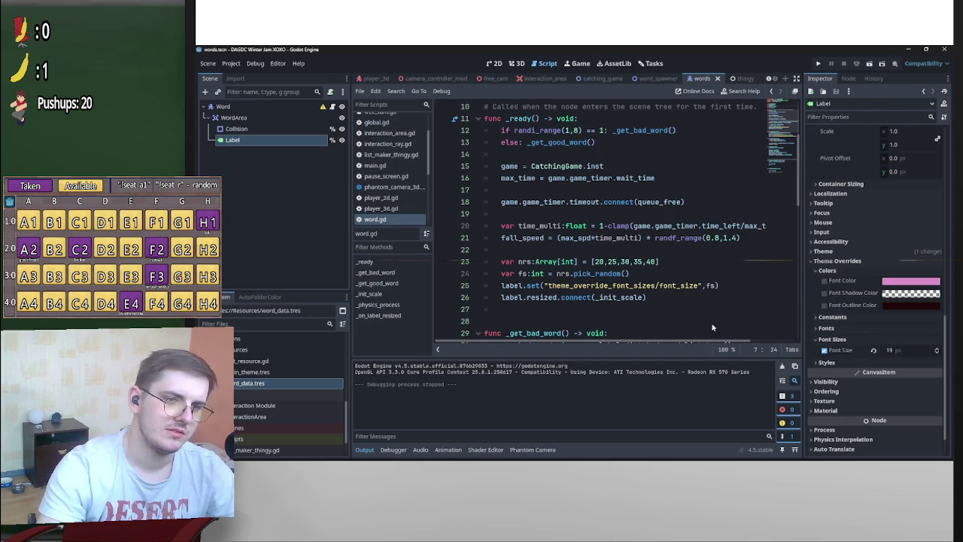
Change the fall speed to randf_range(0.6,1.7) and save word.gd
double_click(716, 239)
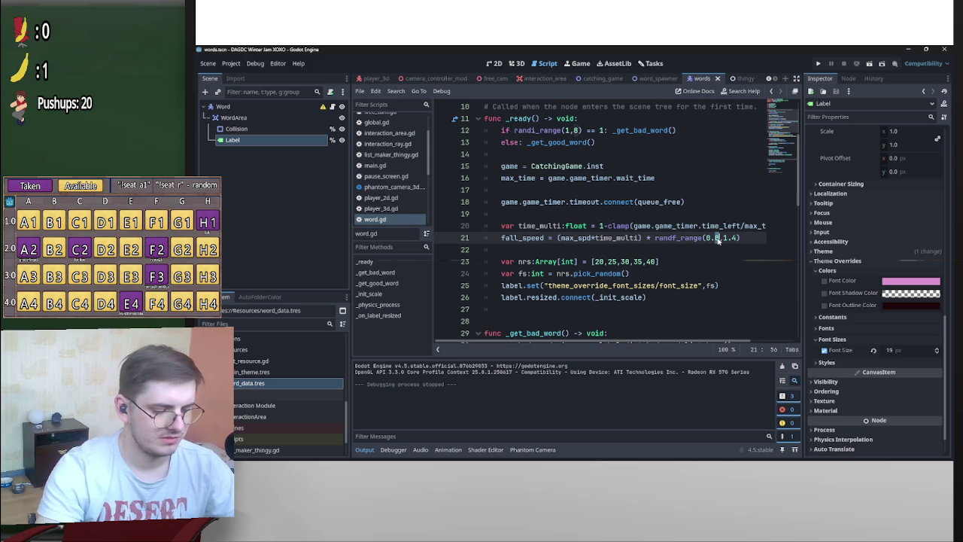
text(6)
double_click(733, 239)
text(9)
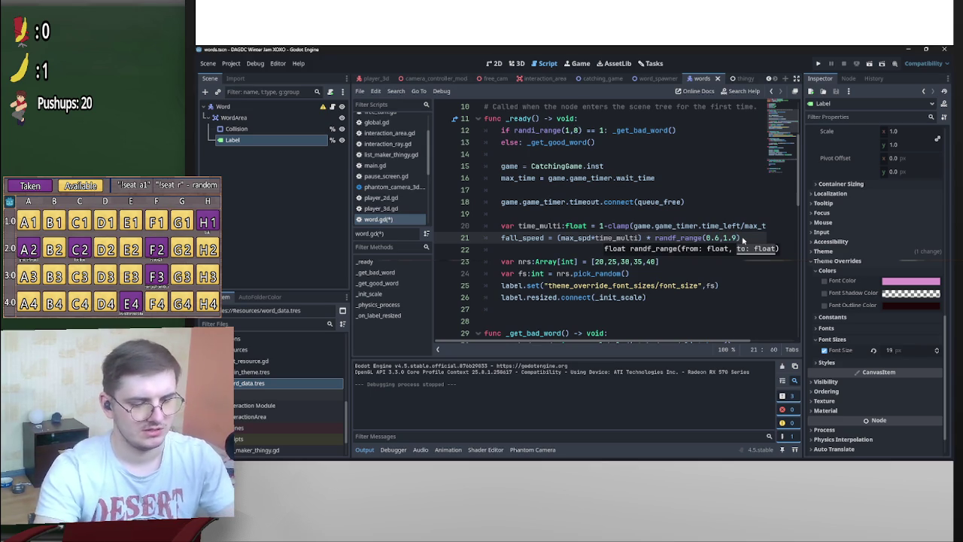
text(7)
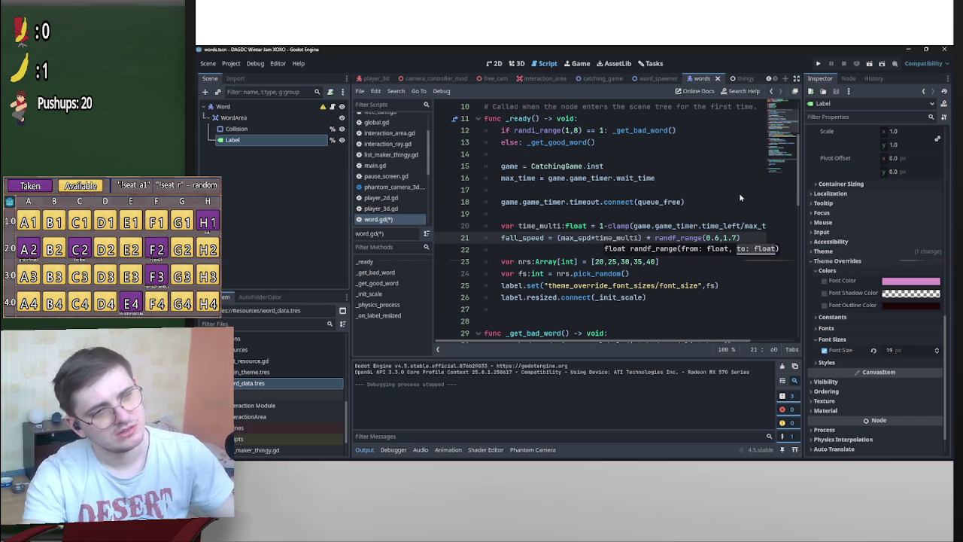
click(739, 193)
key(ctrl+s)
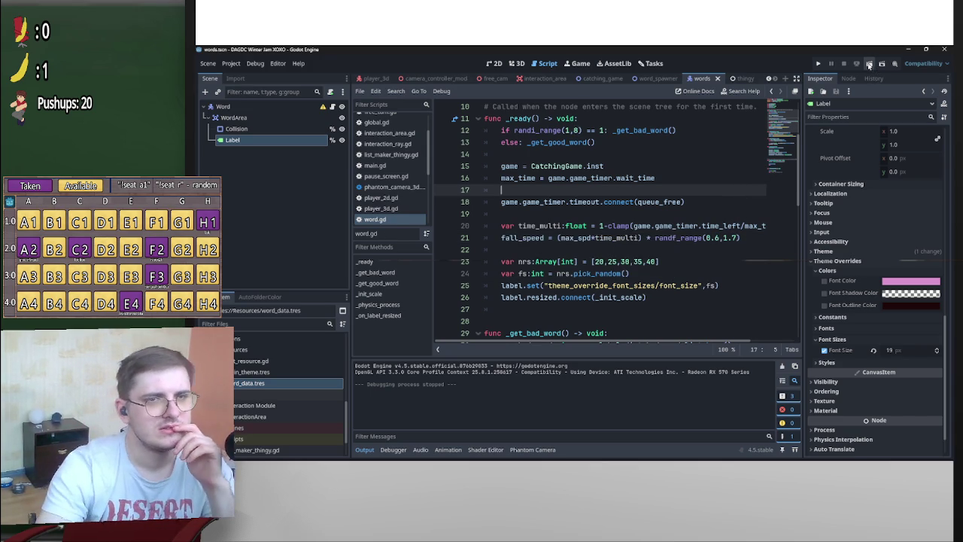
click(602, 78)
Run the catching_game scene to watch the words fall, then stop it
click(870, 64)
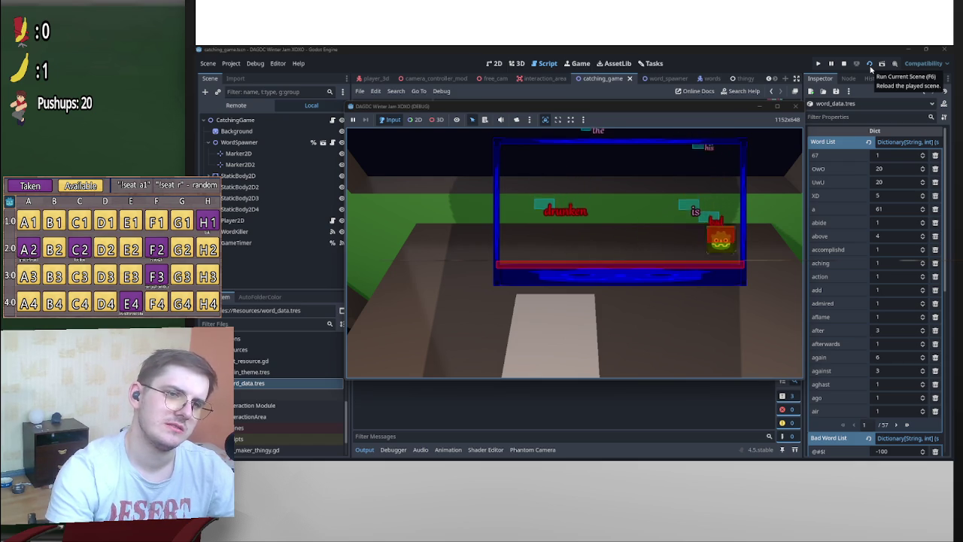
click(843, 63)
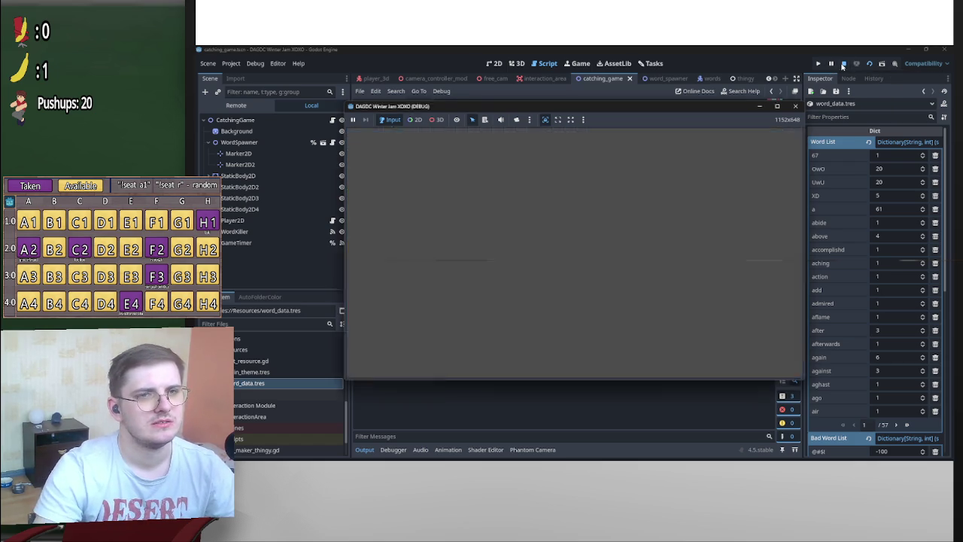
scroll(613, 266, up, 2)
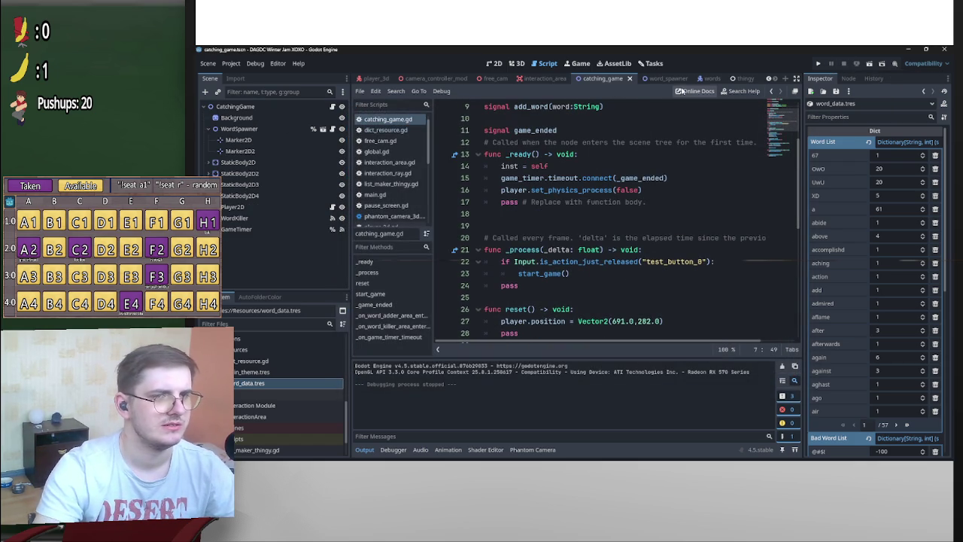
click(658, 78)
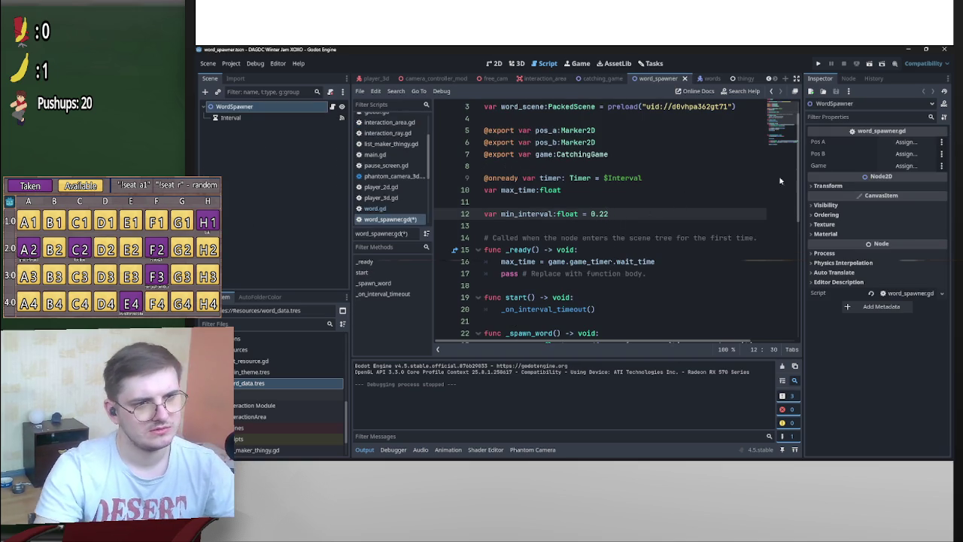
click(868, 63)
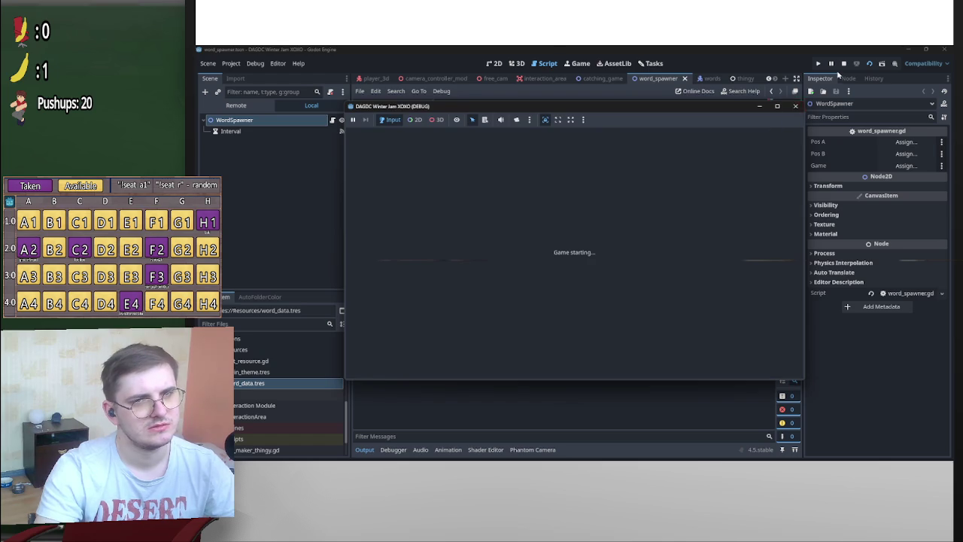
click(869, 64)
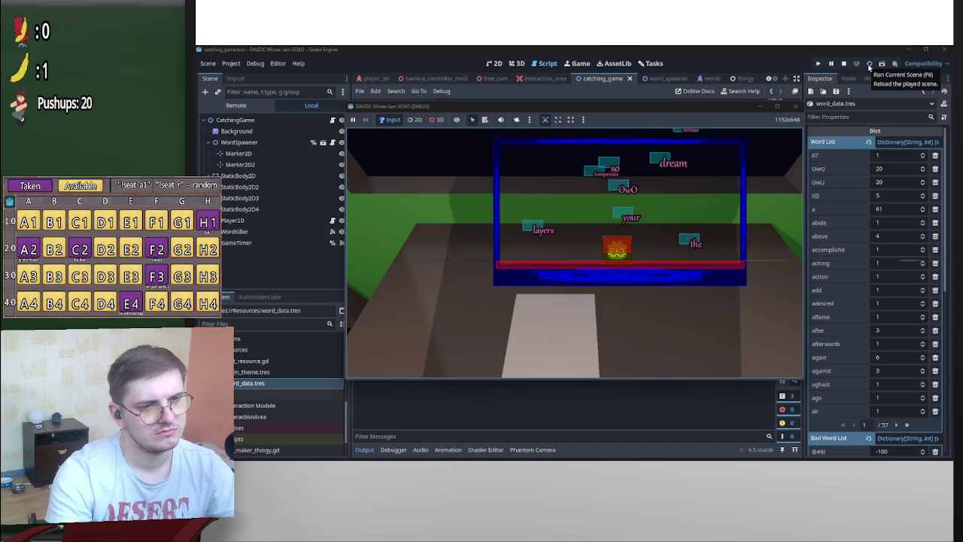
click(843, 63)
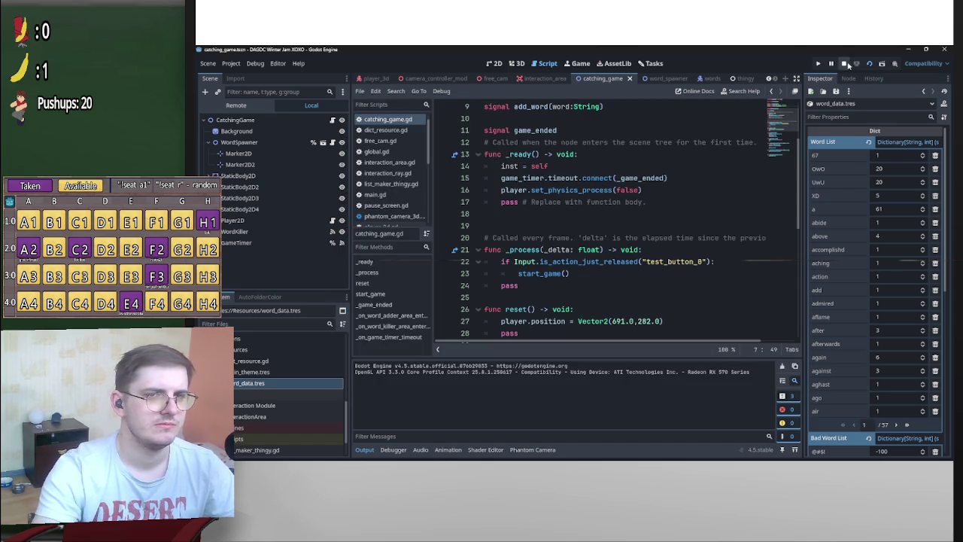
On page 2 of the Bad Word List, turn the goon entry into gooning worth -30
scroll(827, 316, down, 10)
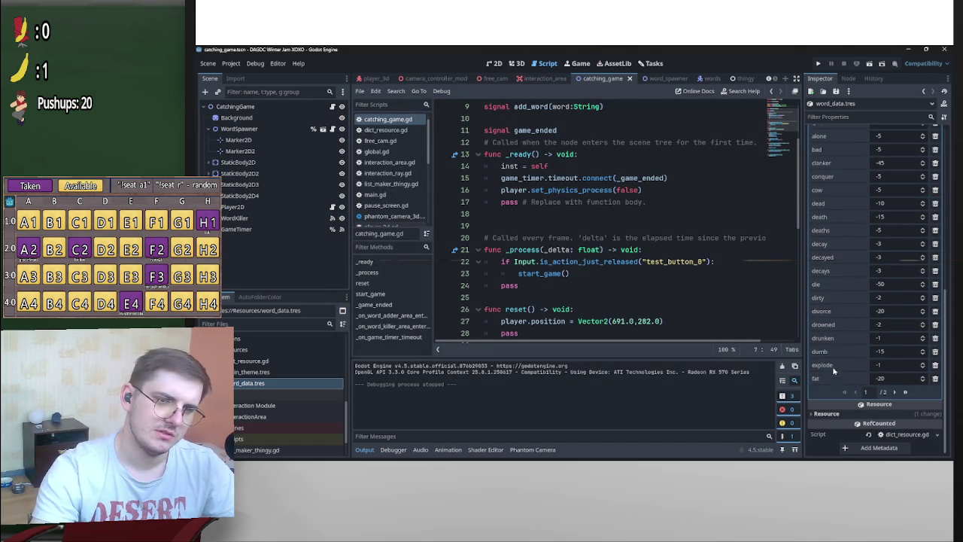
scroll(843, 280, up, 1)
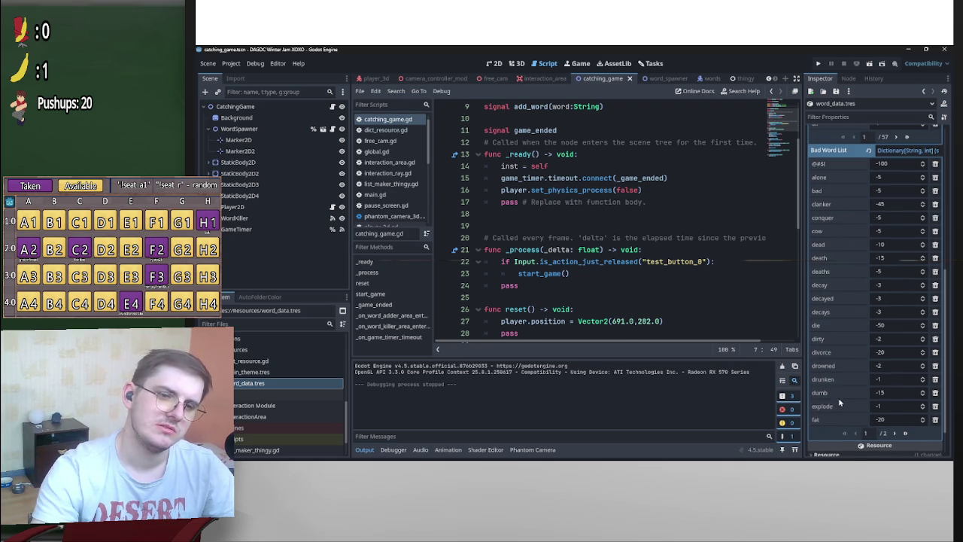
click(895, 433)
click(820, 214)
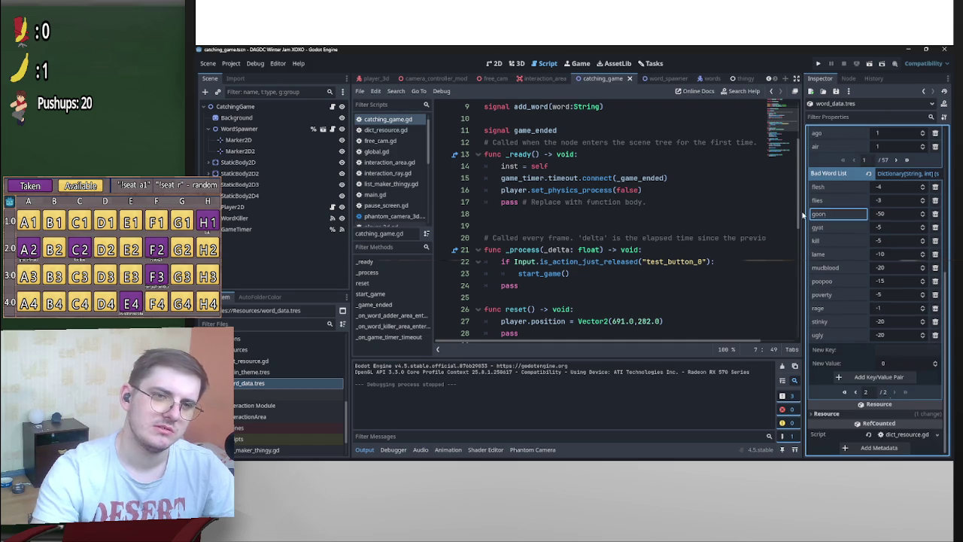
click(903, 349)
text(goon)
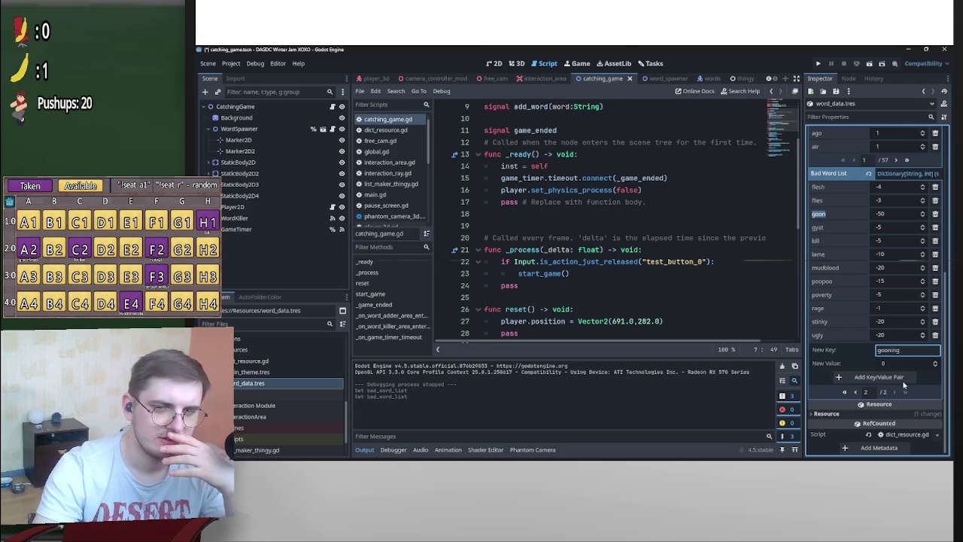
click(903, 364)
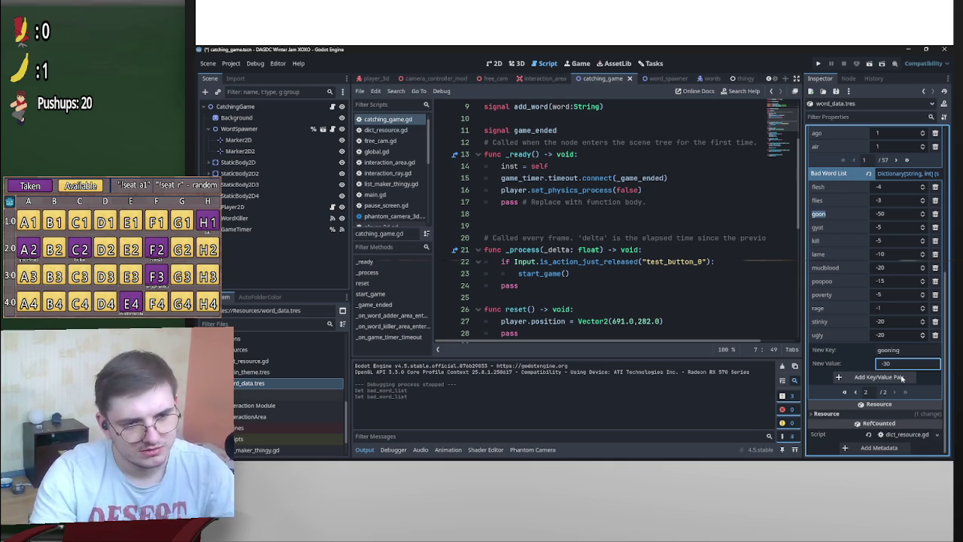
click(901, 377)
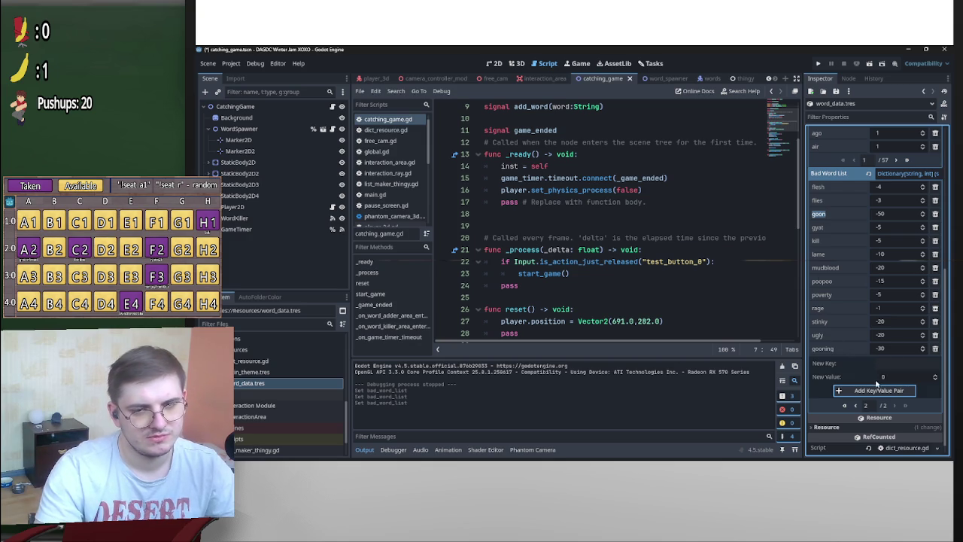
click(856, 406)
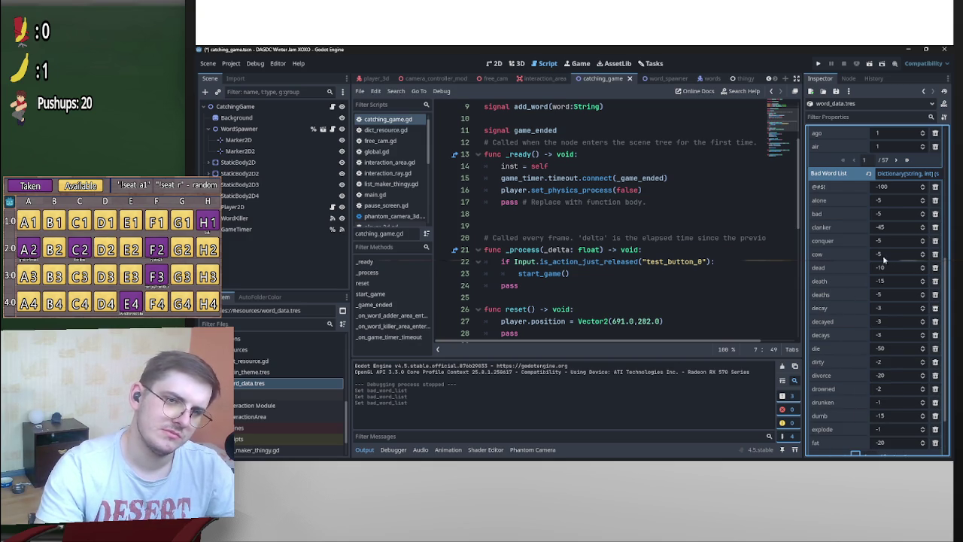
Add a cows entry worth -10 on page 2 of the Bad Word List
double_click(835, 253)
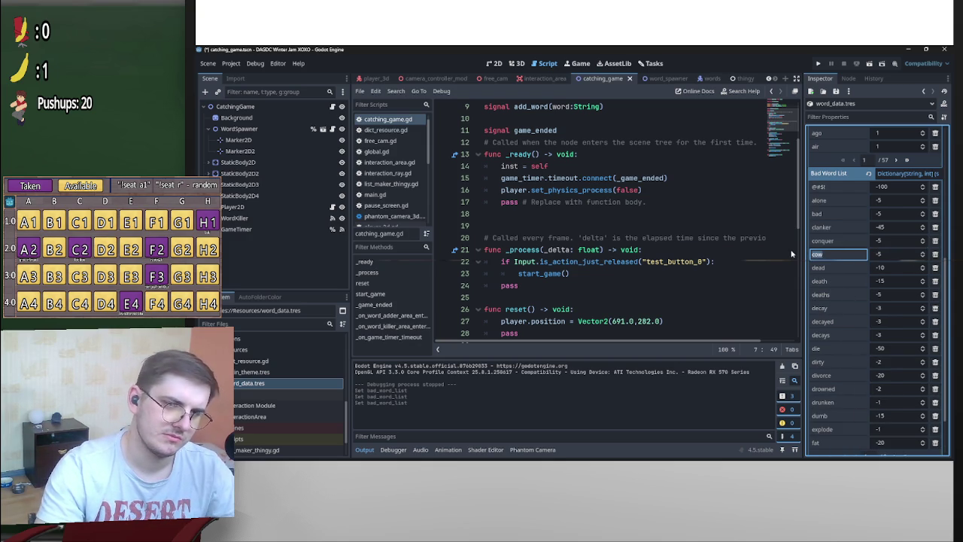
scroll(835, 318, down, 2)
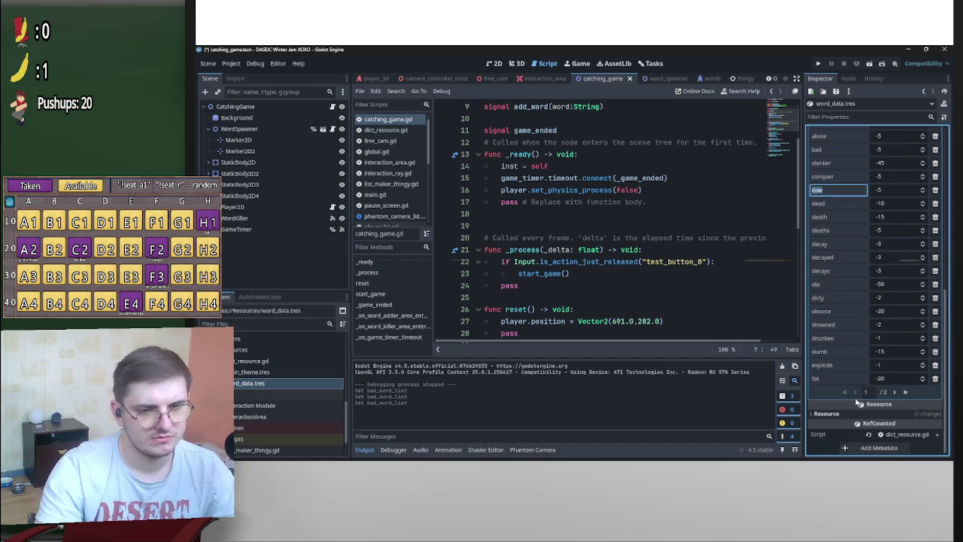
scroll(854, 383, up, 4)
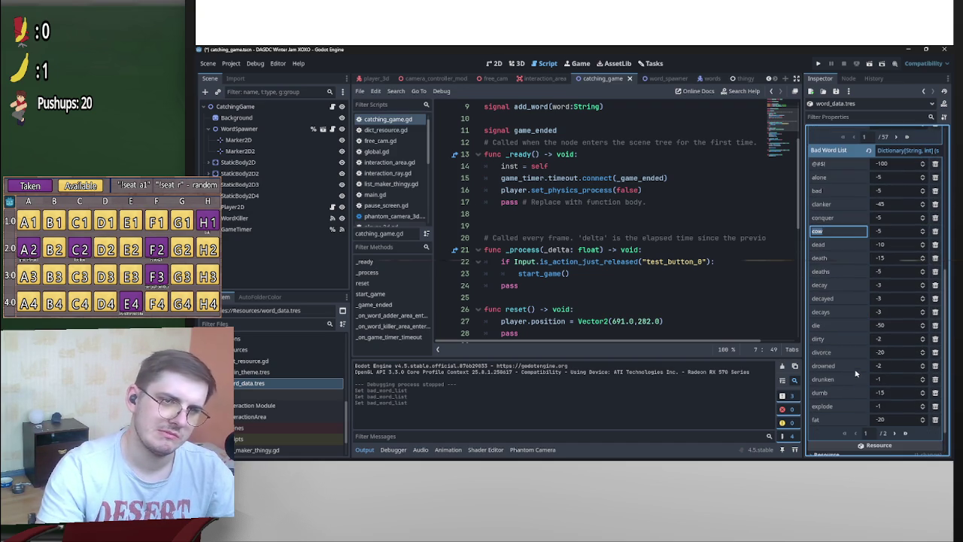
click(894, 434)
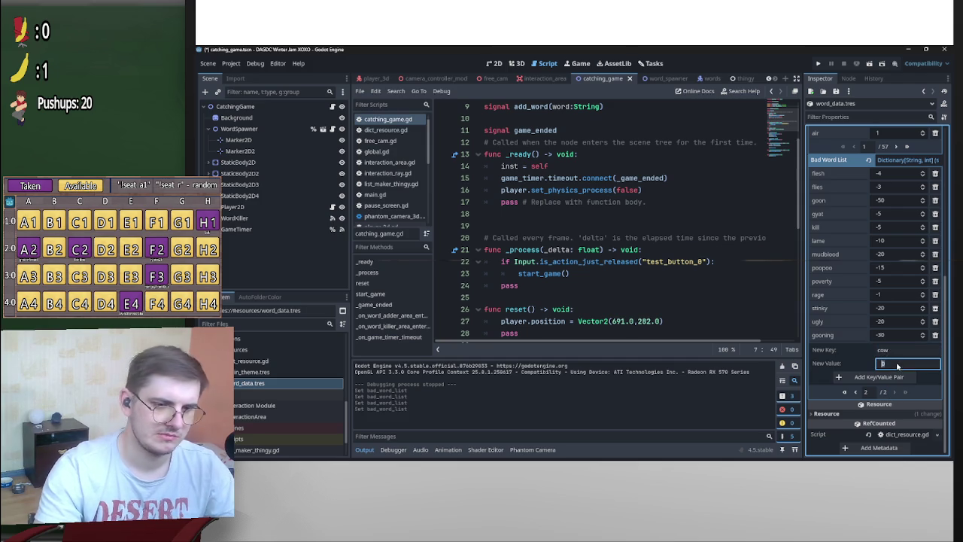
click(897, 354)
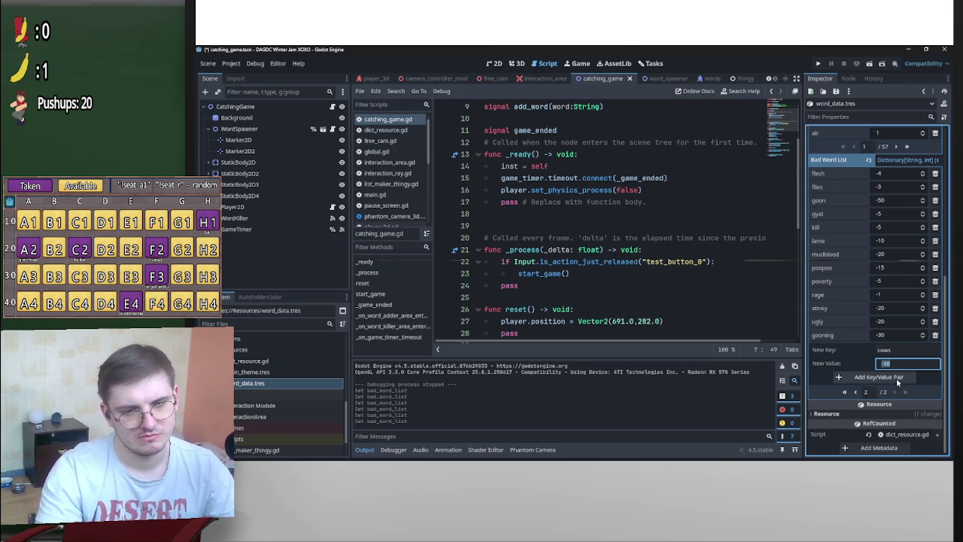
click(896, 378)
Delete the cached config/word_data.tres file in File Explorer and minimize the window
mouse_move(593, 457)
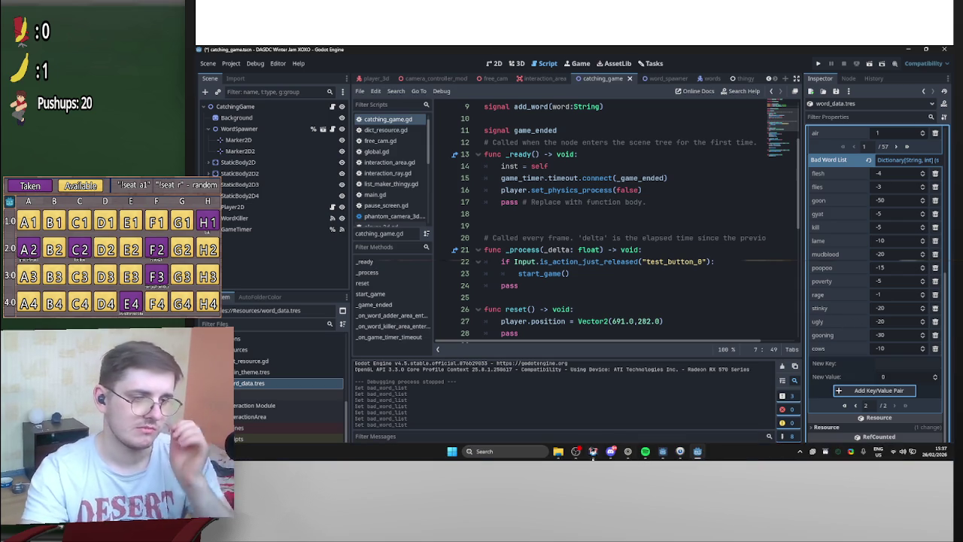
click(557, 452)
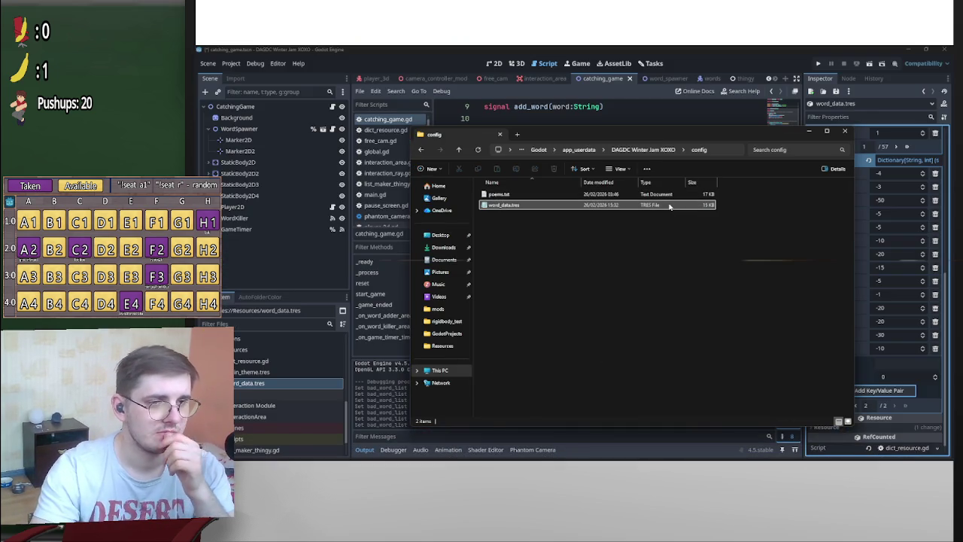
key(Delete)
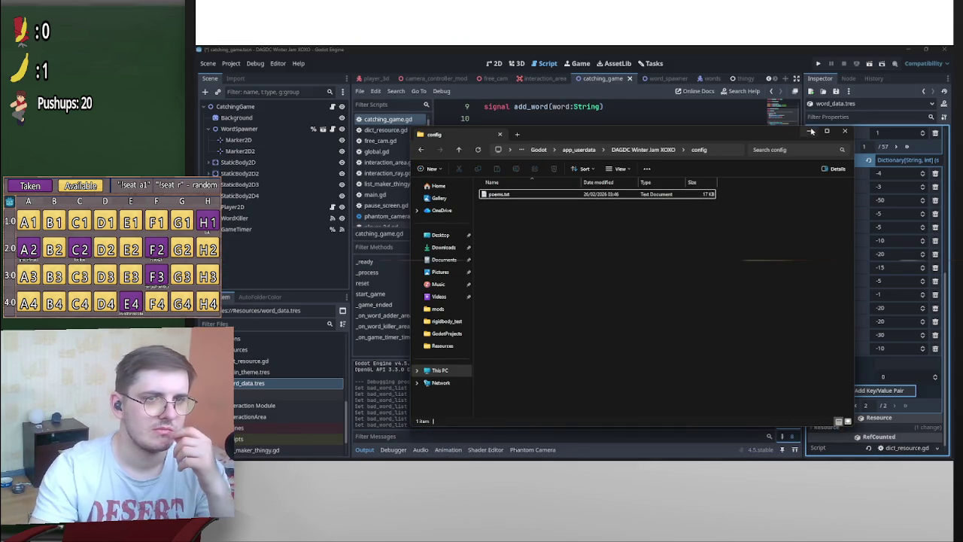
click(808, 131)
scroll(673, 201, down, 8)
scroll(697, 297, up, 4)
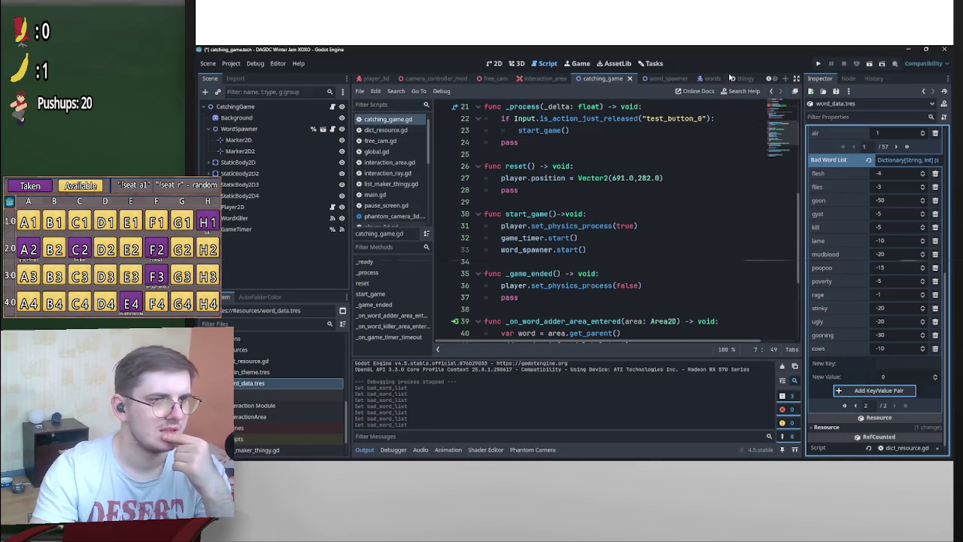
click(702, 78)
Set the fall-speed upper bound to 2.2 and briefly test-run catching_game
double_click(726, 238)
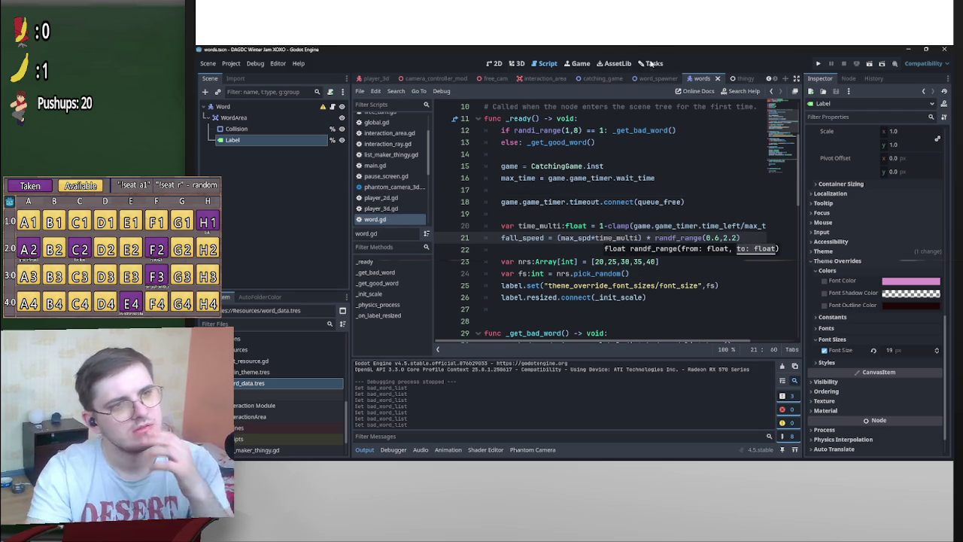
click(598, 79)
click(868, 64)
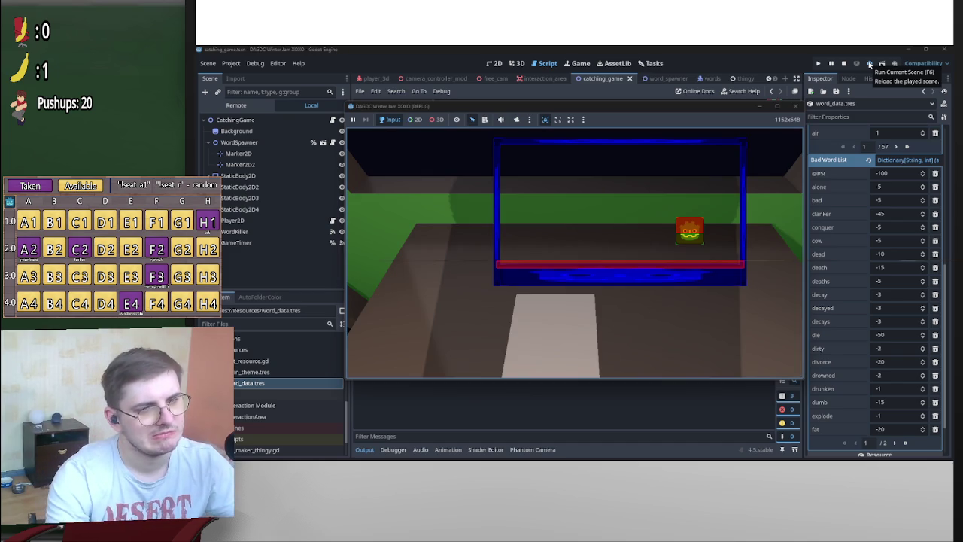
click(843, 64)
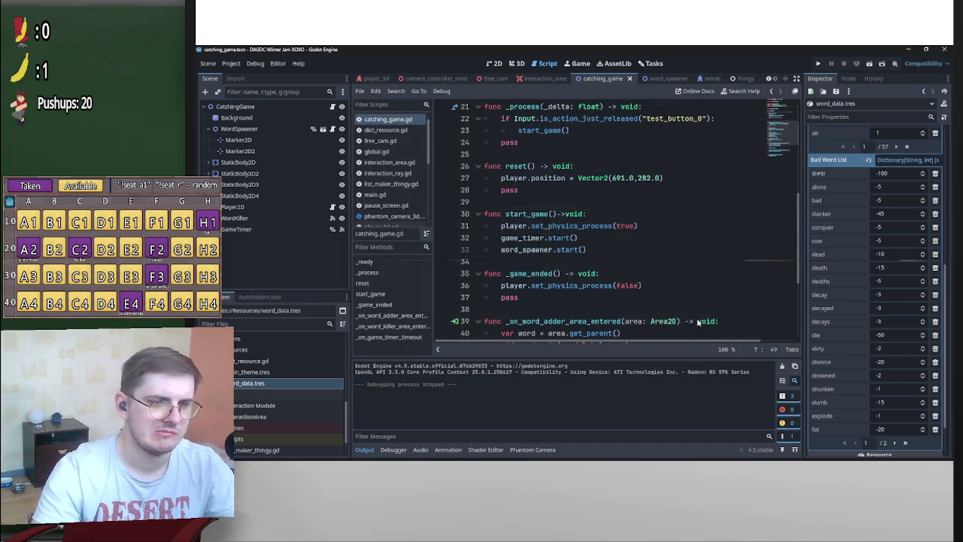
scroll(696, 299, up, 4)
Raise the fall-speed lower bound to 0.7 in words.gd and rerun the catching game
click(658, 78)
scroll(707, 211, down, 3)
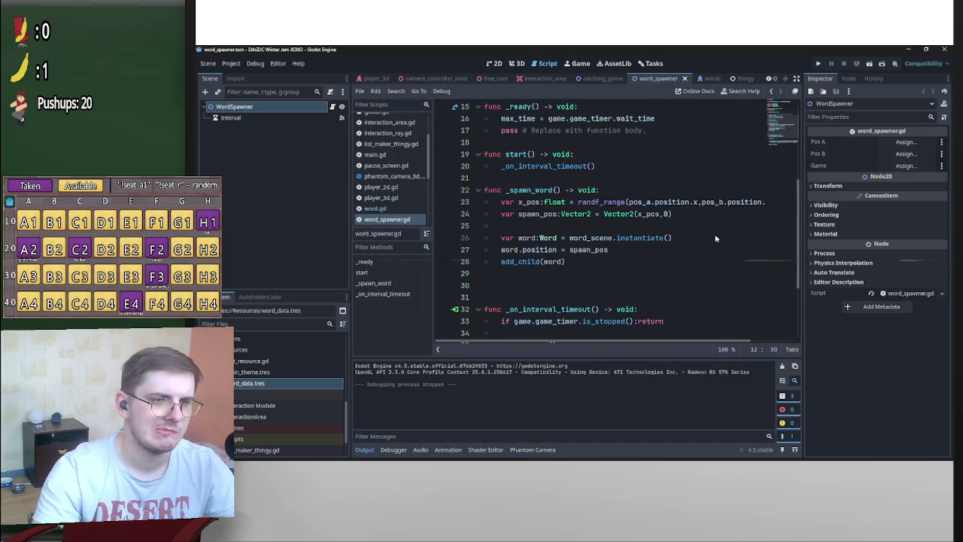
click(705, 78)
click(716, 239)
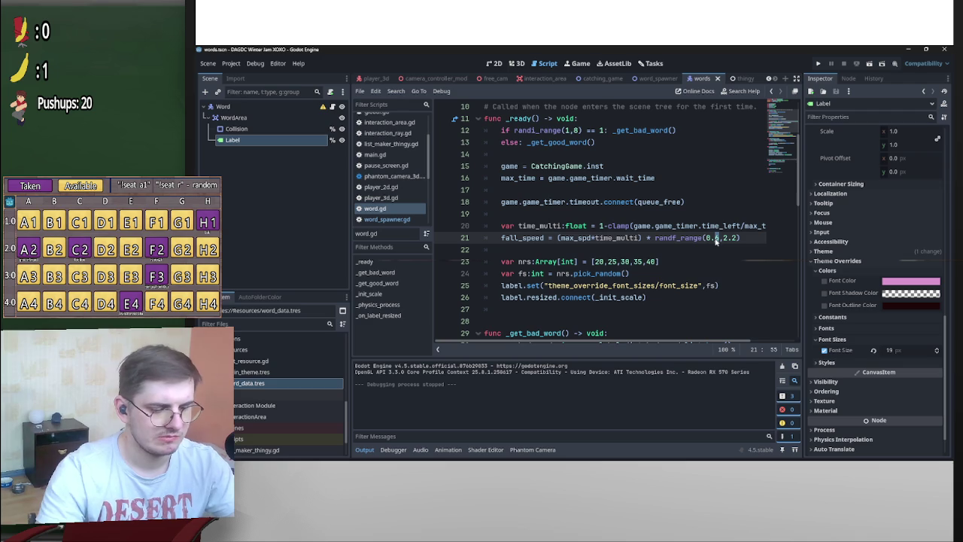
click(728, 216)
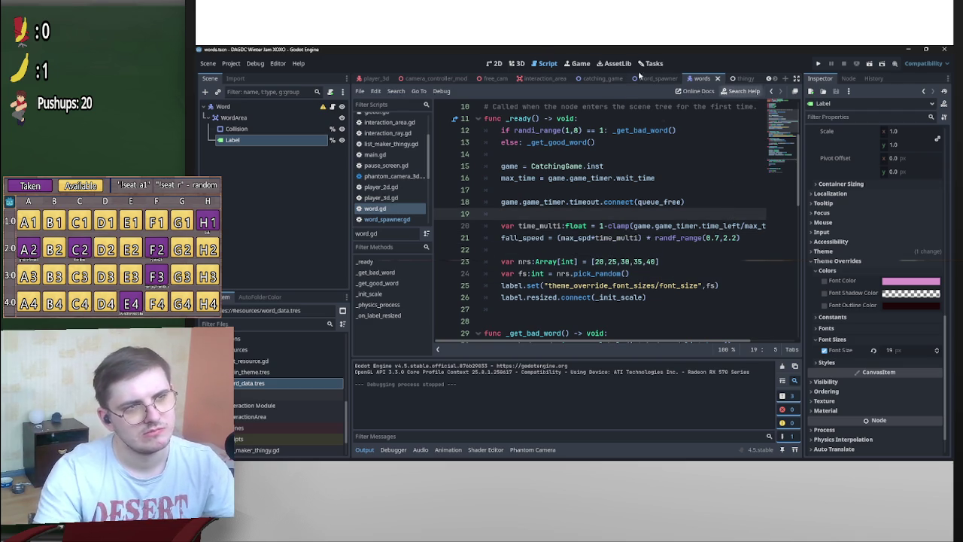
click(595, 78)
click(866, 65)
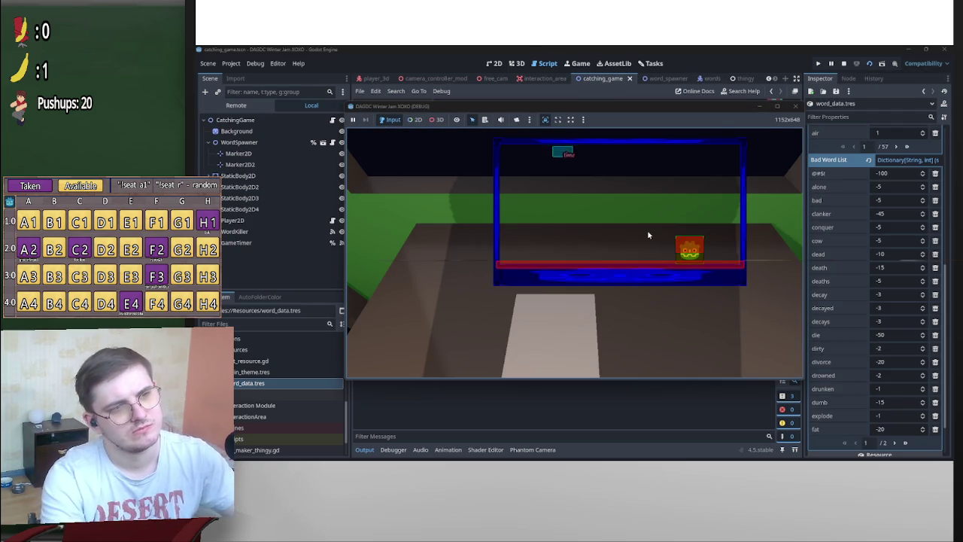
Steer the catcher left and right under falling words, stop with F8, and open word_spawner.gd
key(Left)
key(Right)
key(Right)
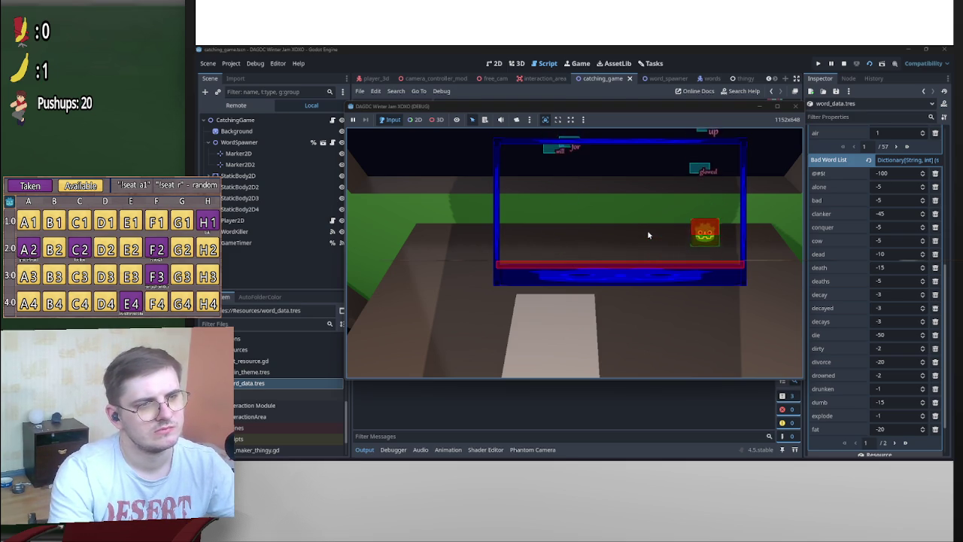
key(Left)
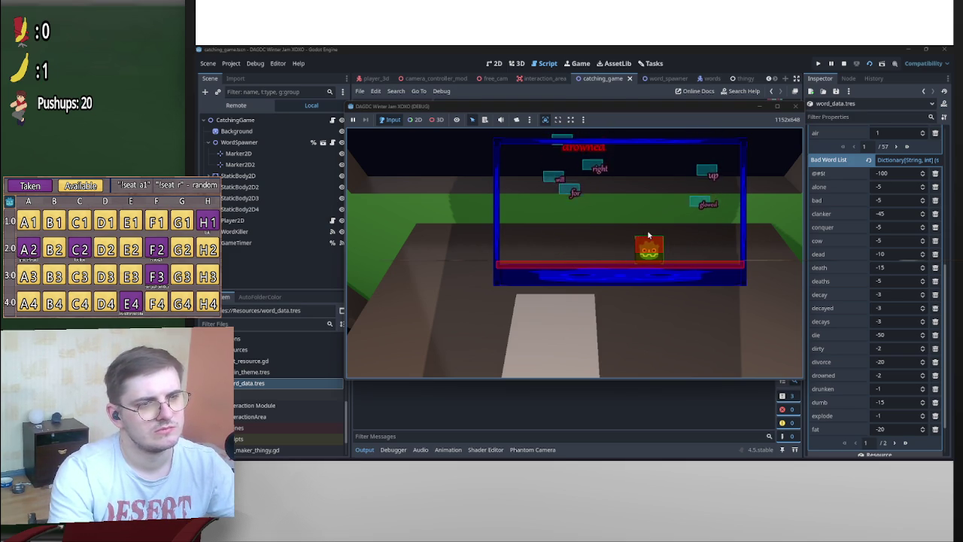
key(Left)
key(Left)
key(Right)
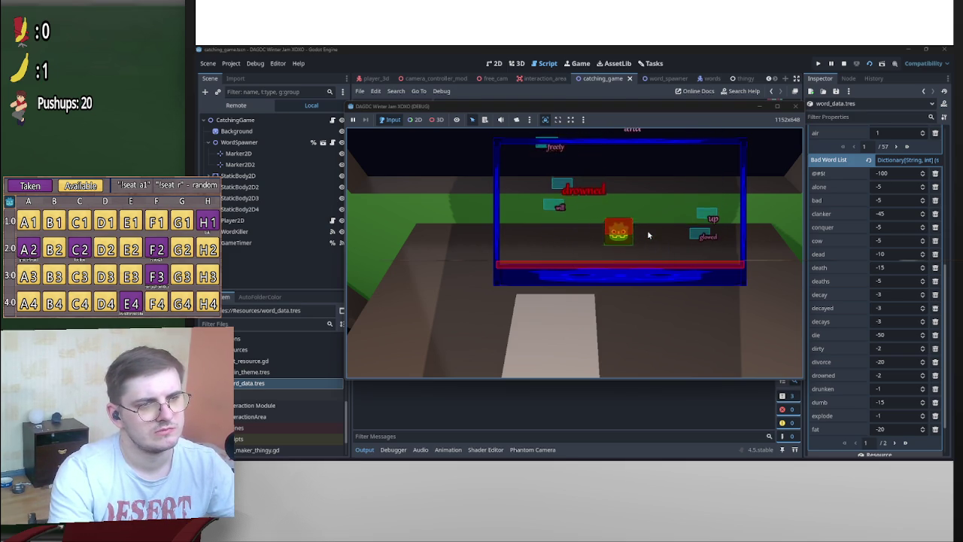
key(Right)
key(Left)
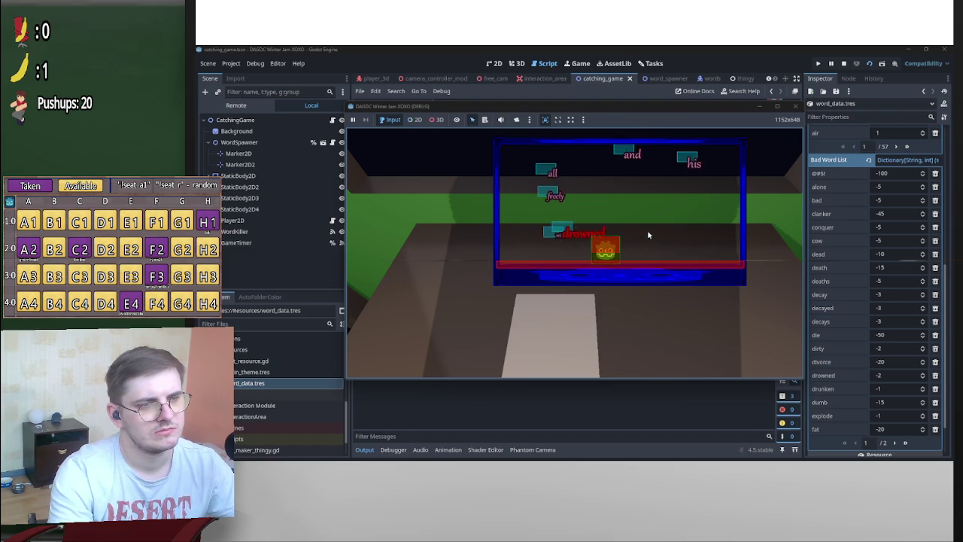
key(Right)
key(Left)
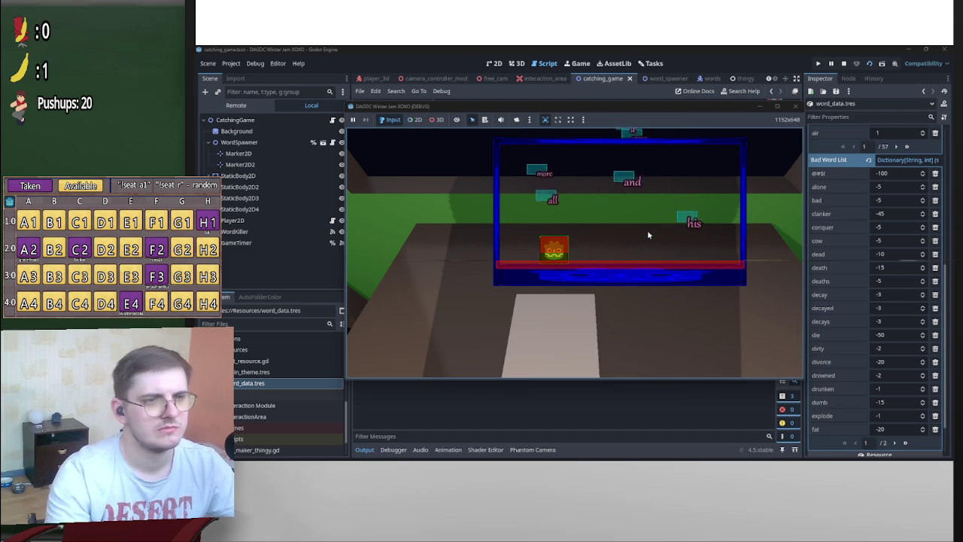
key(F8)
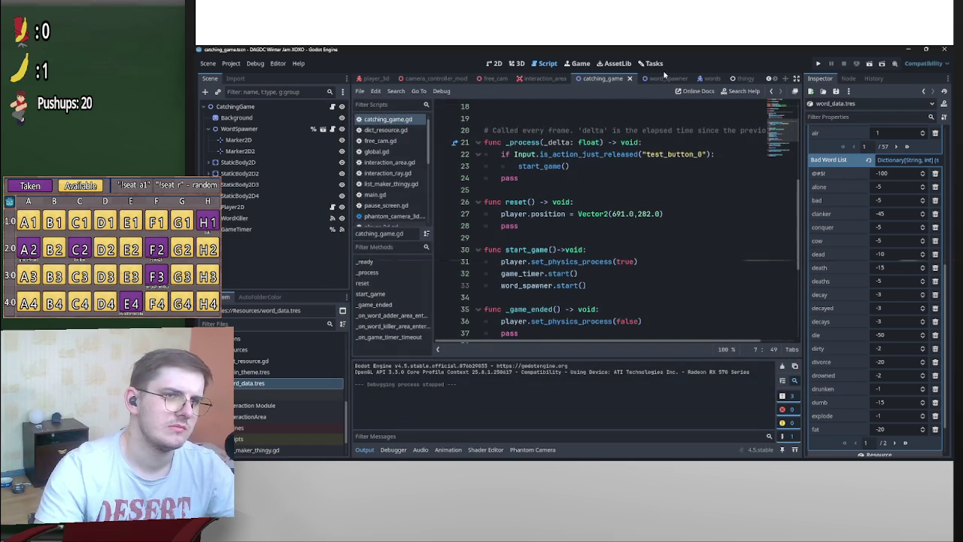
click(666, 78)
scroll(606, 252, up, 3)
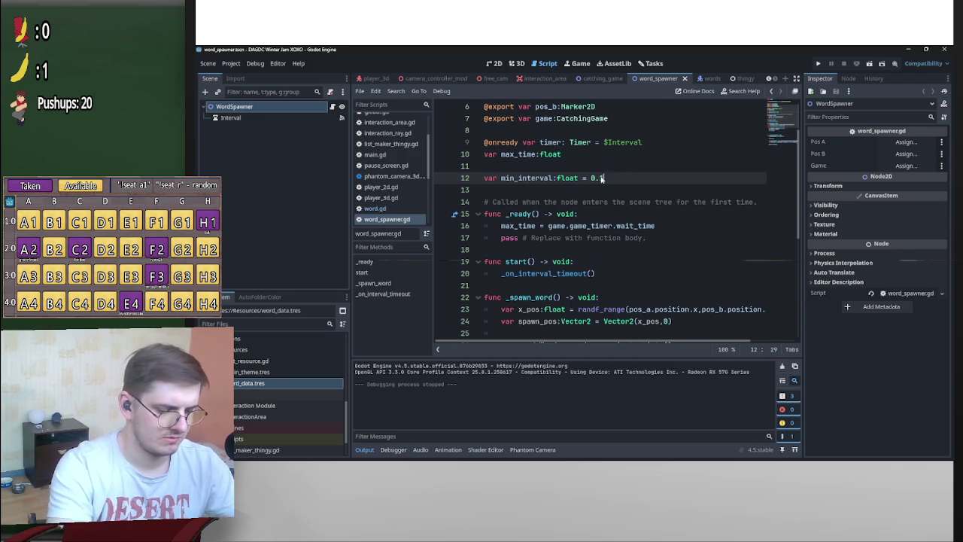
Set min_interval to 0.18 and the fall-speed lower bound to 0.9, then relaunch with F6
key(Left)
key(BackSpace)
click(709, 79)
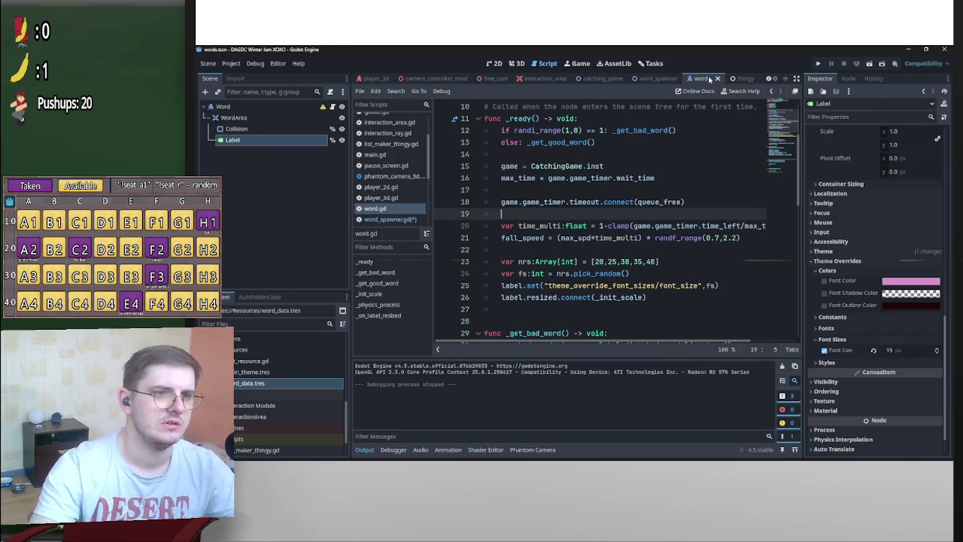
click(715, 237)
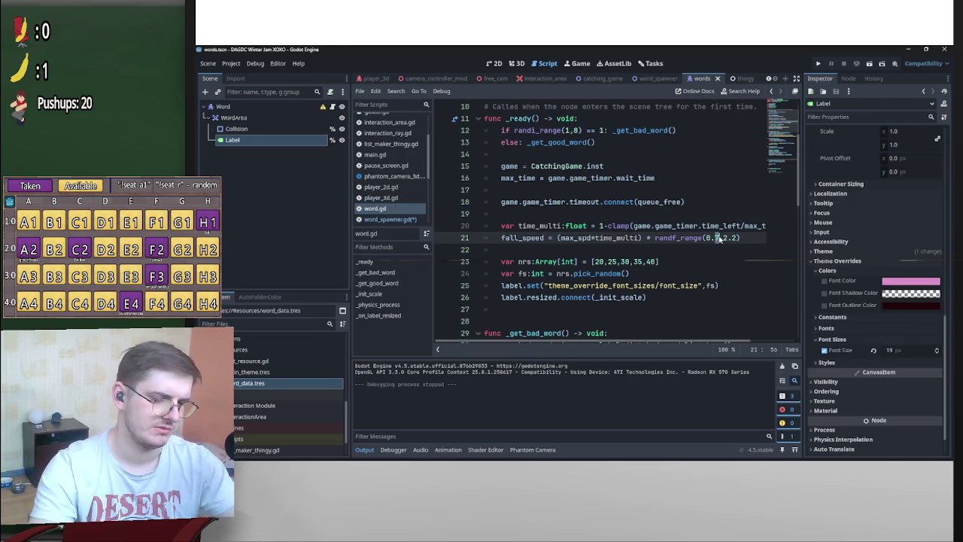
key(BackSpace)
text(9)
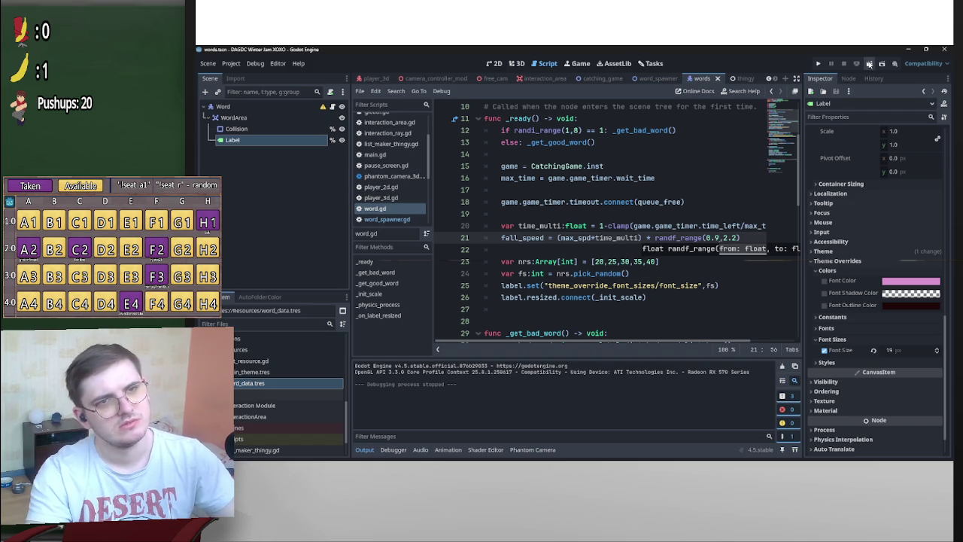
click(591, 79)
key(F6)
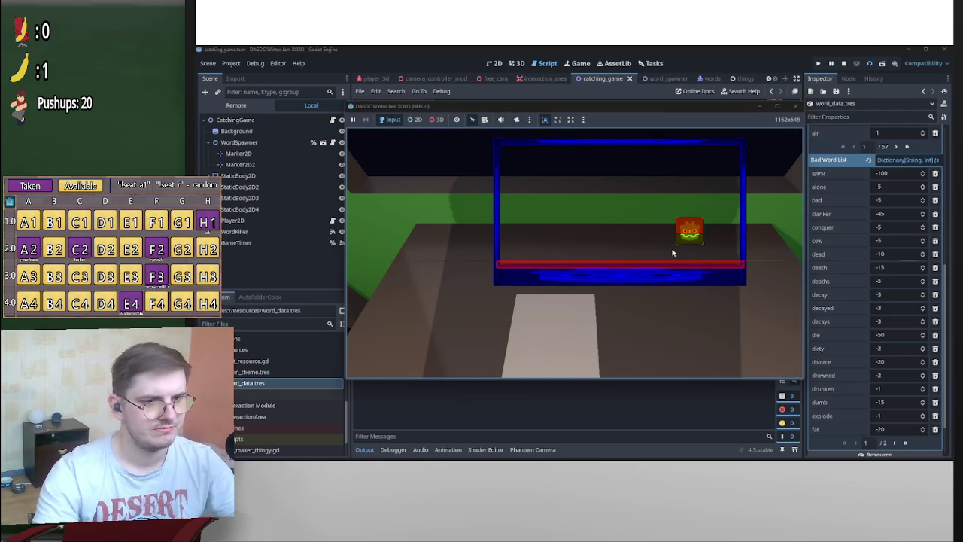
Catch falling words like 'moon' and 'heart' by moving the player left and right, then stop with F8
key(Left)
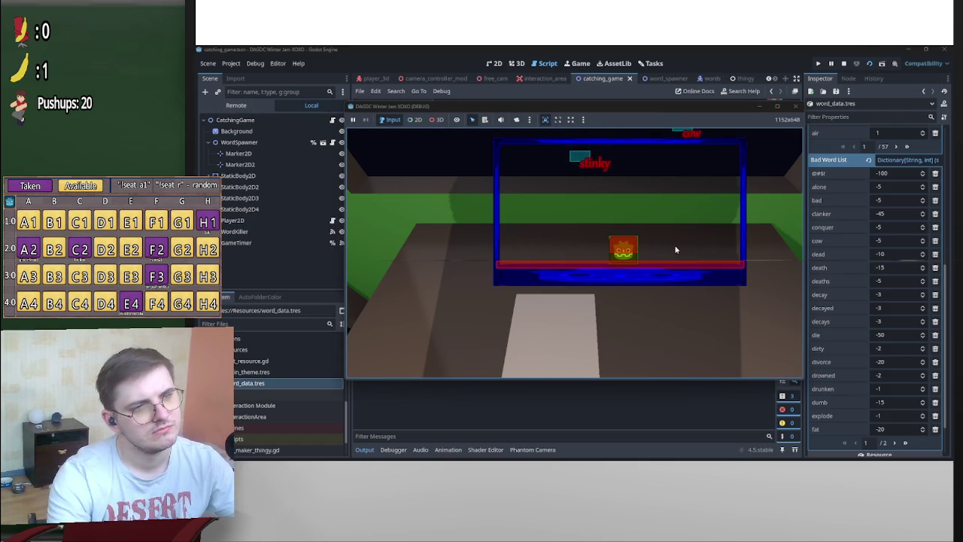
key(Left)
key(Right)
key(Right)
key(Left)
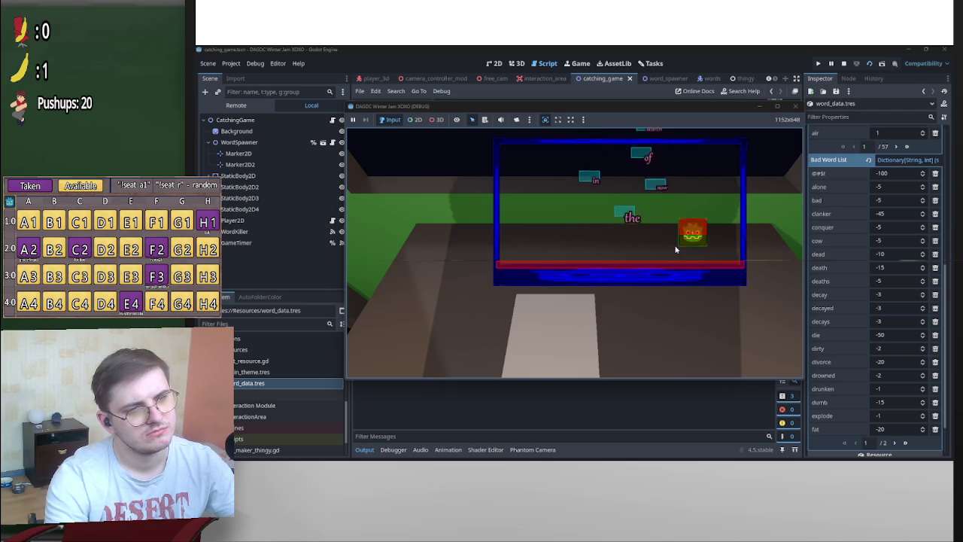
key(Left)
key(Right)
key(Left)
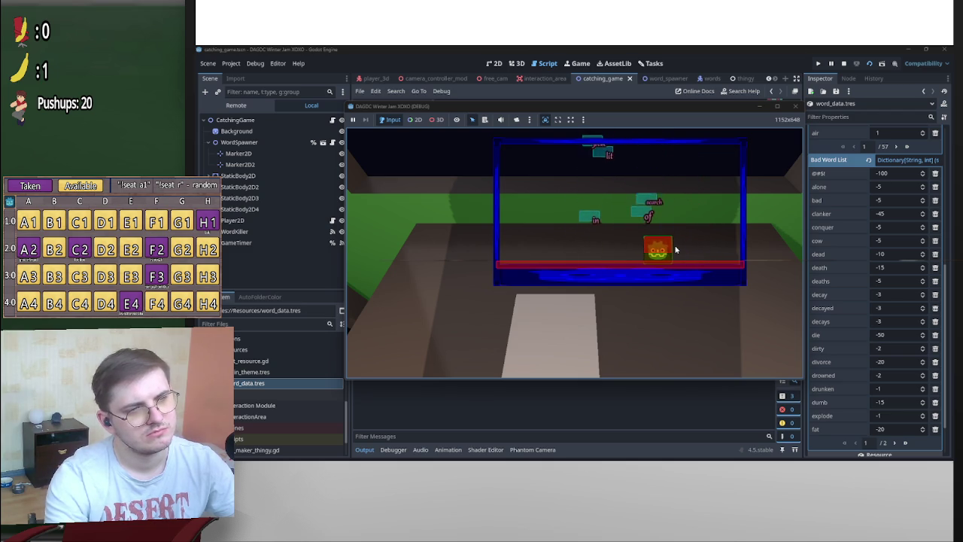
key(Left)
key(Right)
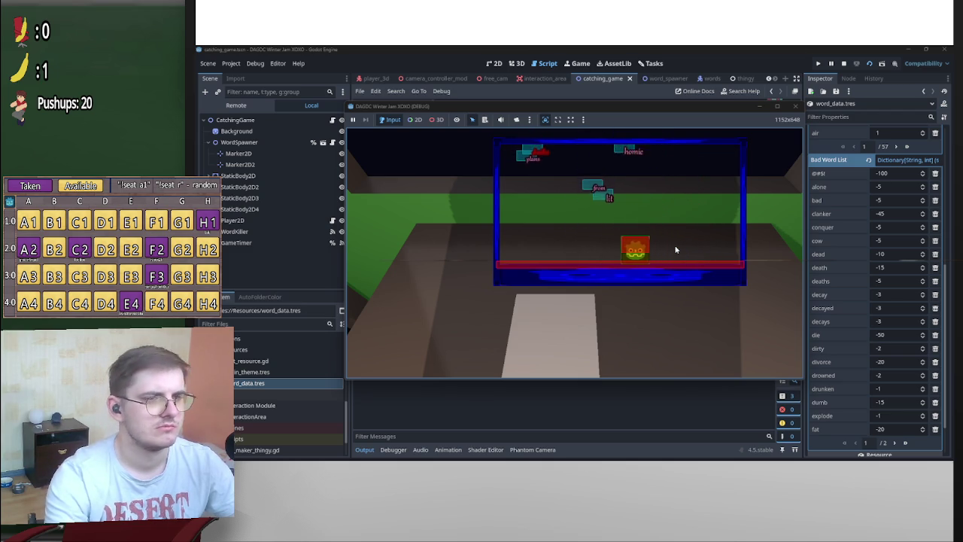
key(Left)
key(Left)
key(Right)
key(Left)
key(Left)
key(Right)
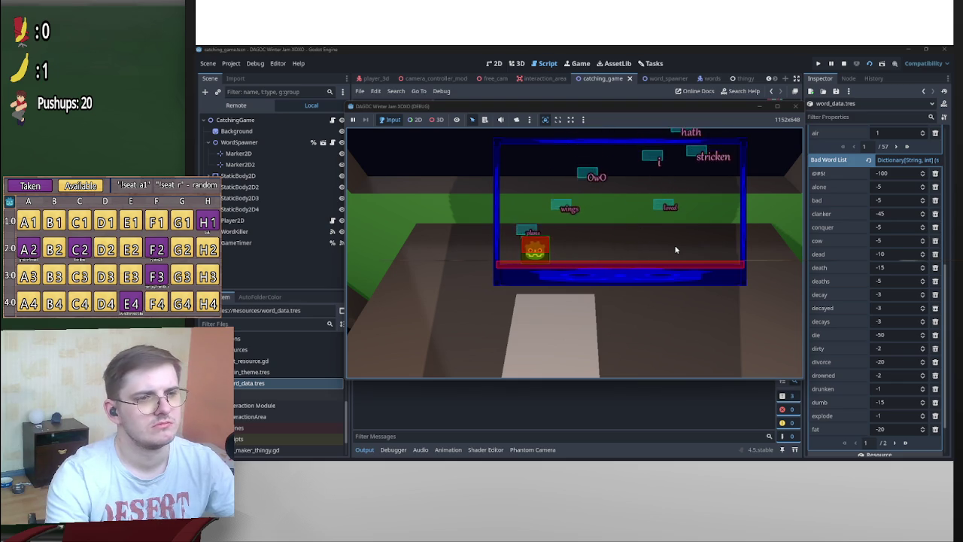
key(Right)
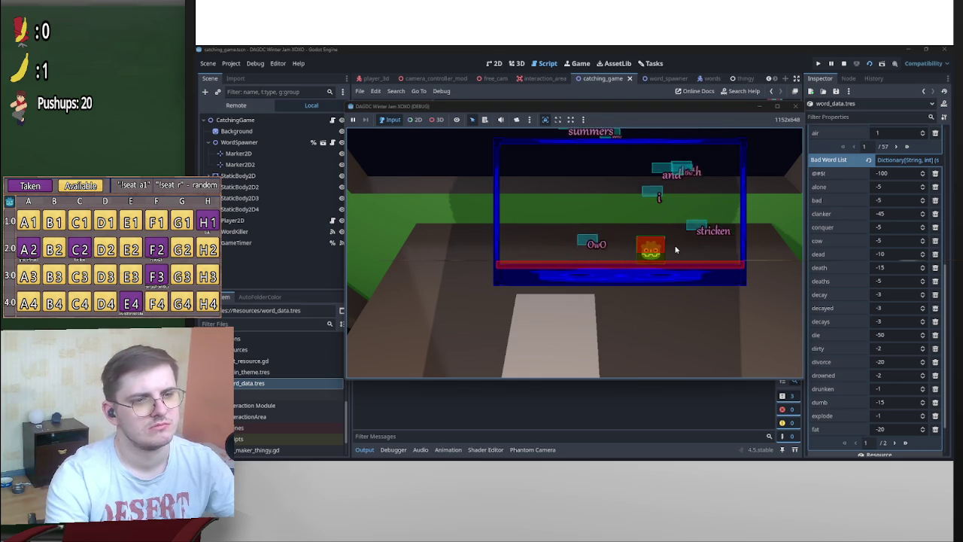
key(Left)
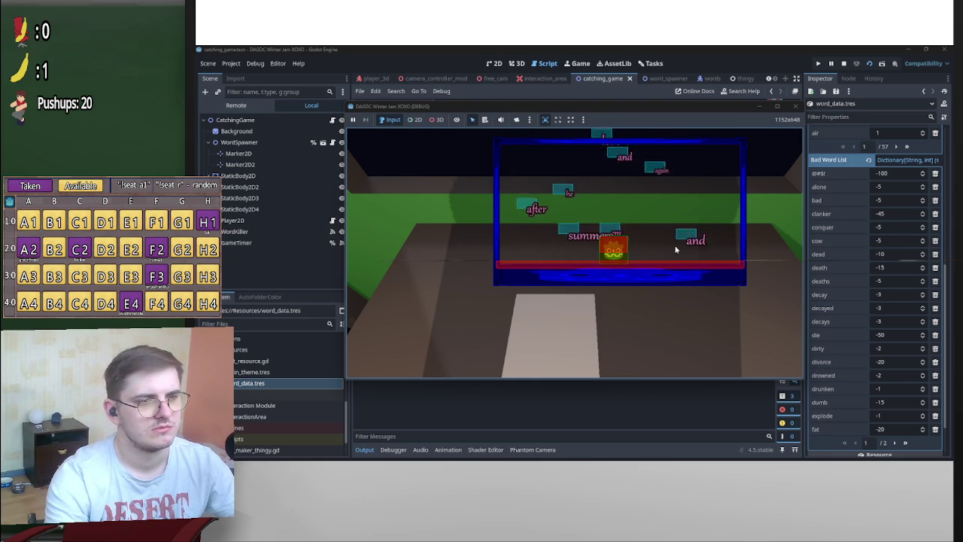
key(Left)
key(Right)
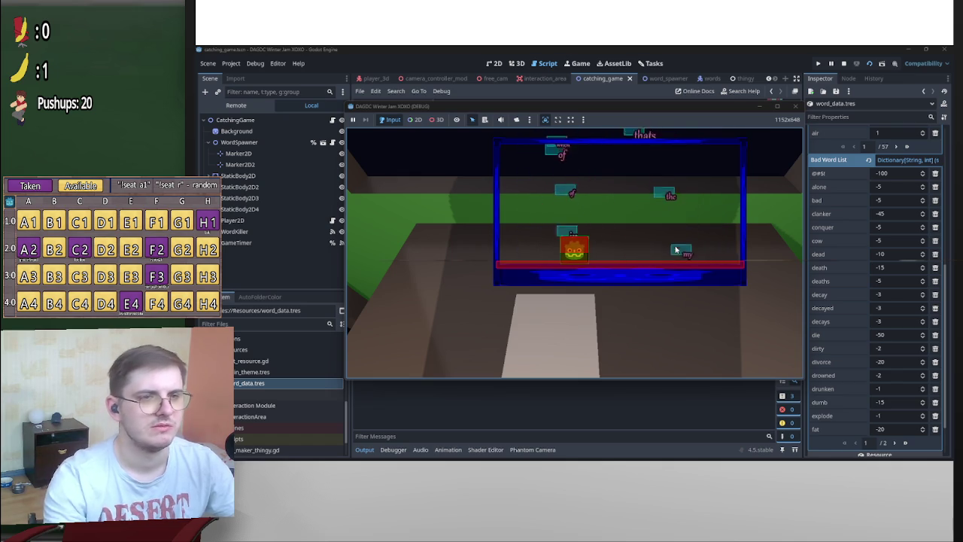
key(F8)
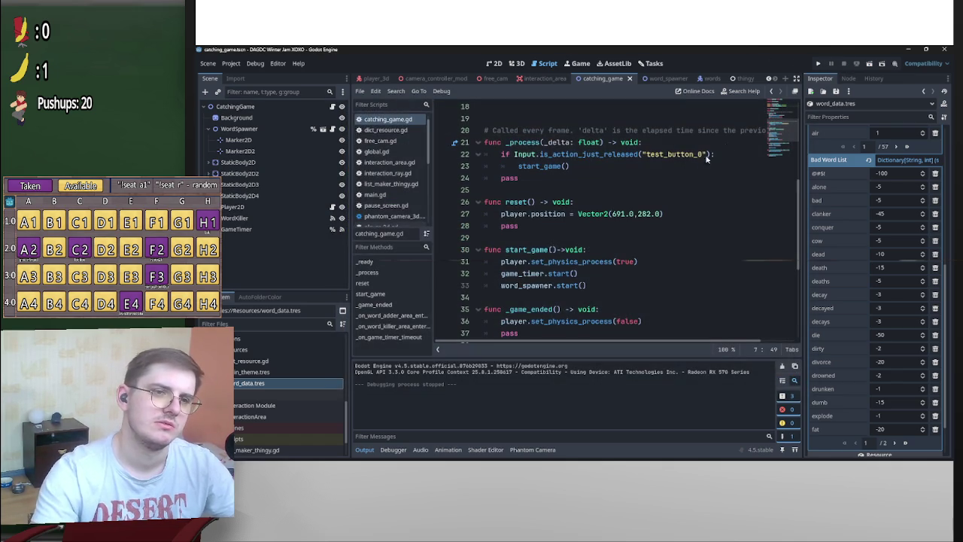
Trim min_interval to 0.1 and test-run, restarting after an error
click(666, 78)
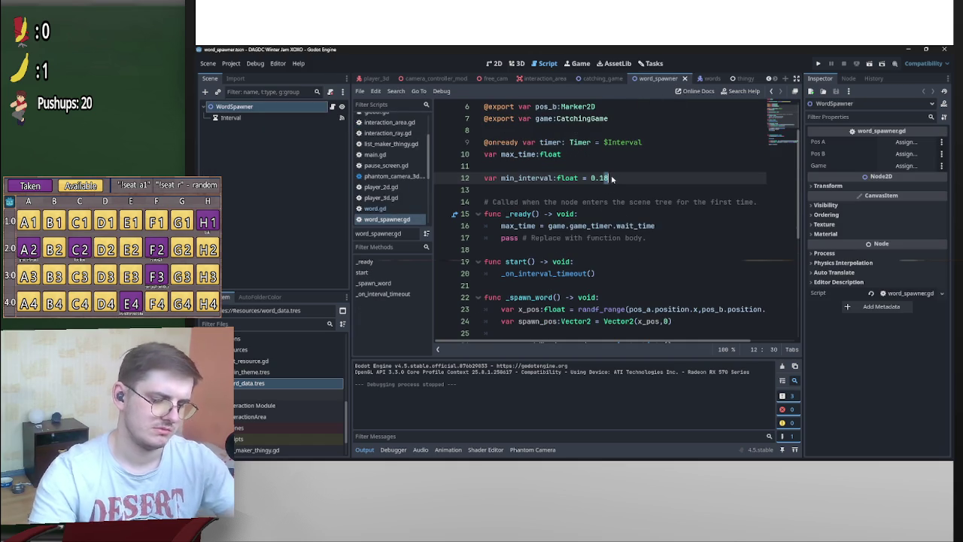
key(BackSpace)
click(869, 65)
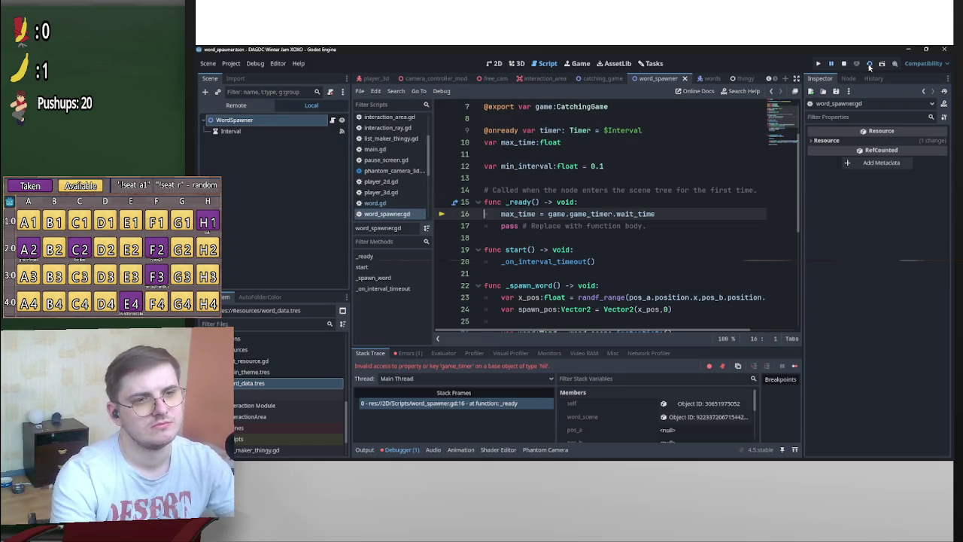
click(843, 65)
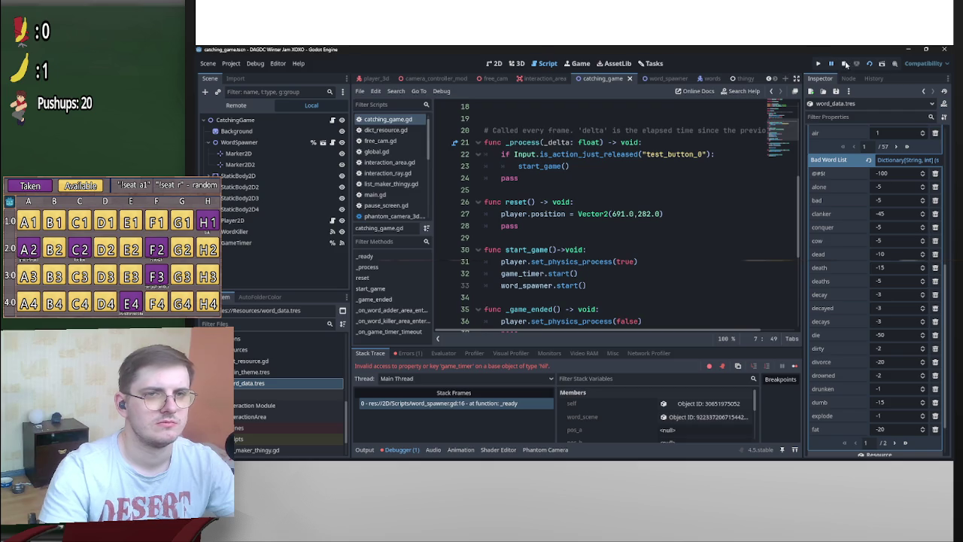
click(870, 64)
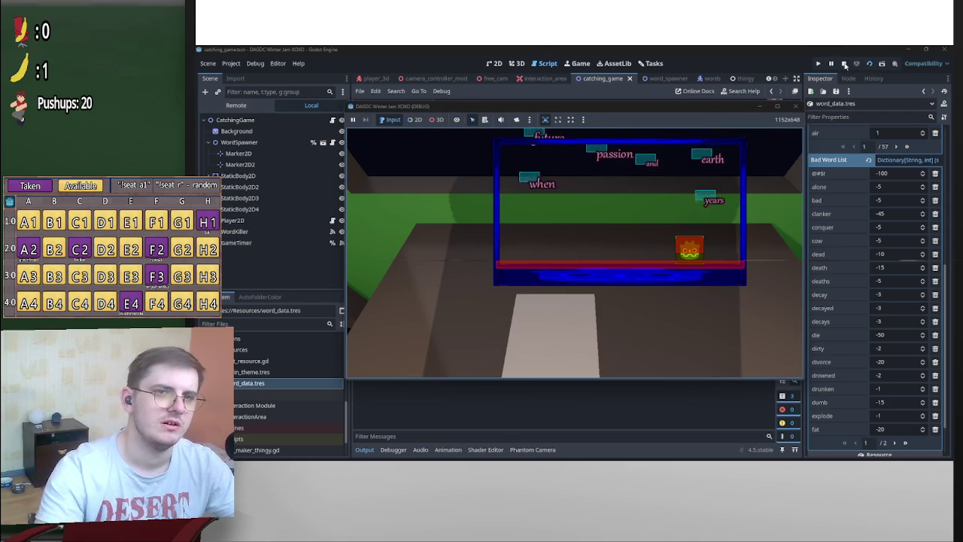
click(843, 64)
Set min_interval to 0.15 in word_spawner.gd and run the catching game again
click(654, 79)
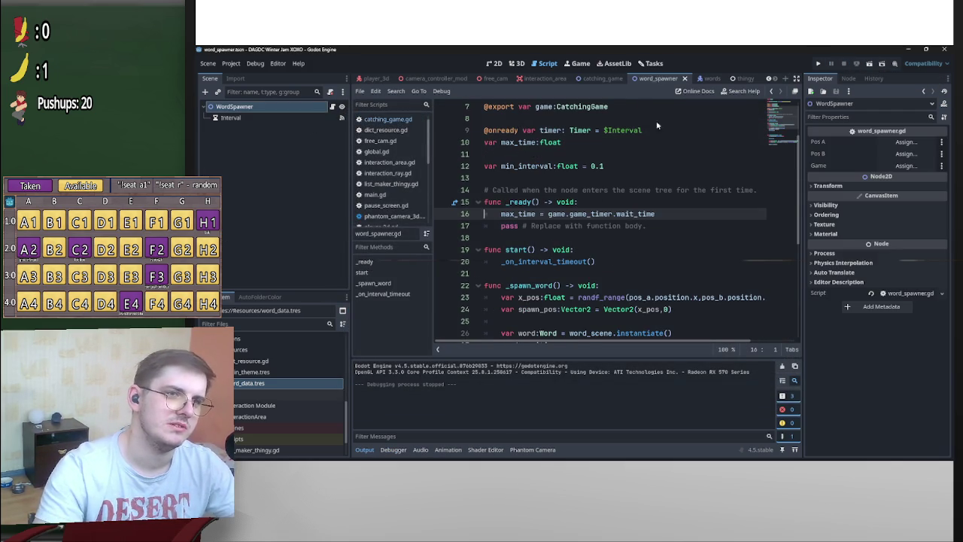
click(614, 170)
text(5)
click(602, 78)
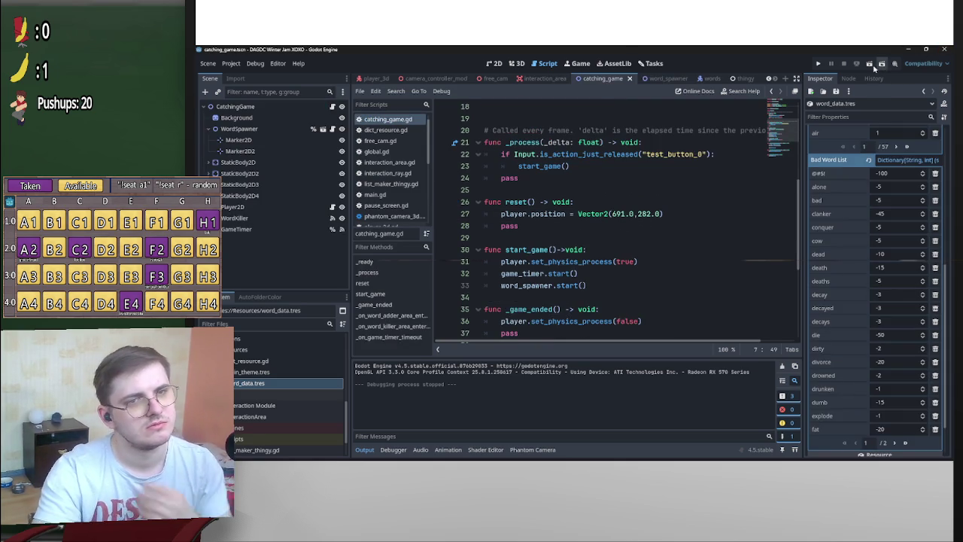
click(869, 65)
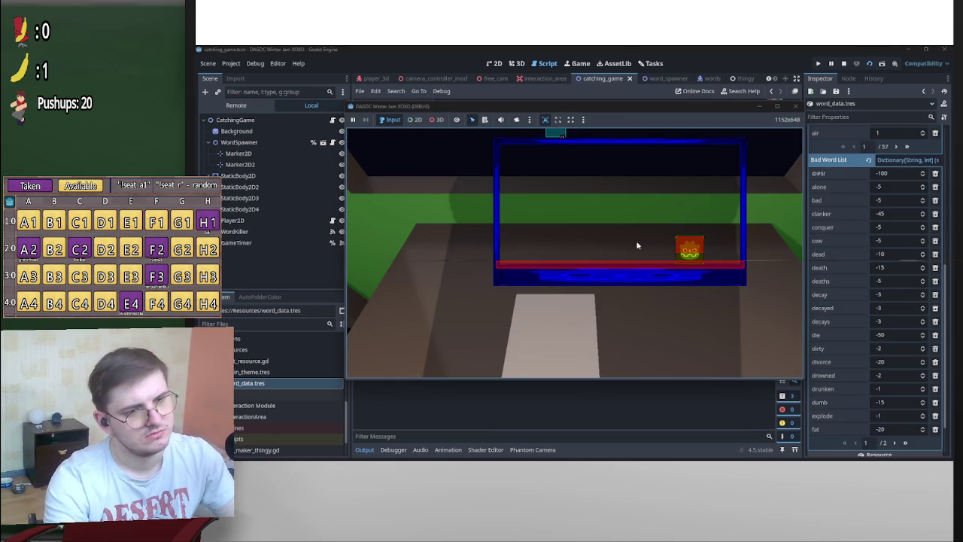
Slide the player left and right to catch words like 'mouth' and 'folded', then stop with F8
key(Left)
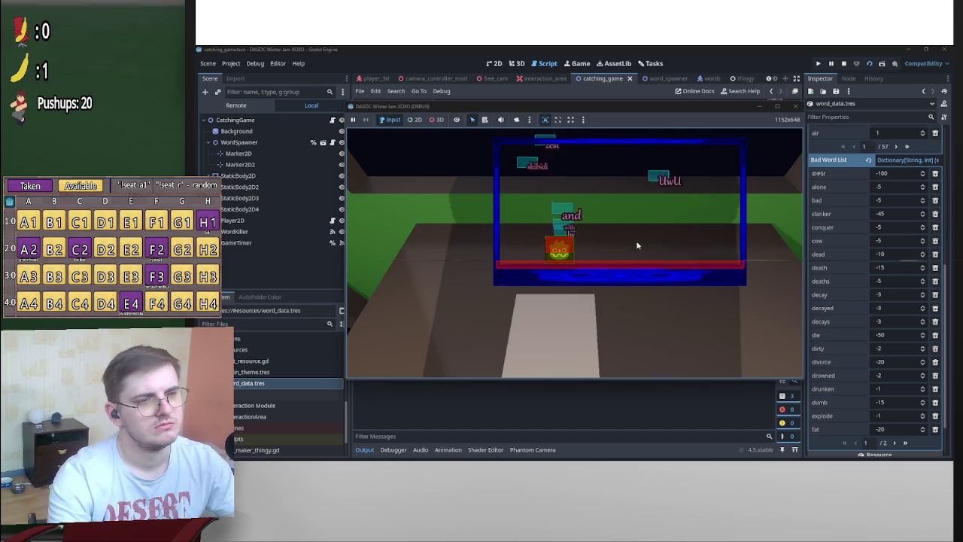
key(Right)
key(Left)
key(Right)
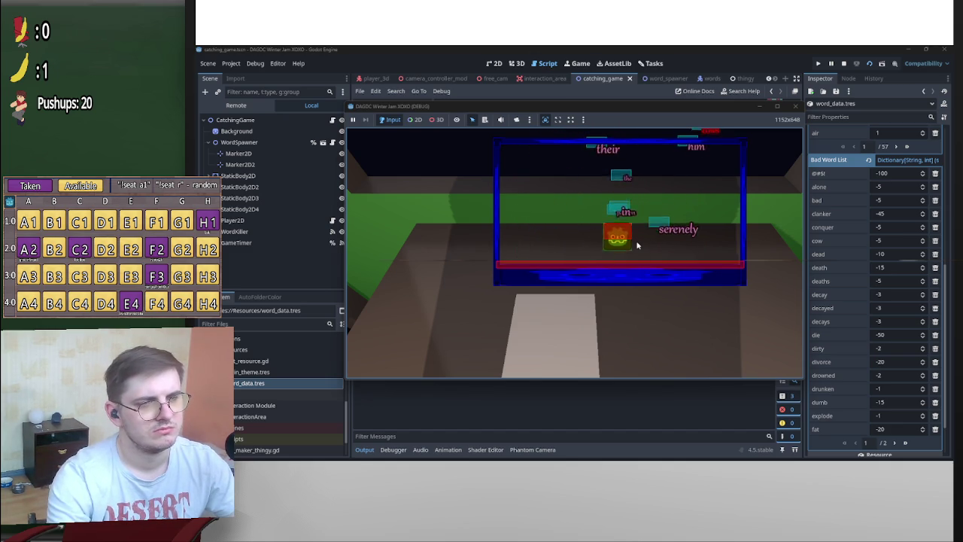
key(Left)
key(Right)
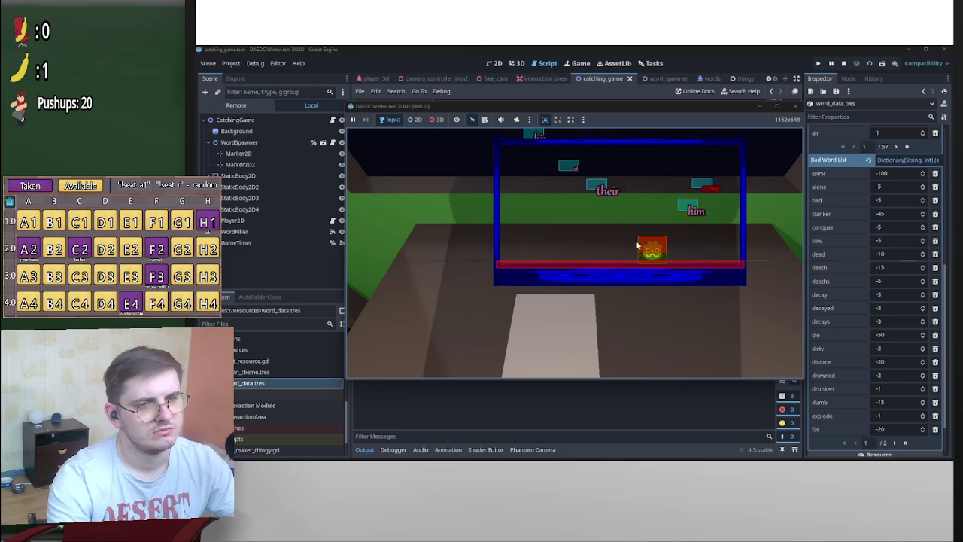
key(Left)
key(Left)
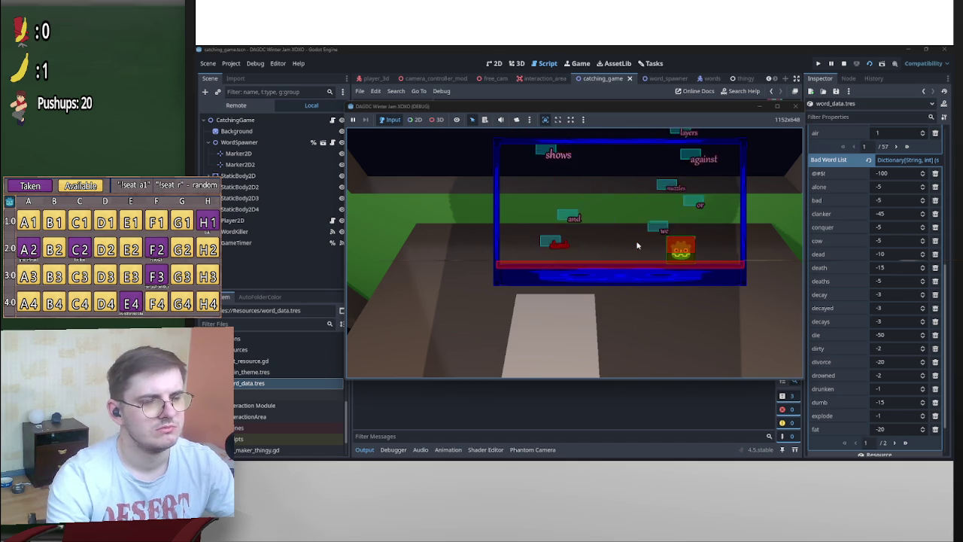
key(F8)
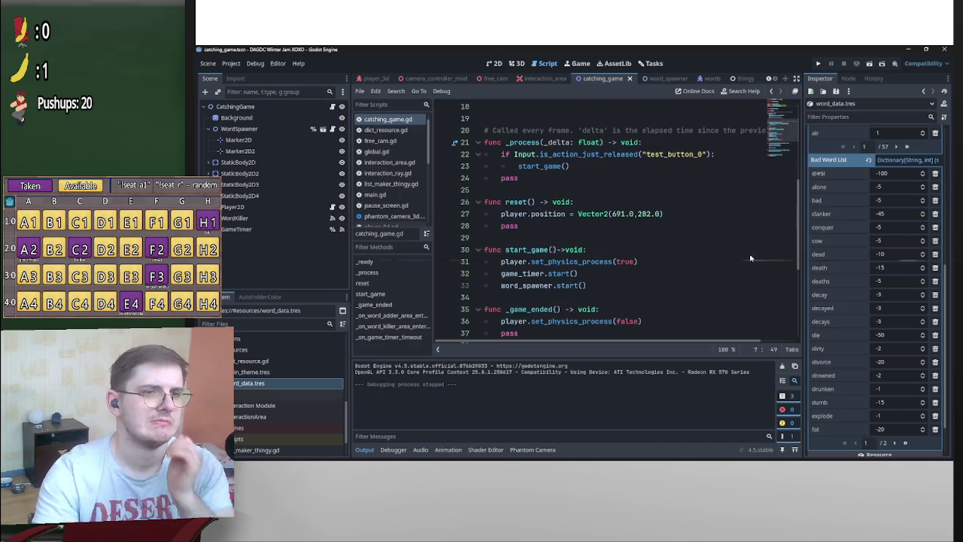
Bring up words.gd and scroll to _init_scale, which sizes the label and collision shape
scroll(714, 252, down, 3)
scroll(604, 232, up, 7)
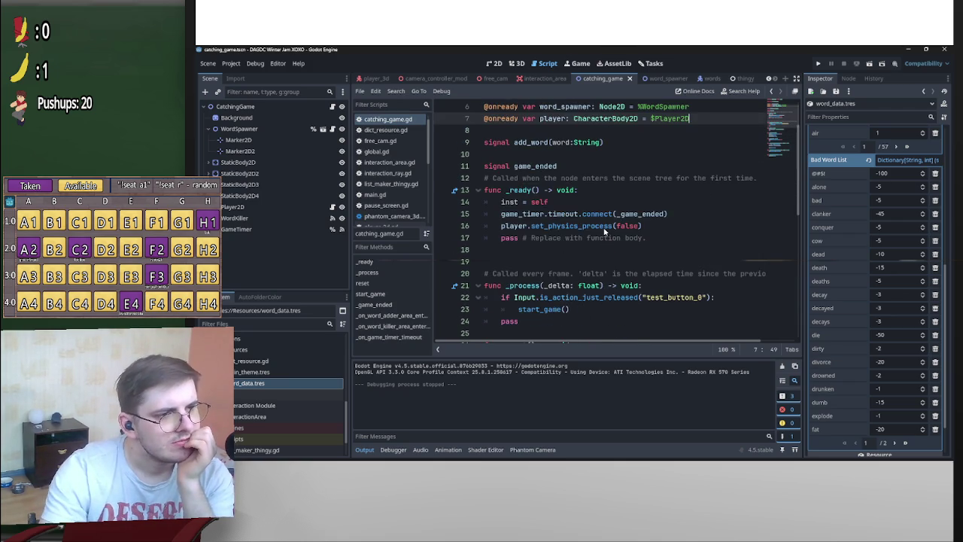
scroll(604, 231, up, 2)
click(700, 78)
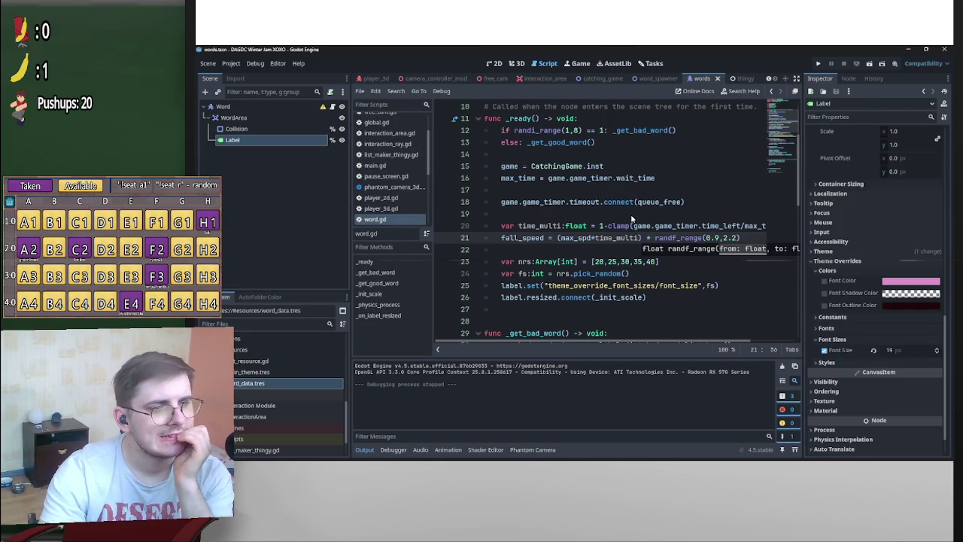
scroll(631, 217, up, 2)
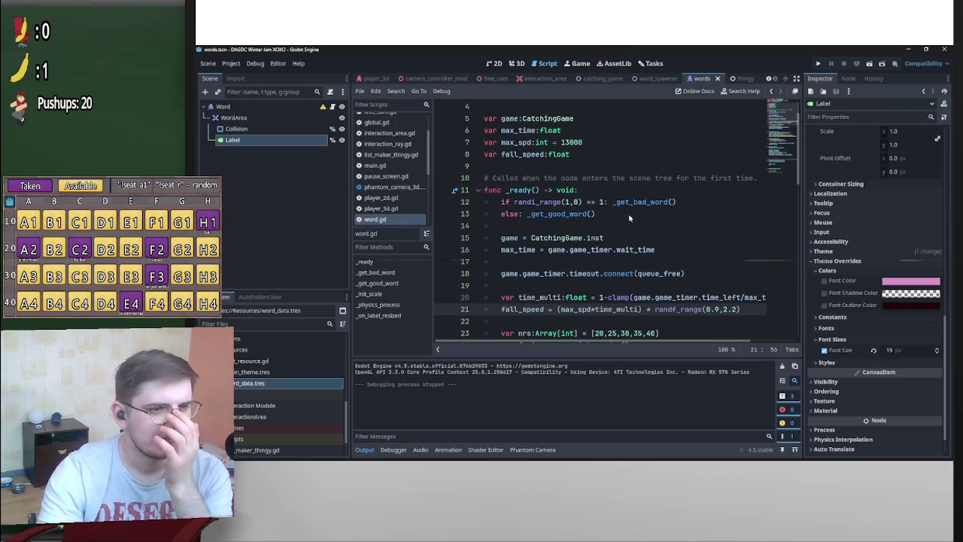
scroll(628, 213, down, 1)
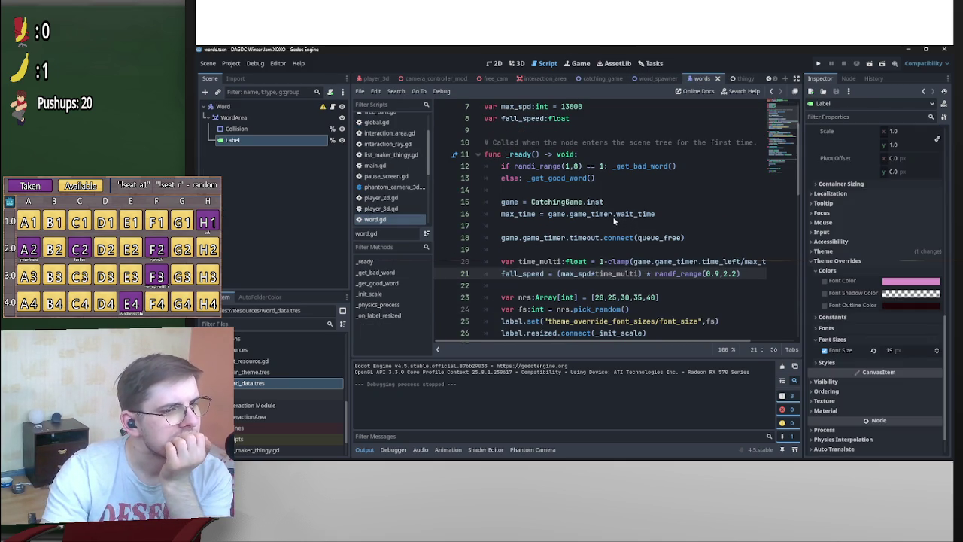
scroll(608, 218, down, 2)
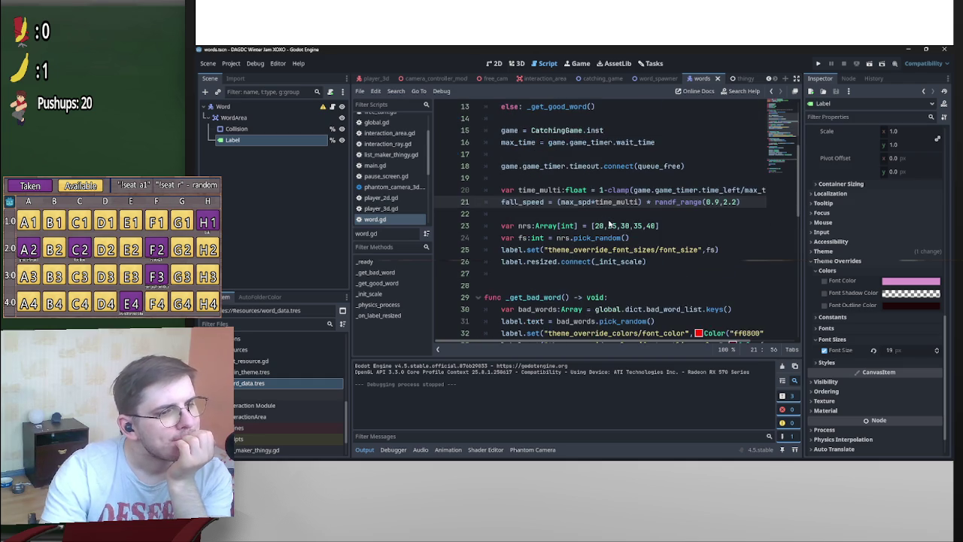
scroll(598, 235, down, 2)
scroll(594, 239, down, 3)
scroll(594, 256, up, 8)
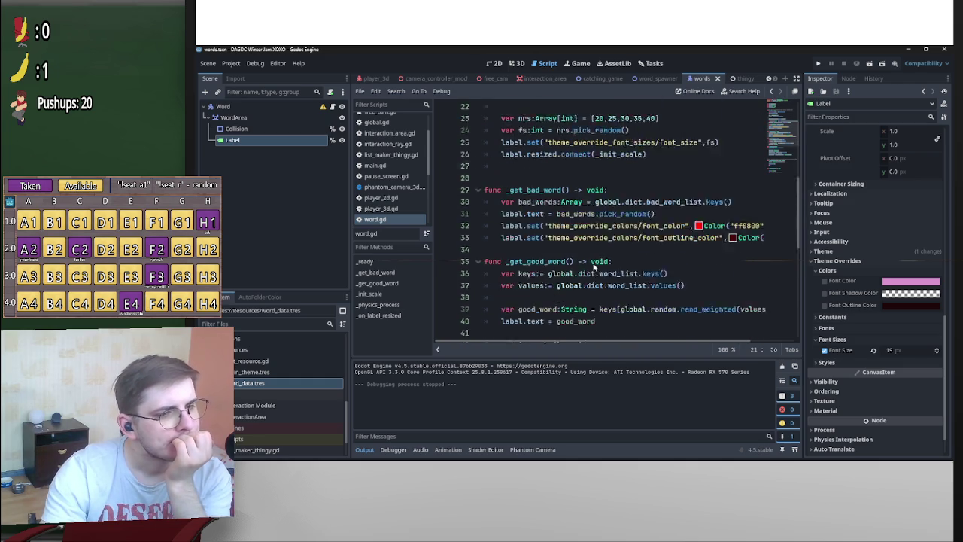
scroll(586, 261, down, 2)
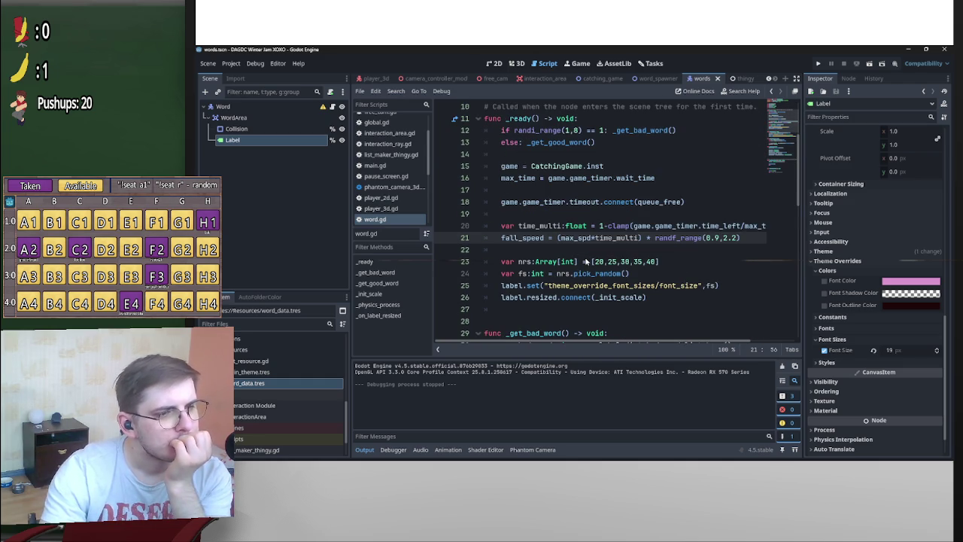
scroll(613, 309, down, 1)
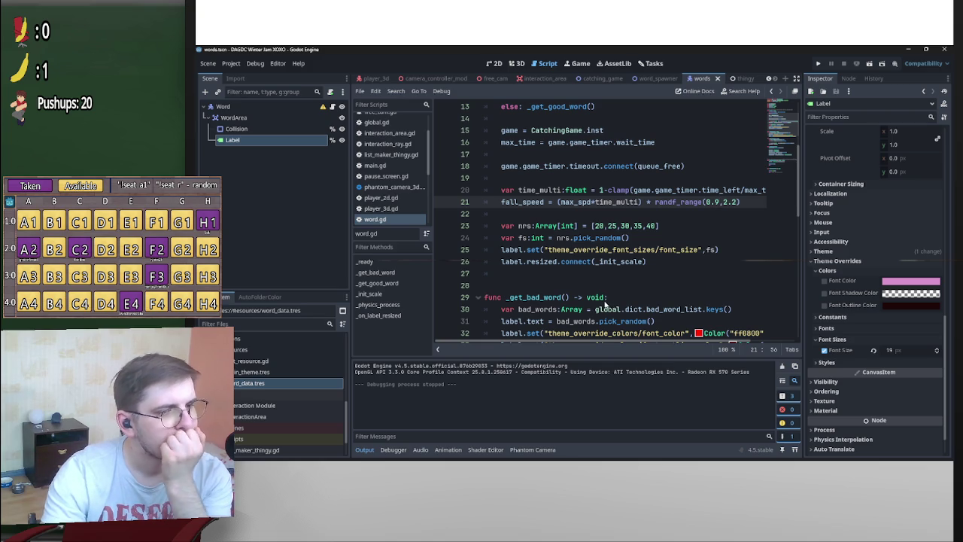
scroll(601, 305, down, 5)
scroll(578, 309, down, 2)
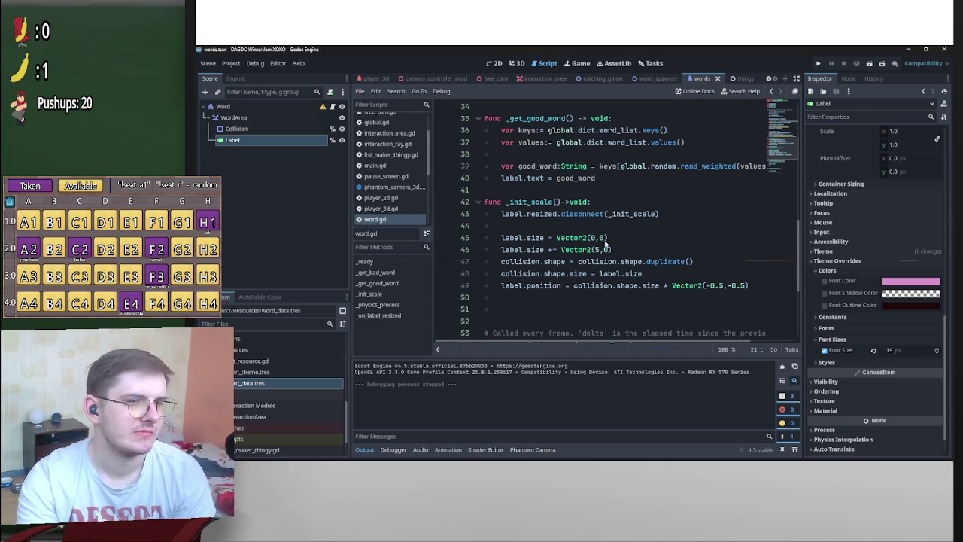
Cut the two label.size lines from _init_scale in word.gd and clear the leftover blank lines
click(607, 238)
key(shift+Home)
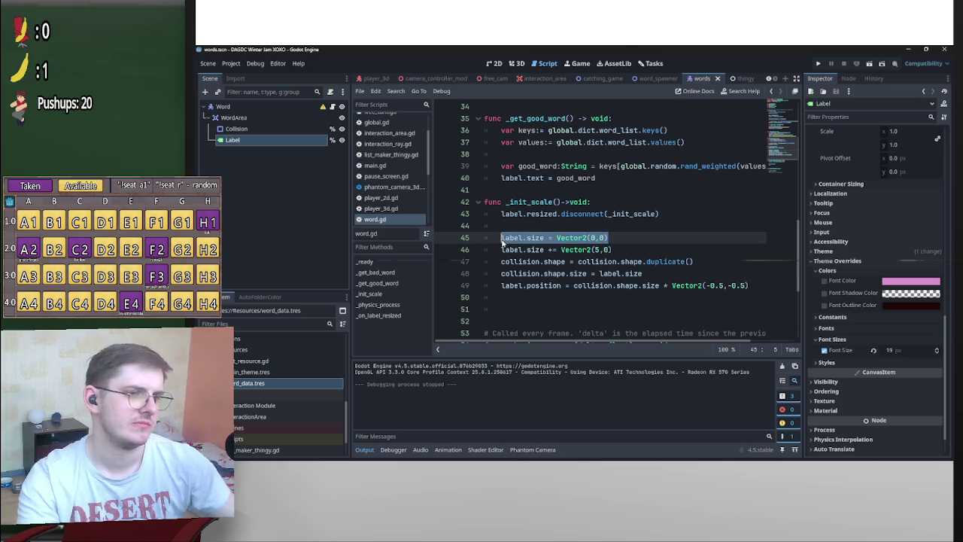
key(Left)
mouse_move(631, 249)
mouse_down()
mouse_move(484, 239)
mouse_move(472, 227)
mouse_up()
key(BackSpace)
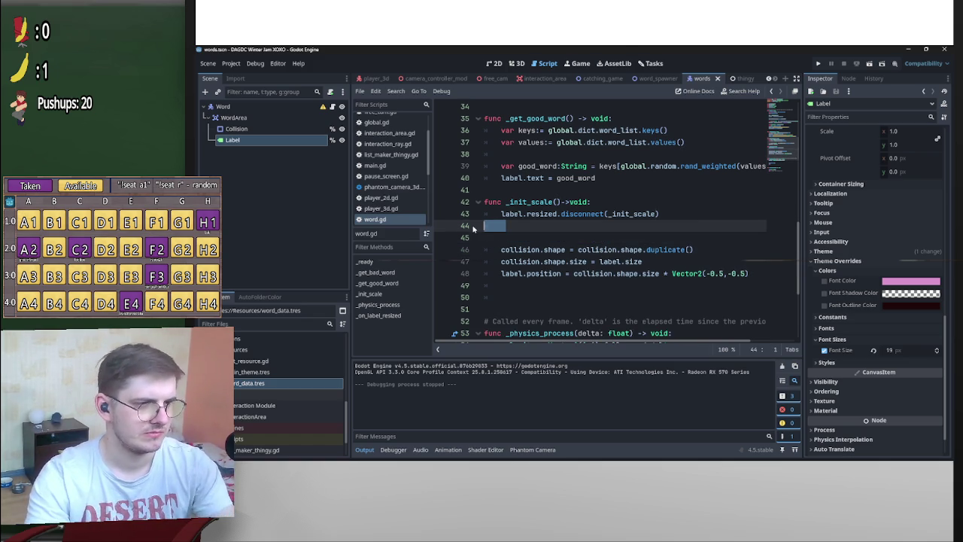
key(BackSpace)
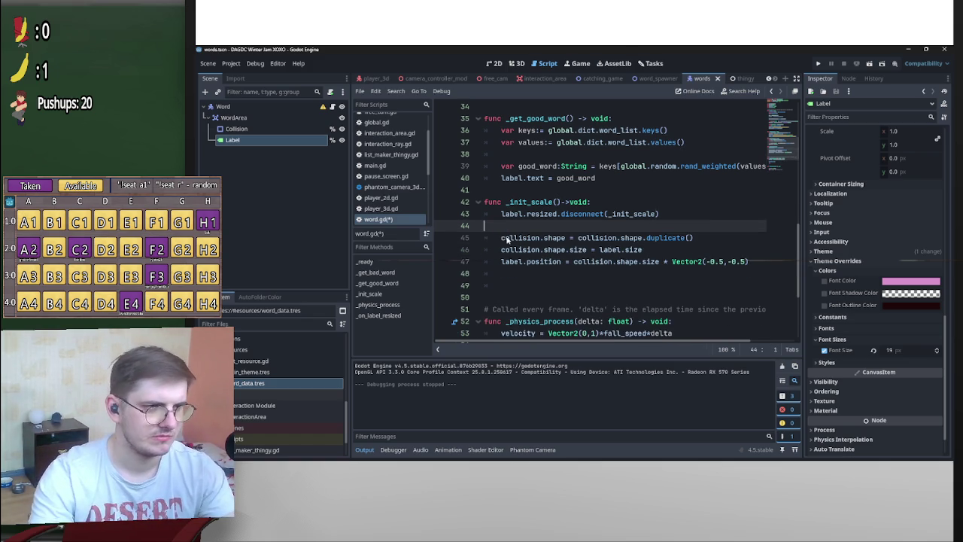
key(BackSpace)
scroll(597, 225, up, 6)
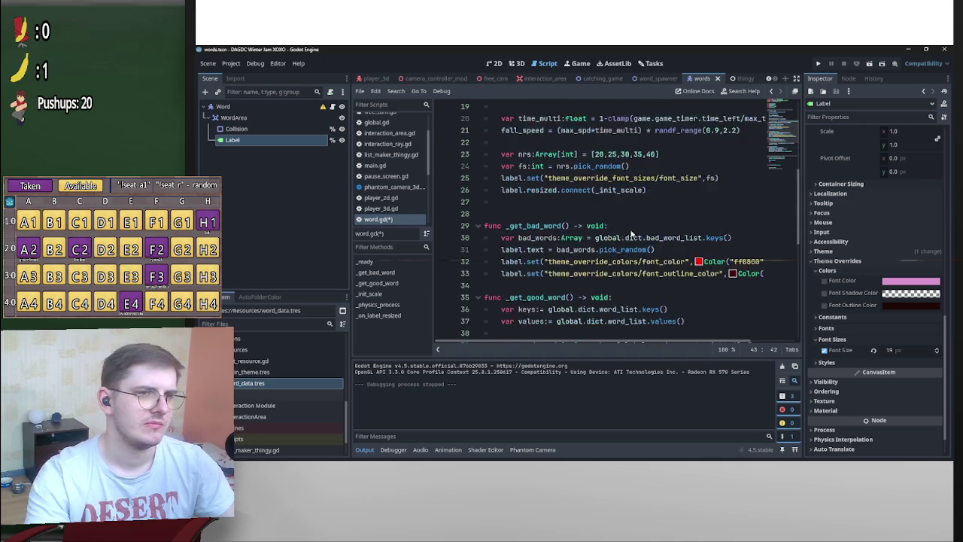
scroll(598, 225, down, 7)
drag(659, 178, 440, 180)
key(BackSpace)
key(BackSpace)
scroll(595, 200, up, 7)
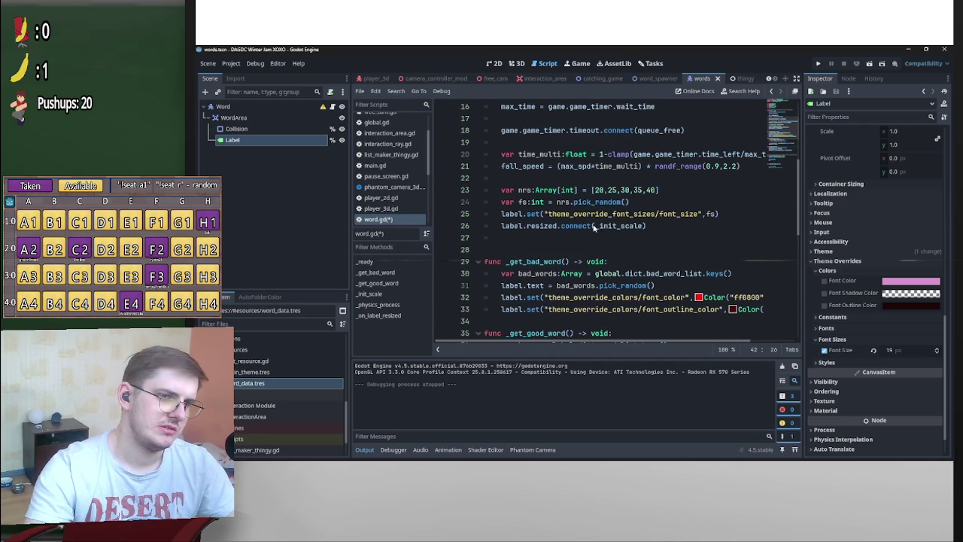
Move label.resized.connect(_init_scale) up in _ready, above the font-size block
click(644, 183)
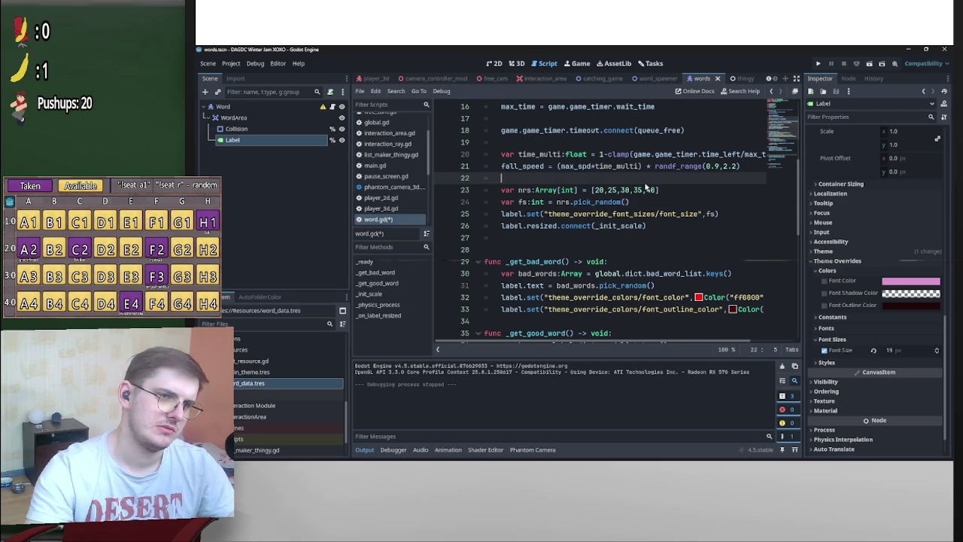
key(Return)
key(Return)
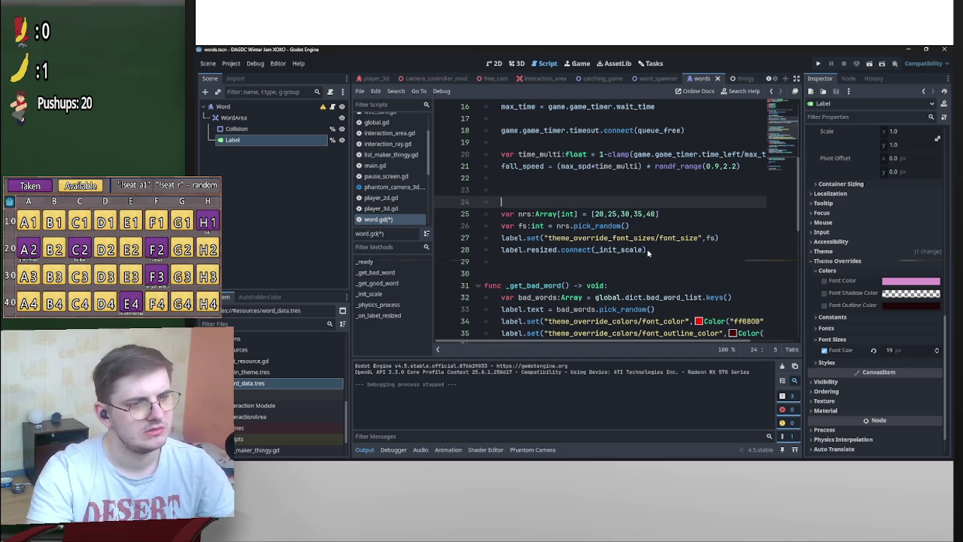
click(648, 250)
click(501, 249)
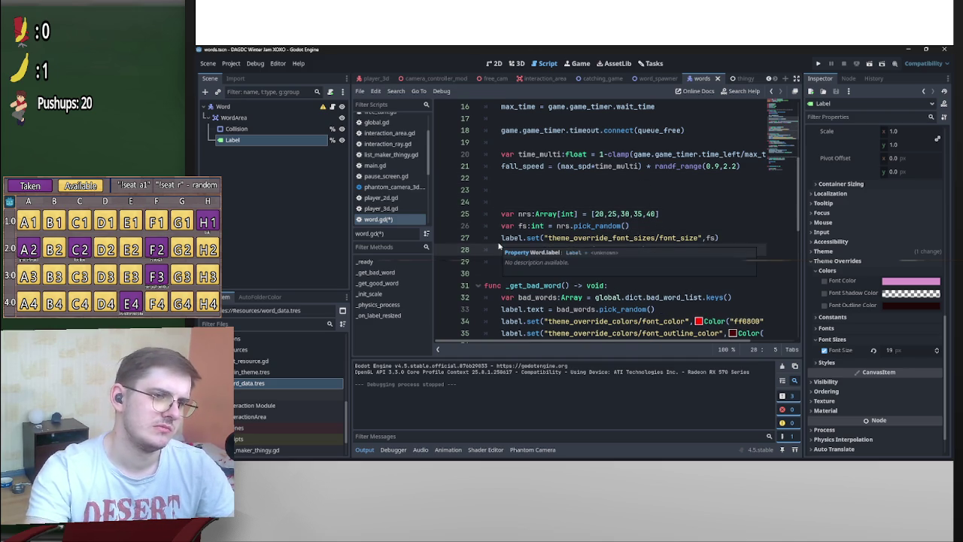
key(Return)
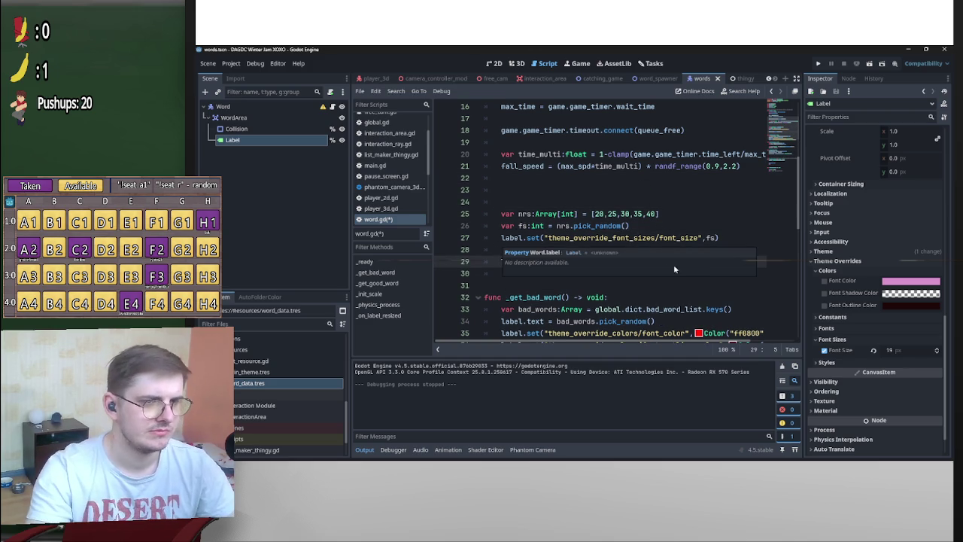
mouse_move(647, 262)
mouse_down()
mouse_move(500, 261)
mouse_move(537, 202)
mouse_move(504, 256)
mouse_move(588, 262)
mouse_up()
drag(675, 269, 655, 262)
drag(571, 262, 624, 190)
Paste the two label.size lines after the font-size setup, fix line 29's indent, and save word.gd
click(562, 252)
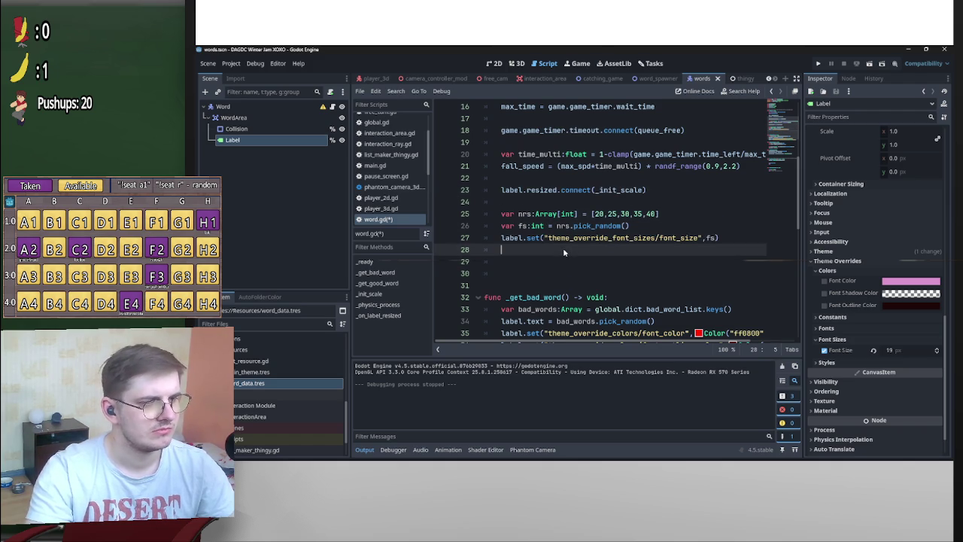
click(561, 258)
text(label.size = Vector2(0,0) 	label.size += Vector2(5,0))
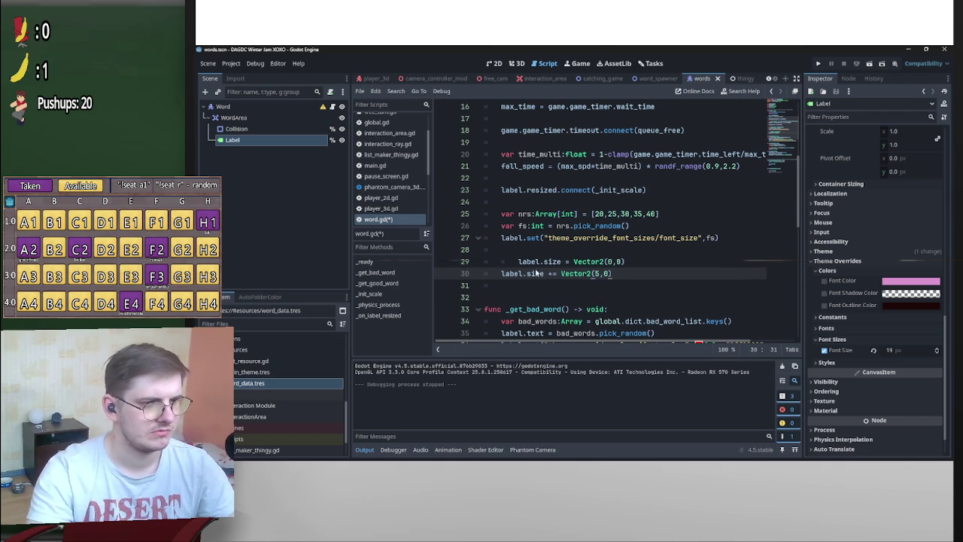
click(514, 263)
key(BackSpace)
key(ctrl+s)
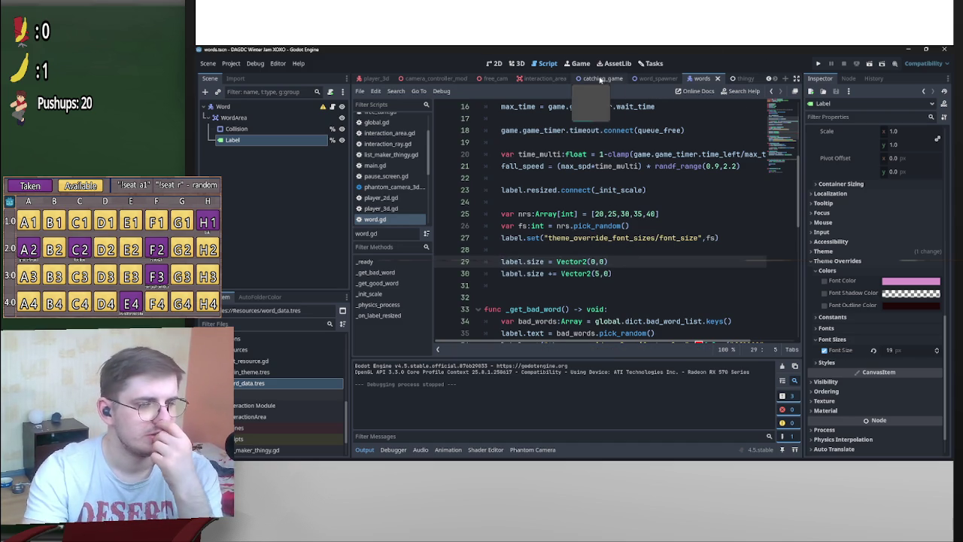
Switch to catching_game.gd and run the current scene
click(591, 79)
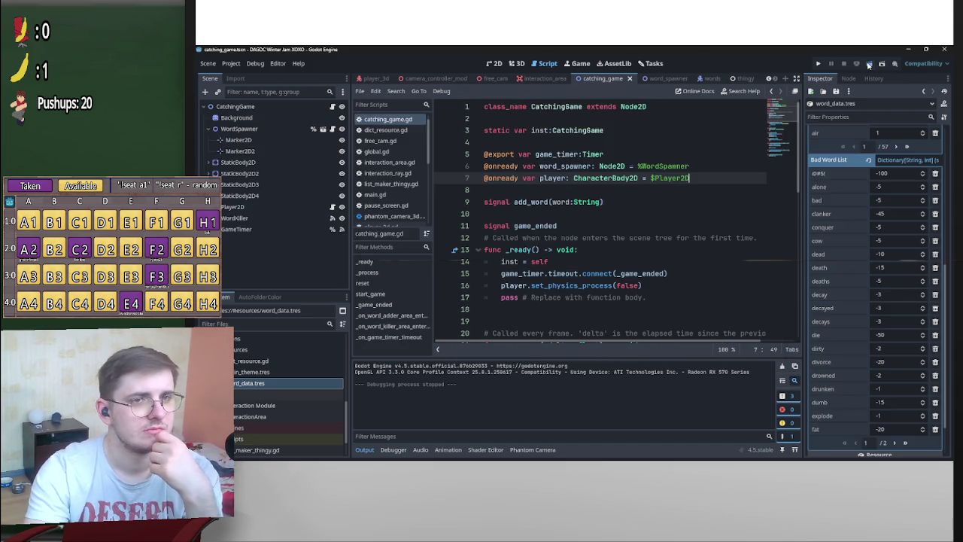
click(858, 65)
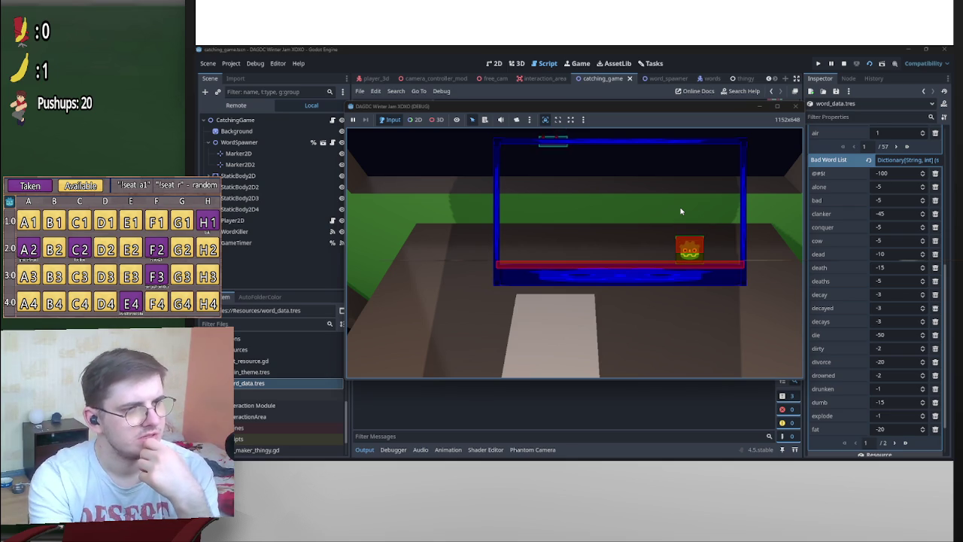
Playtest the game, moving the catcher left and right to check the resized word labels, then stop it
key(Left)
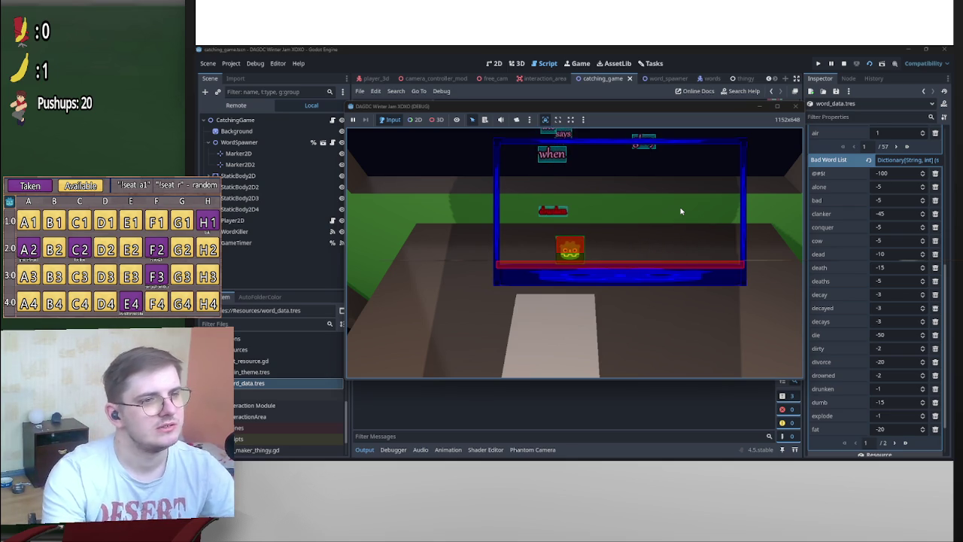
key(Right)
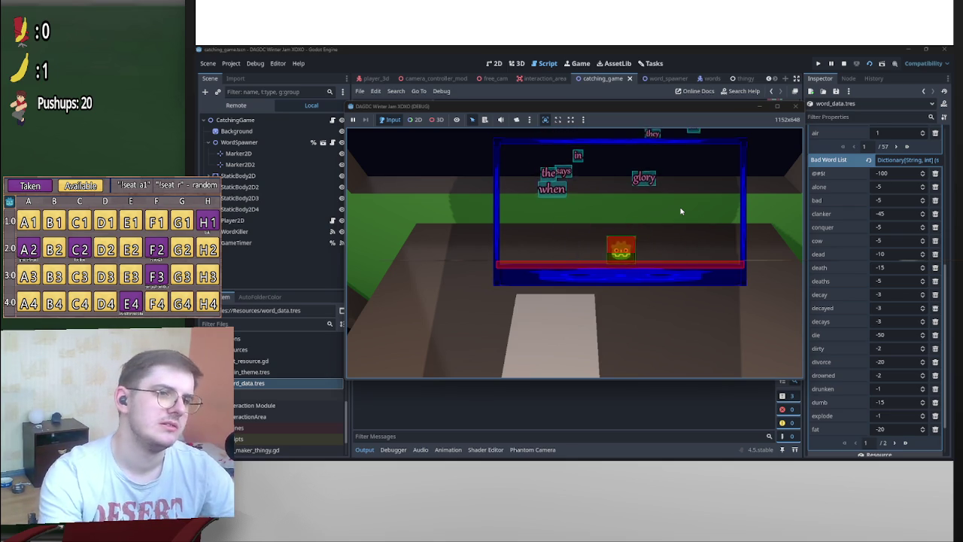
key(Left)
key(Right)
key(Left)
key(Right)
key(Right)
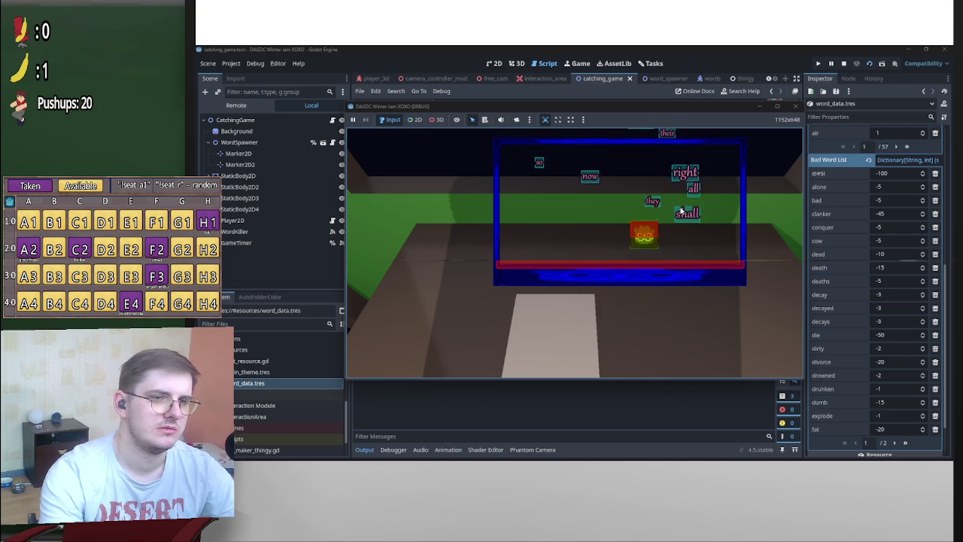
key(Left)
key(Right)
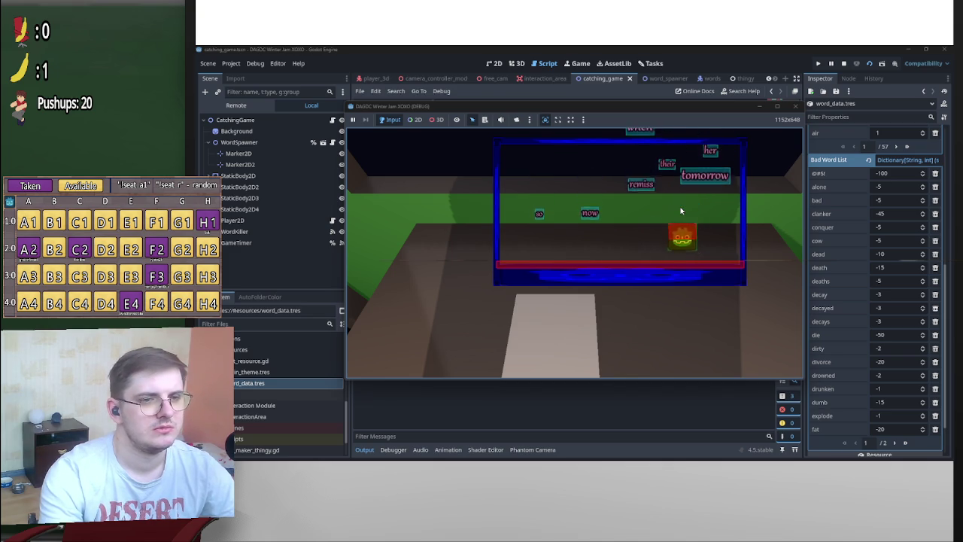
key(Left)
key(Right)
key(Left)
key(Right)
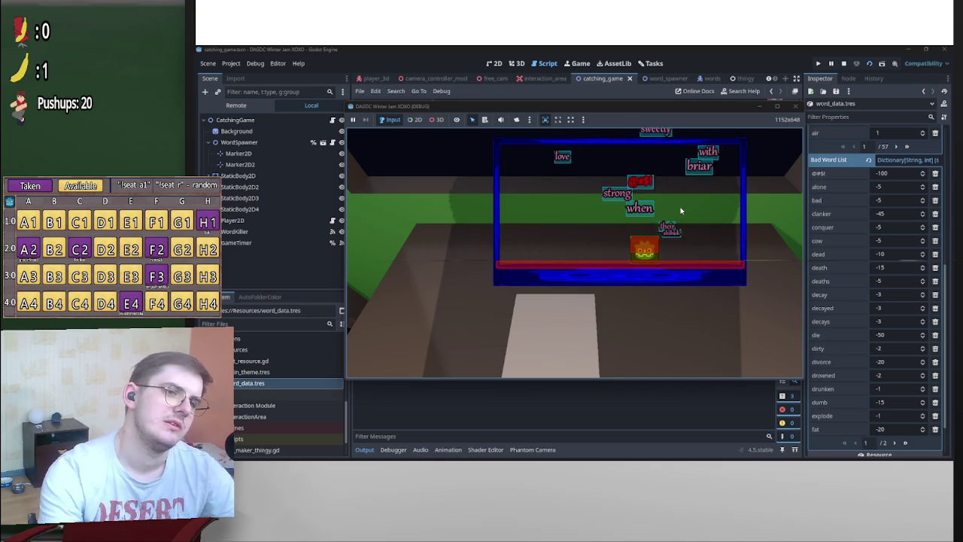
key(Left)
key(Right)
key(Right)
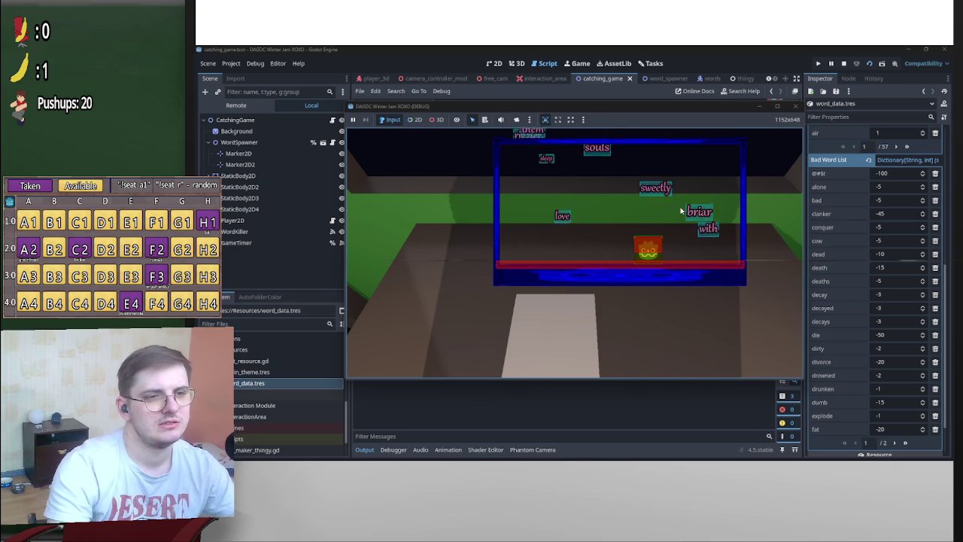
key(Left)
key(Left)
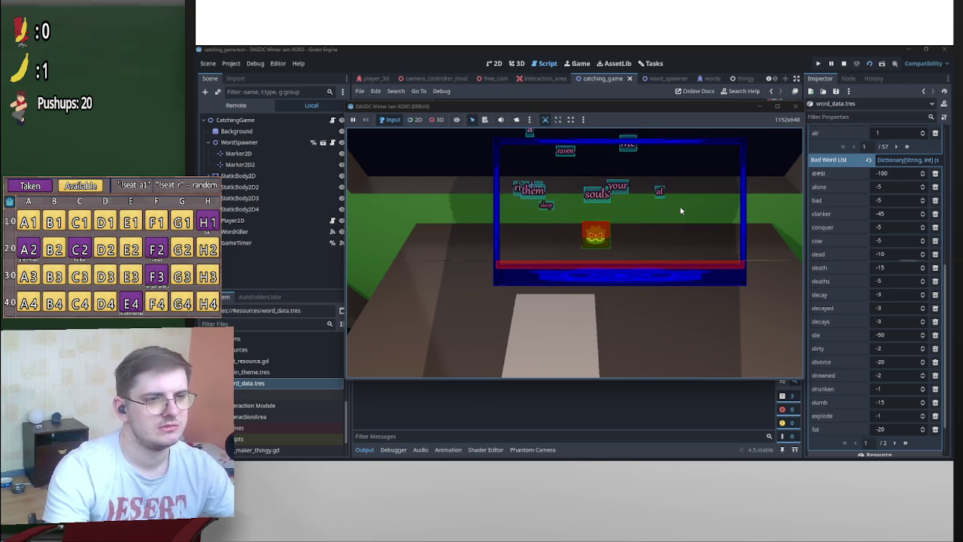
key(Right)
key(Right)
key(Left)
key(Right)
key(Left)
key(Left)
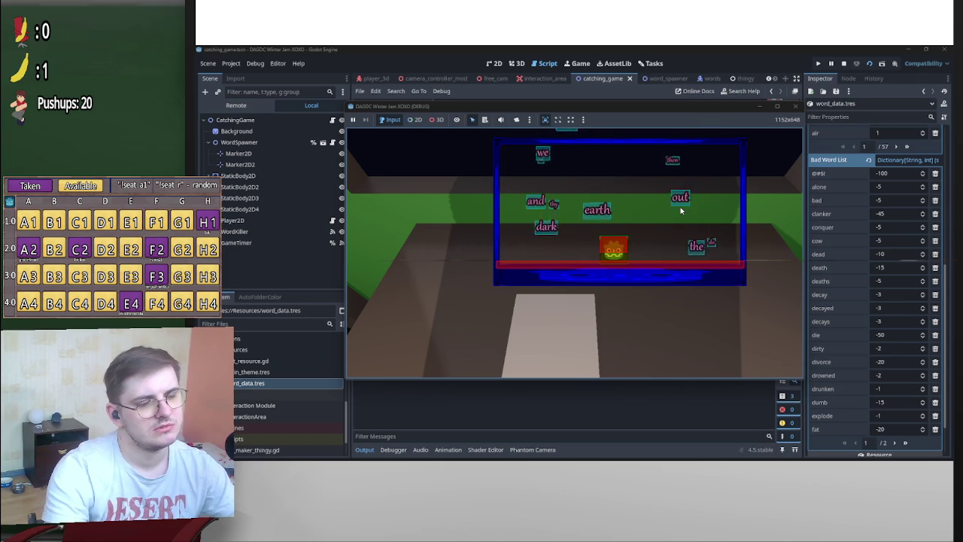
key(Right)
key(Left)
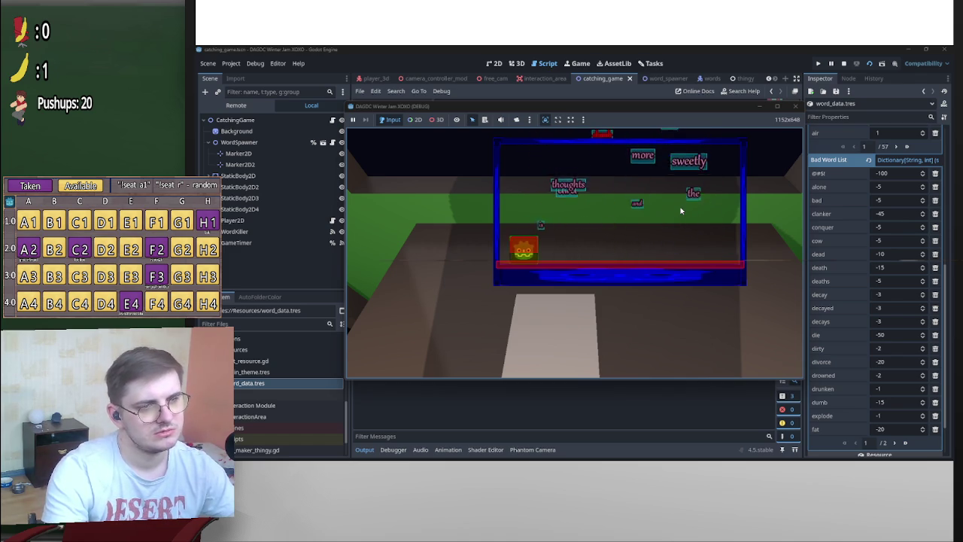
key(Right)
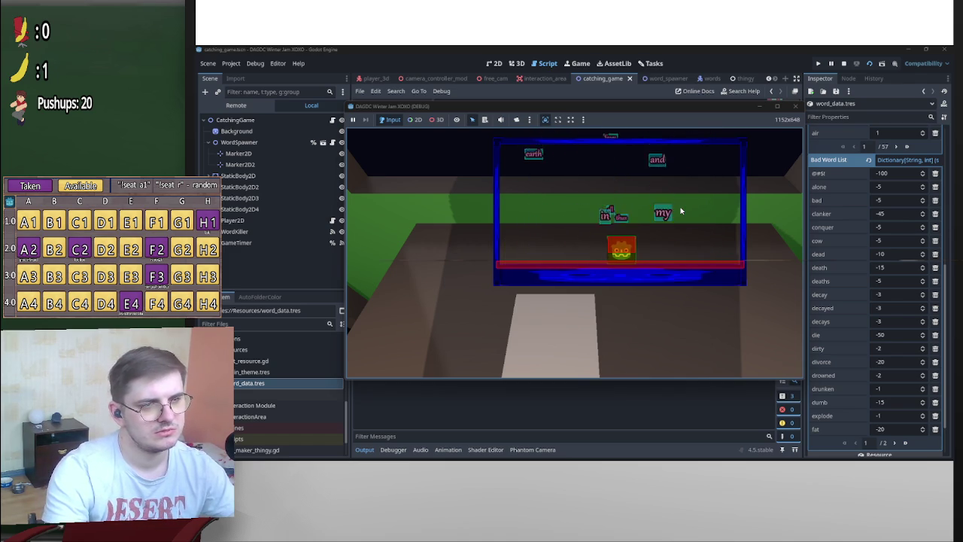
key(Right)
key(Left)
key(Right)
key(Left)
key(Right)
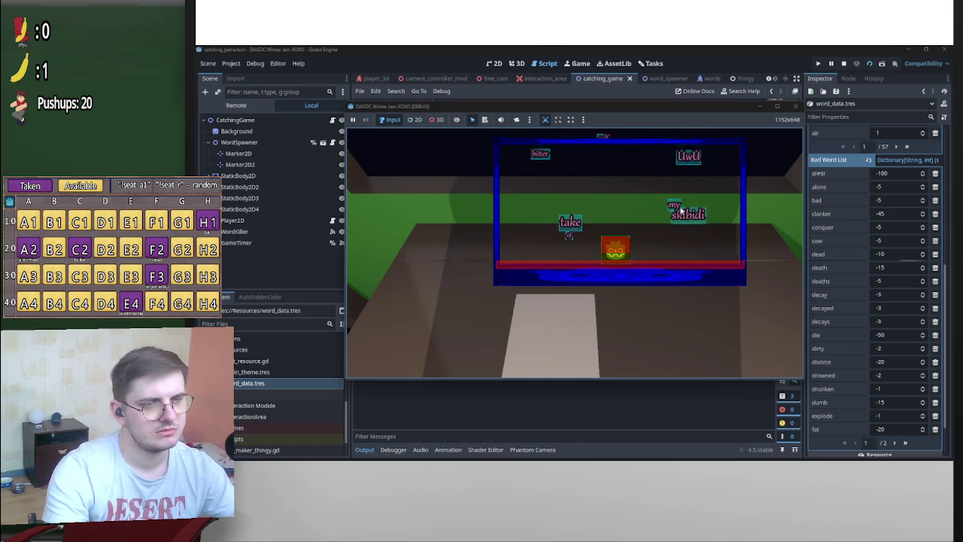
key(Left)
key(Left)
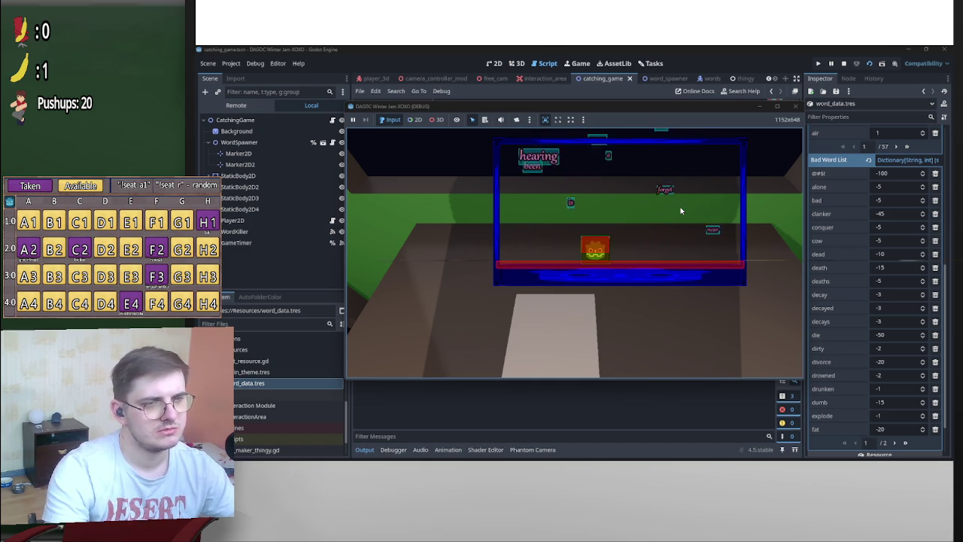
key(Right)
key(Right)
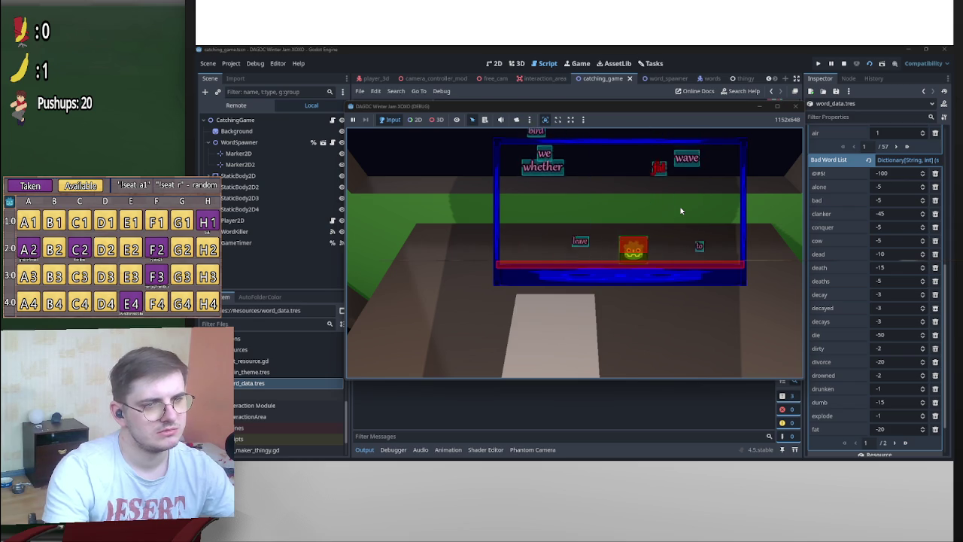
key(Right)
key(Left)
key(Left)
key(Right)
key(Left)
key(Left)
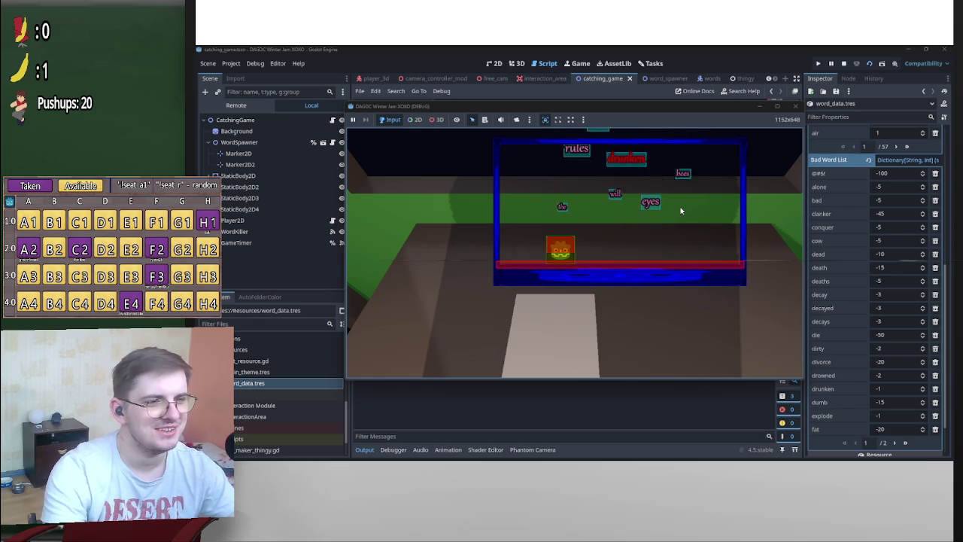
key(Right)
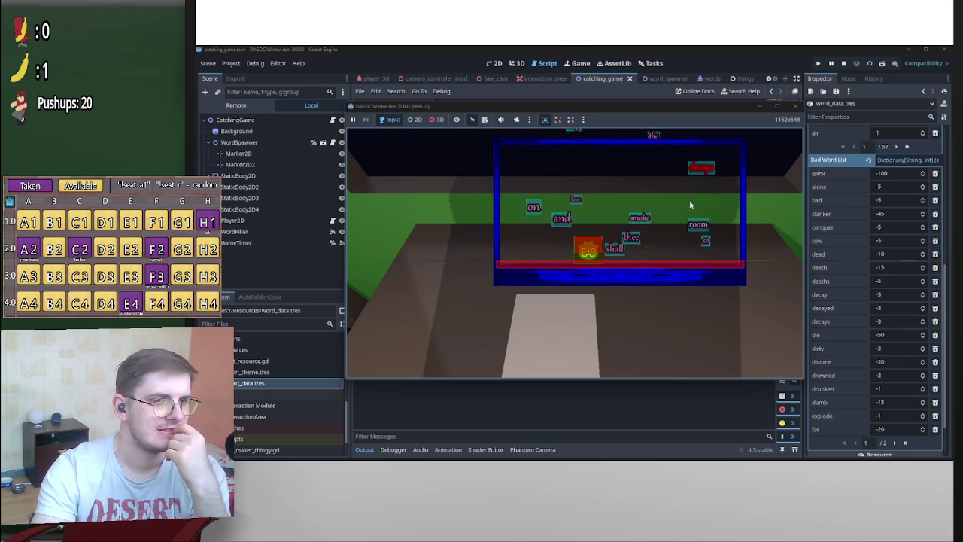
click(843, 64)
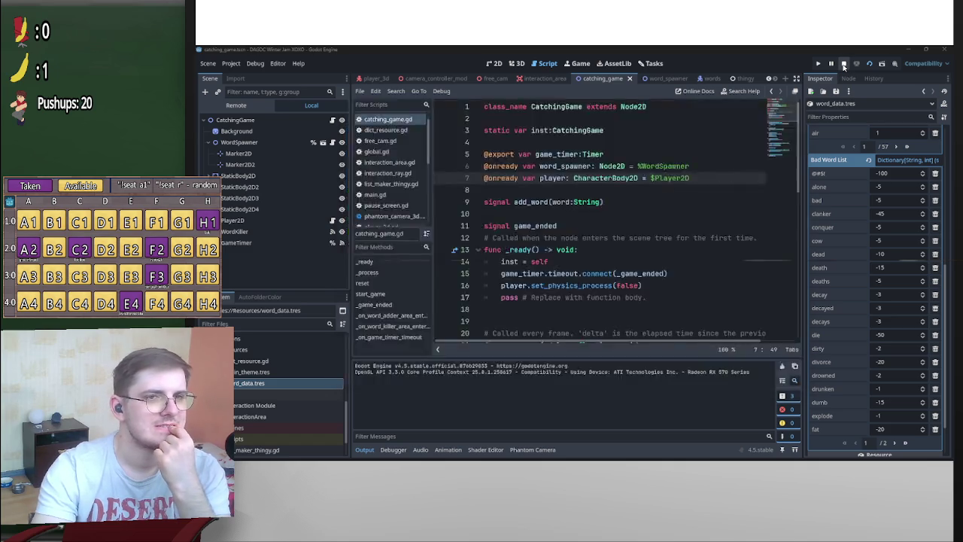
scroll(602, 235, down, 5)
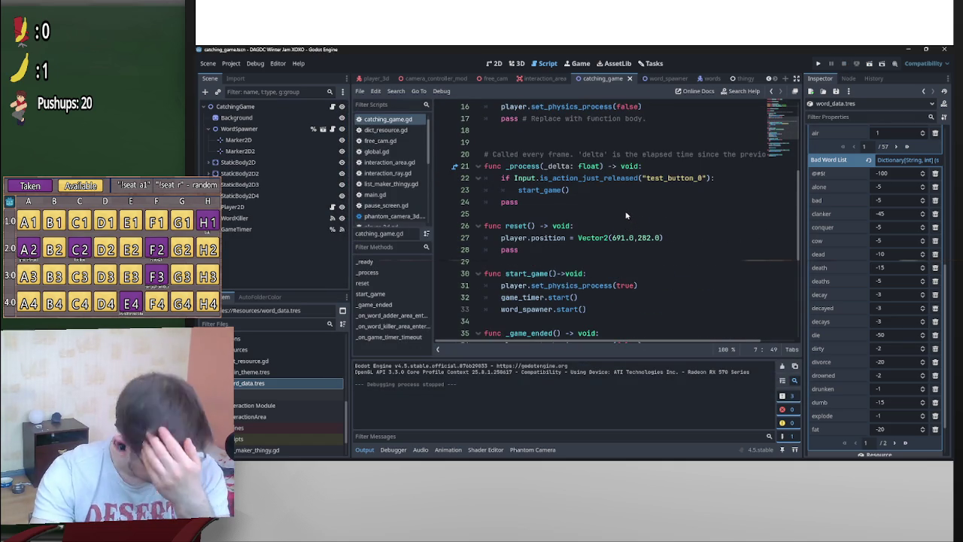
scroll(644, 216, down, 5)
scroll(650, 221, up, 10)
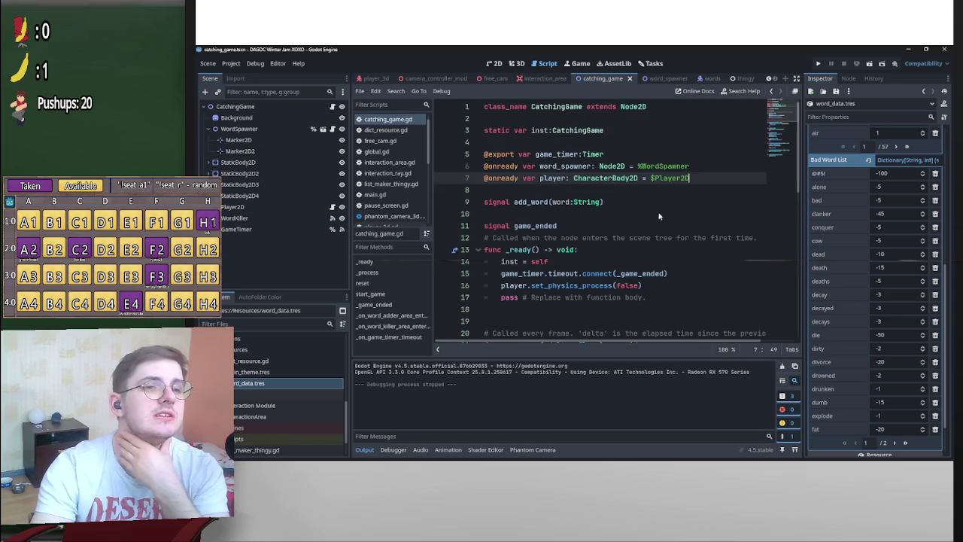
click(661, 79)
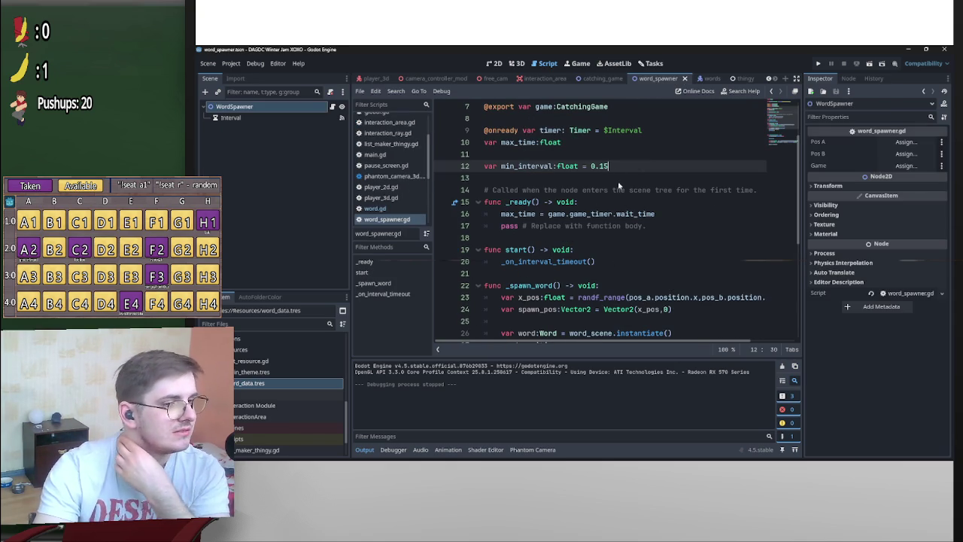
click(604, 79)
scroll(666, 238, down, 6)
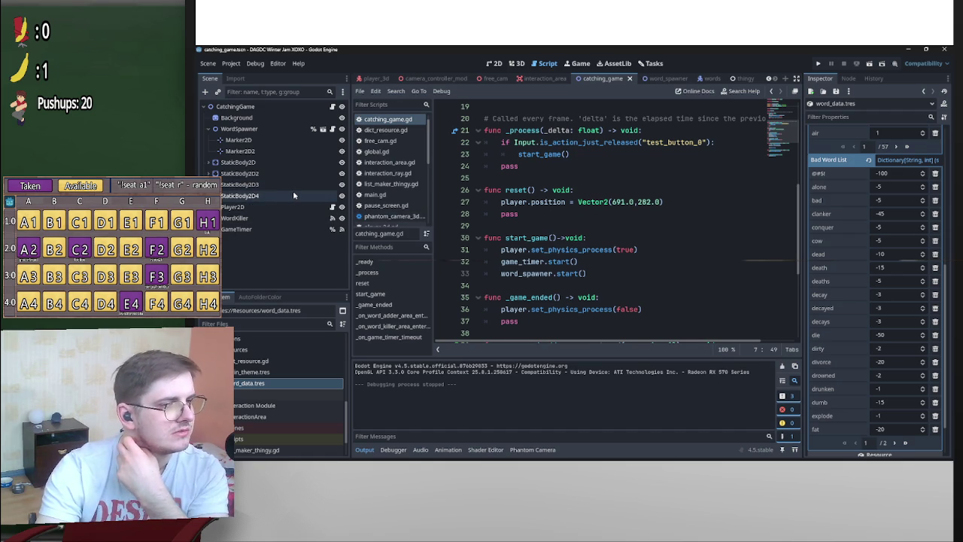
scroll(624, 263, up, 4)
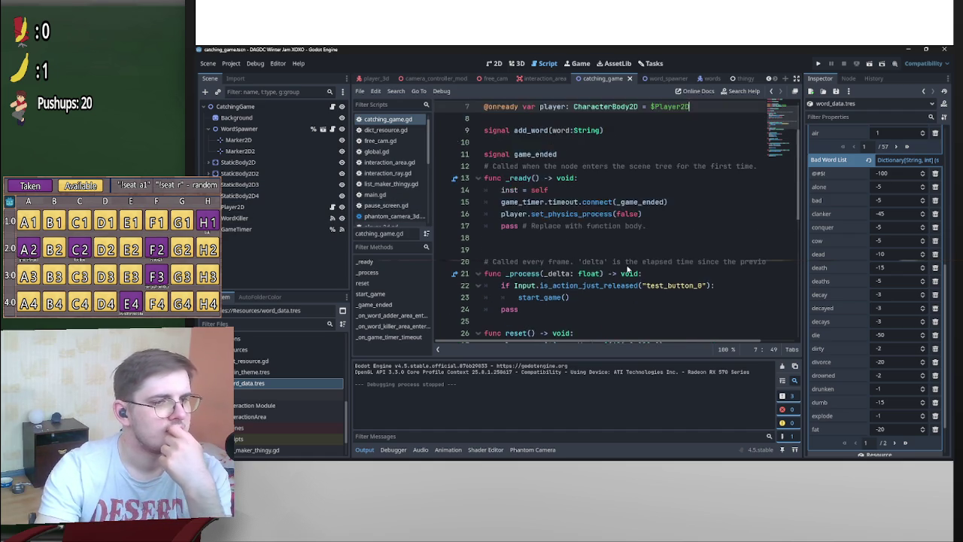
scroll(626, 269, up, 1)
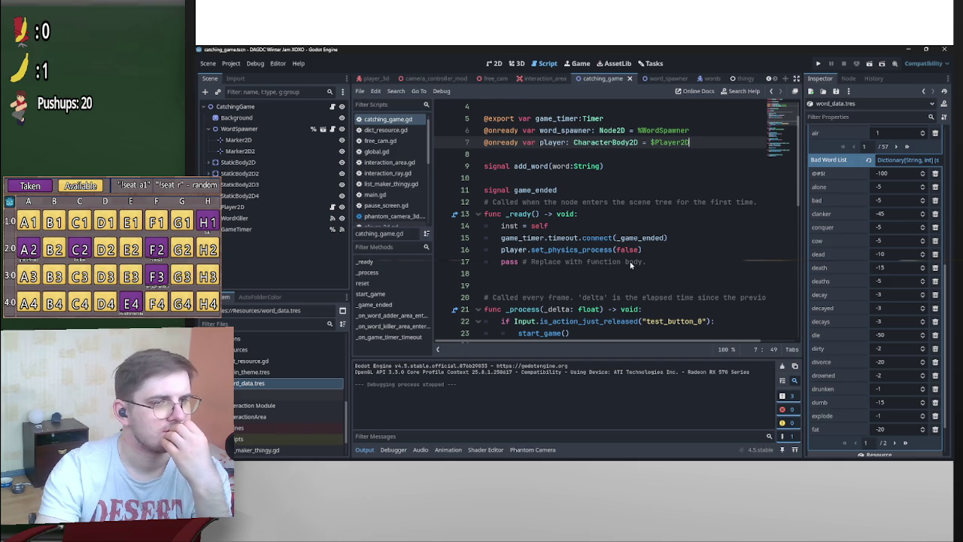
scroll(629, 264, up, 1)
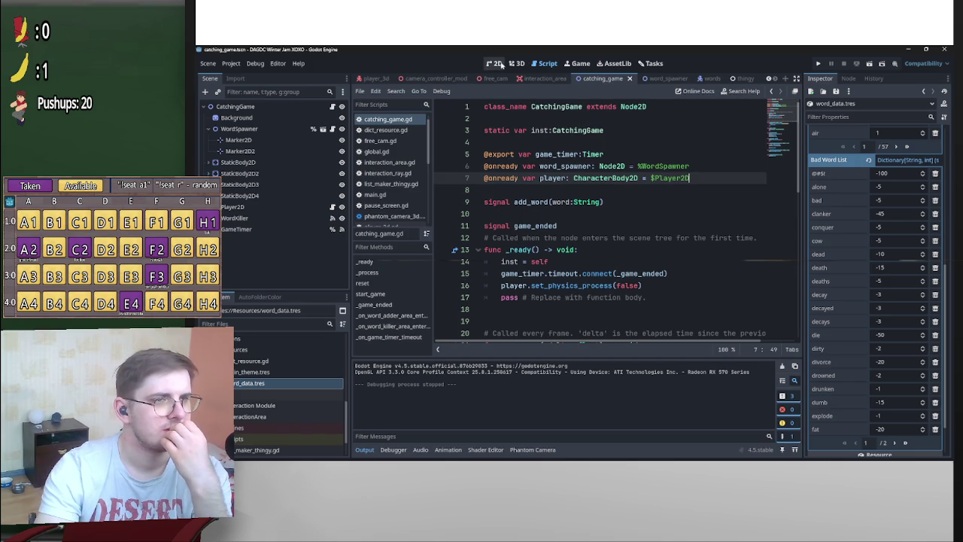
scroll(685, 303, down, 7)
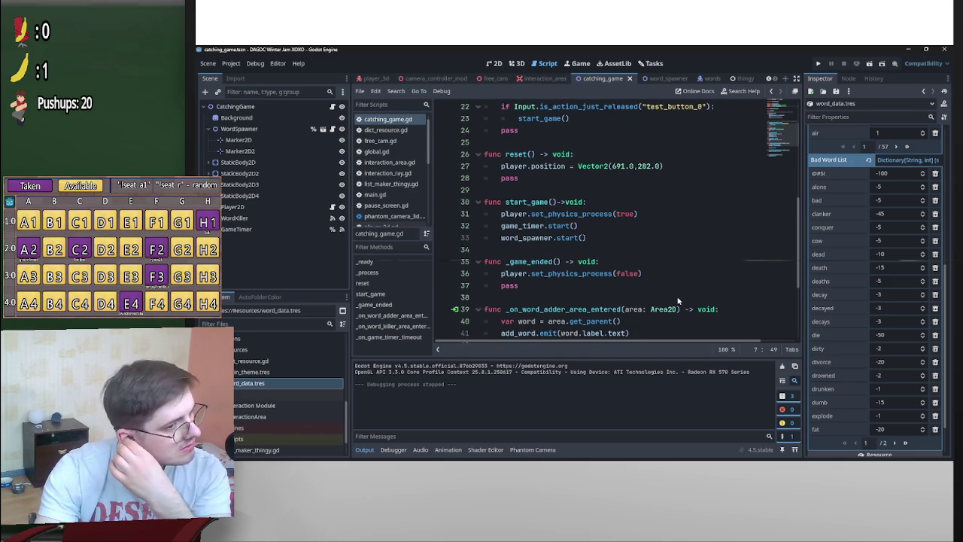
scroll(672, 301, down, 3)
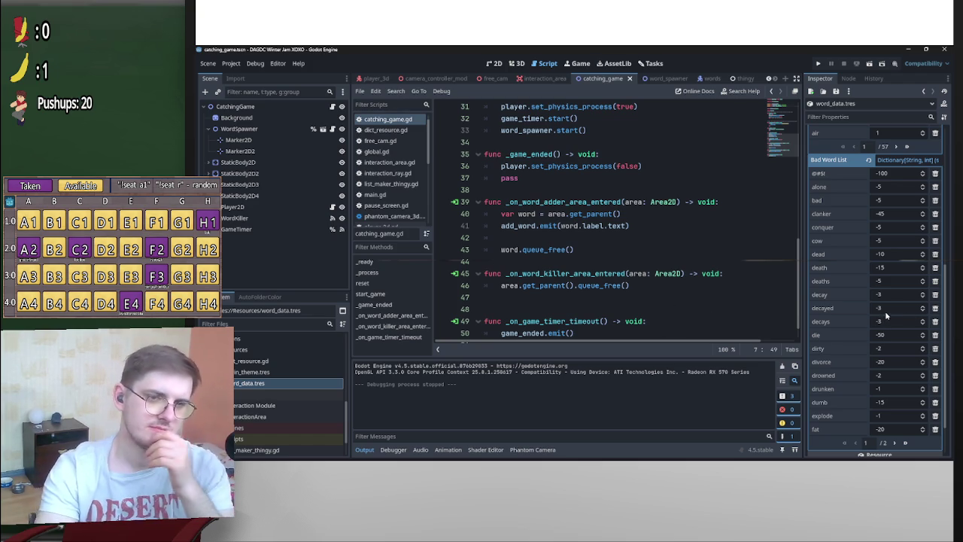
scroll(884, 322, down, 2)
Page through word_data.tres's Word List to the last page and edit the weight of 'x'
click(895, 392)
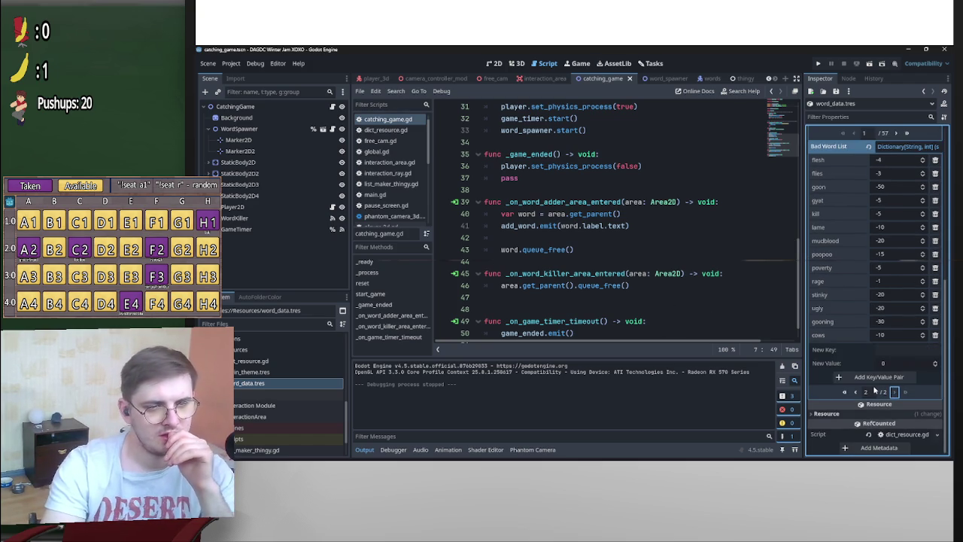
scroll(819, 397, up, 5)
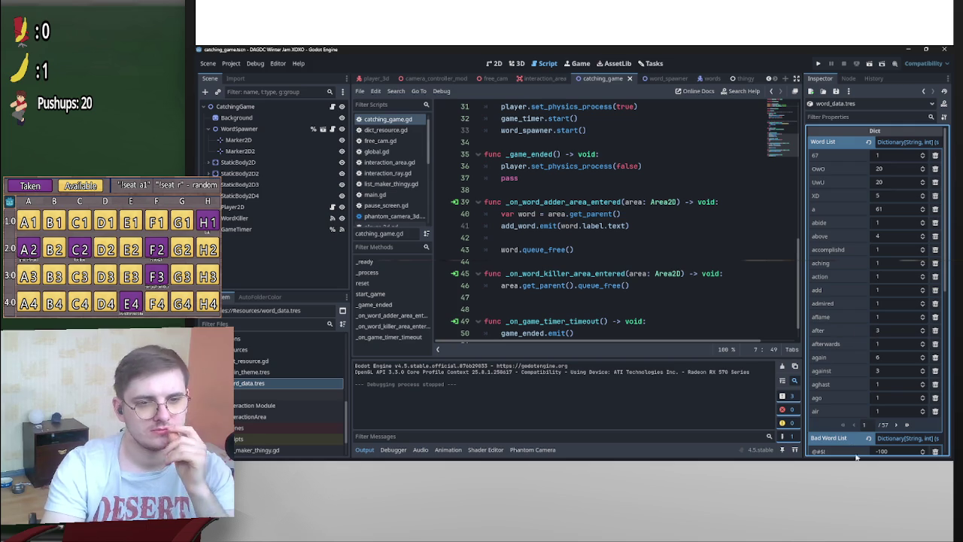
click(895, 424)
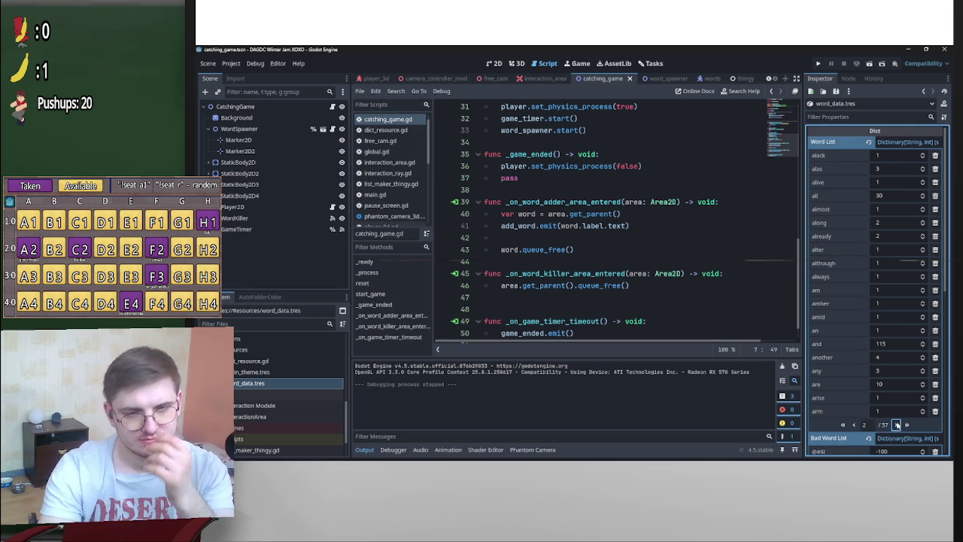
click(895, 425)
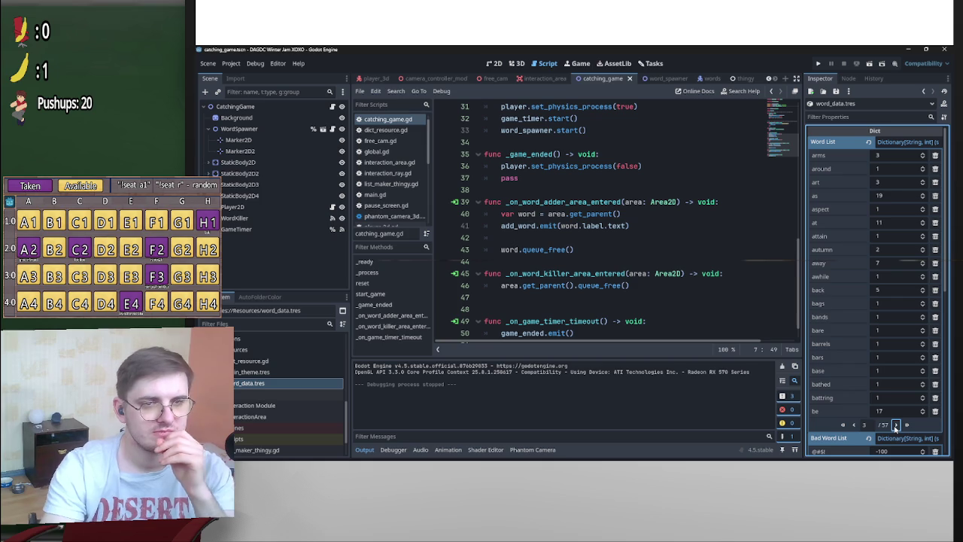
click(906, 424)
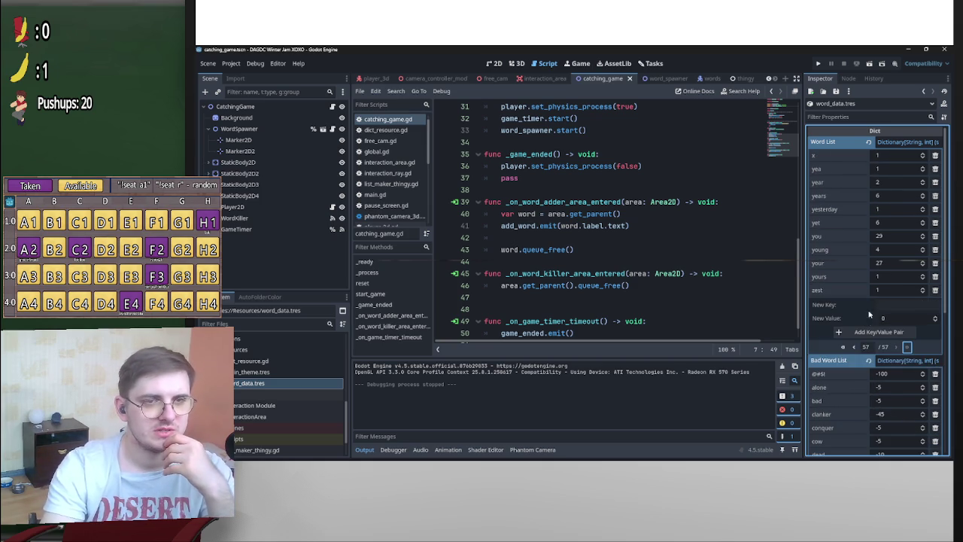
click(892, 156)
text(25)
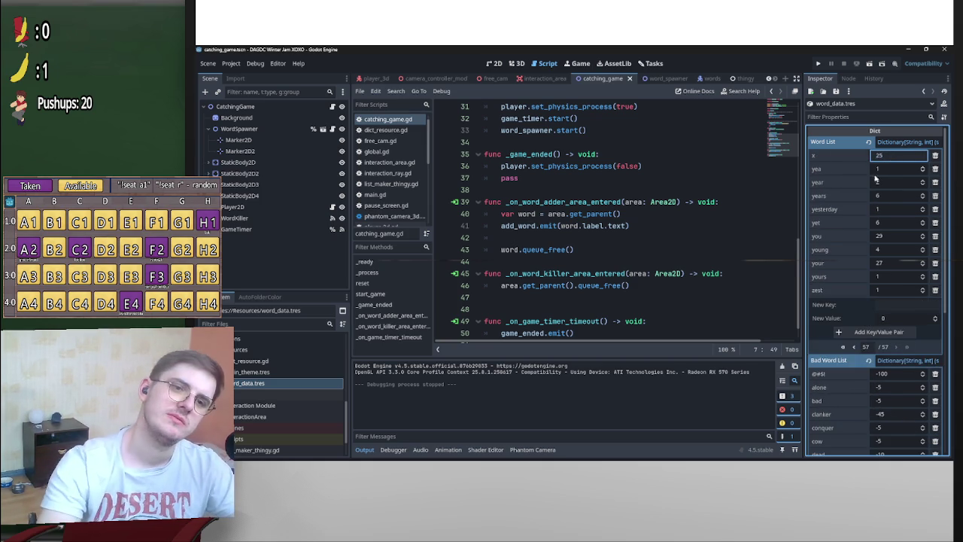
click(853, 347)
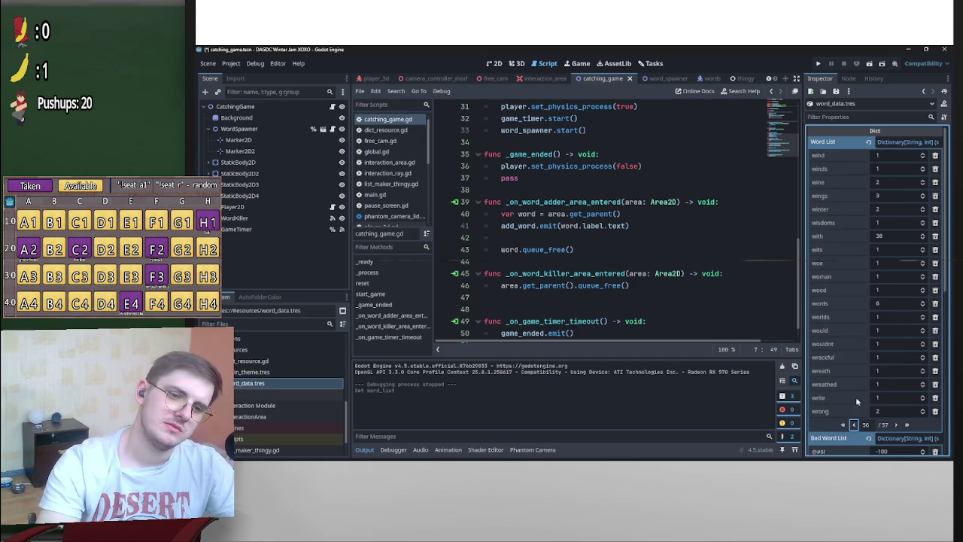
Page back to the word 'o' and set its weight to 50
click(853, 424)
click(853, 424)
click(853, 424)
click(853, 424)
click(853, 425)
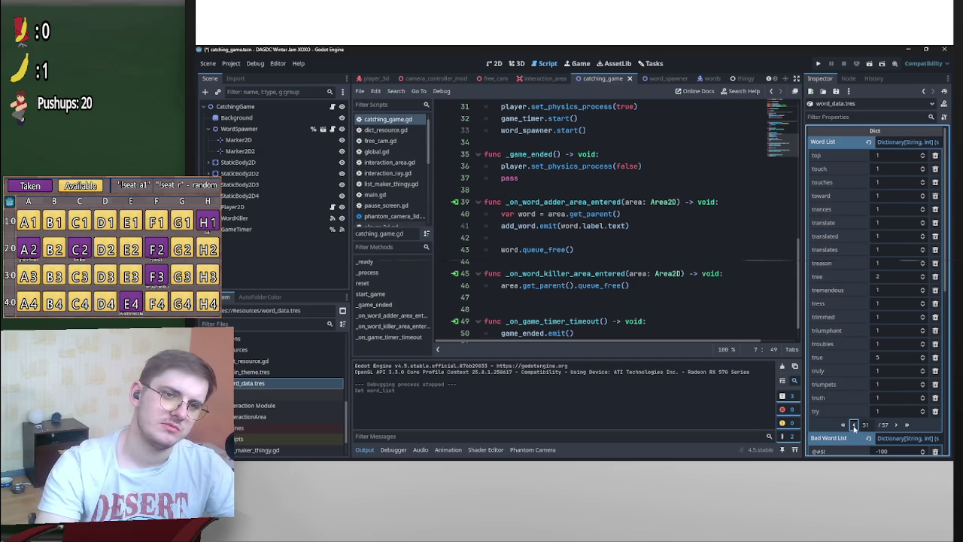
click(853, 424)
click(853, 424)
click(853, 424)
click(852, 424)
click(853, 424)
click(853, 425)
double_click(854, 425)
double_click(854, 425)
double_click(853, 425)
triple_click(854, 425)
click(892, 292)
text(5)
key(Return)
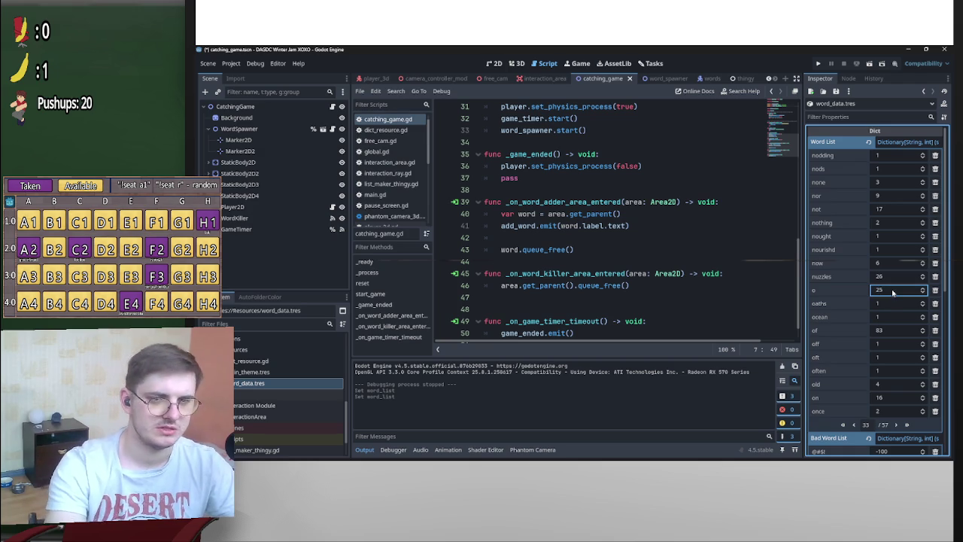
click(887, 292)
text(5)
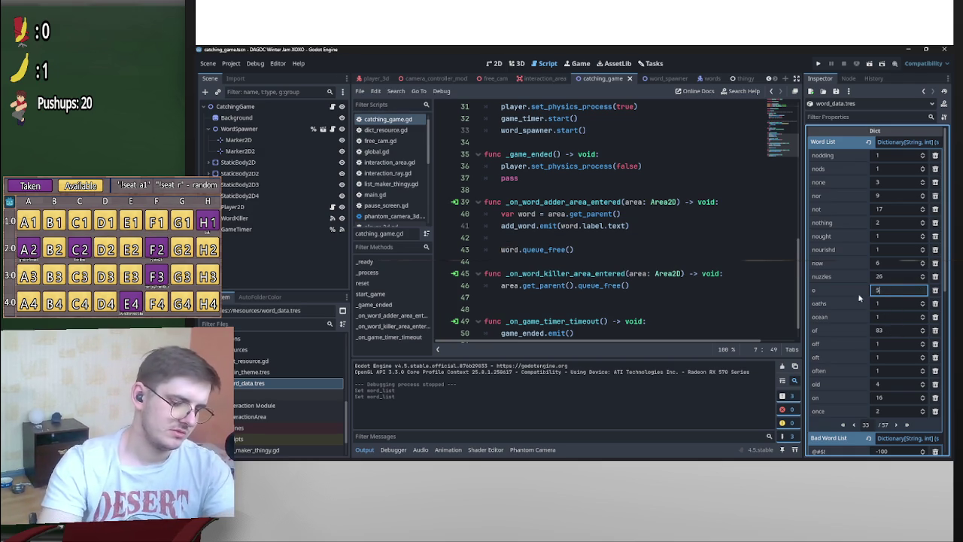
text(0)
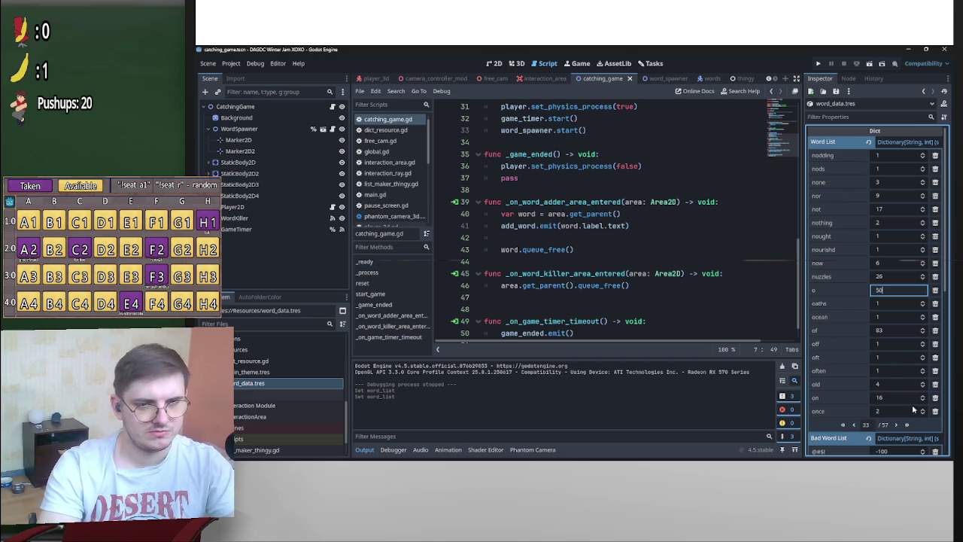
click(897, 425)
Return to the last page and set the weight of 'x' to 50
click(907, 425)
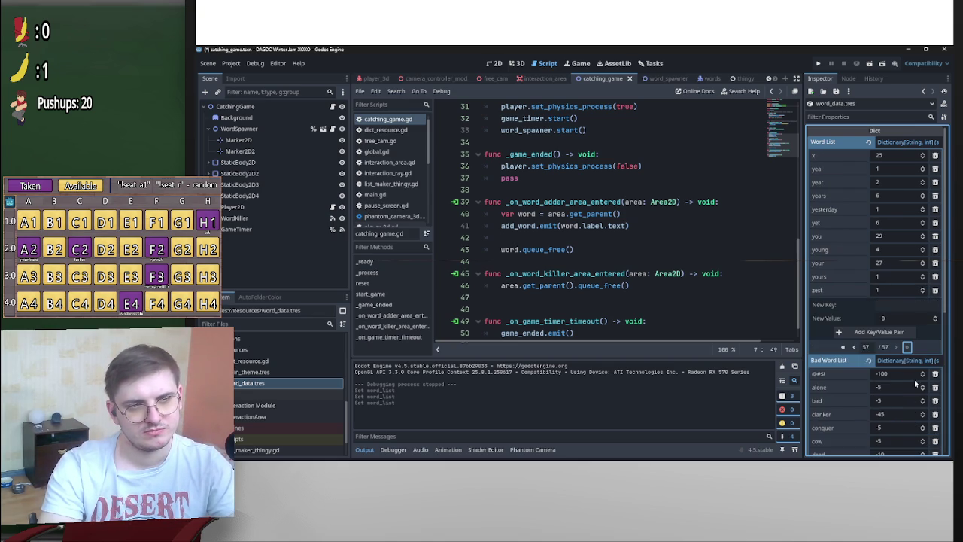
click(886, 157)
text(50)
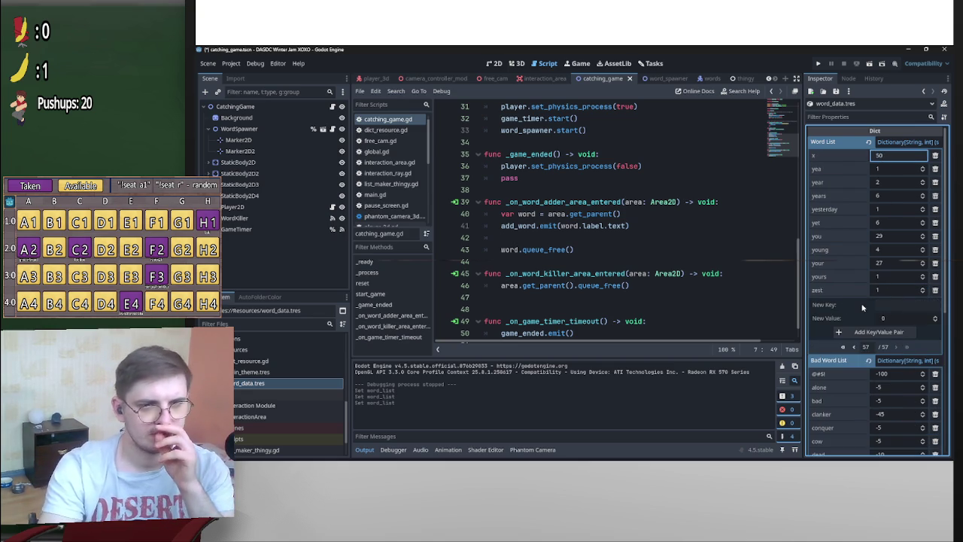
key(Return)
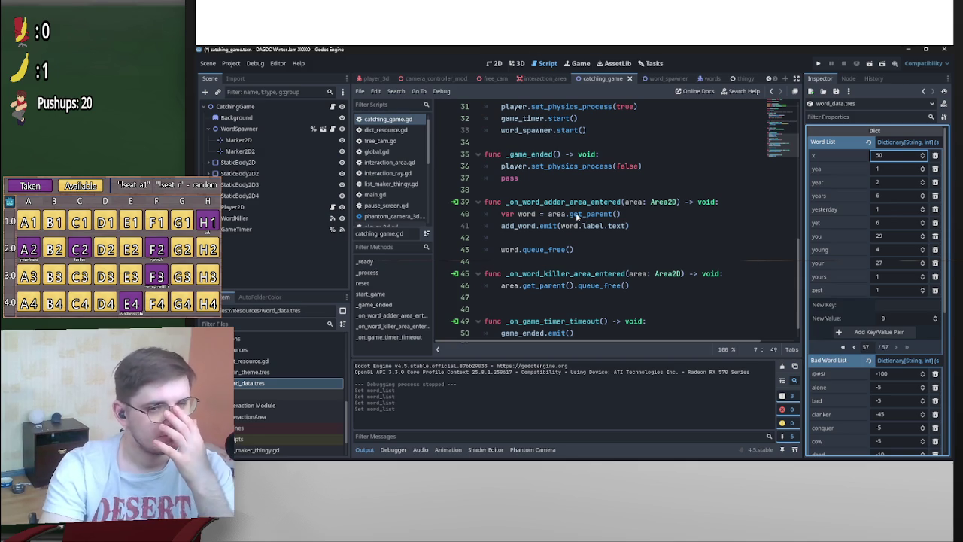
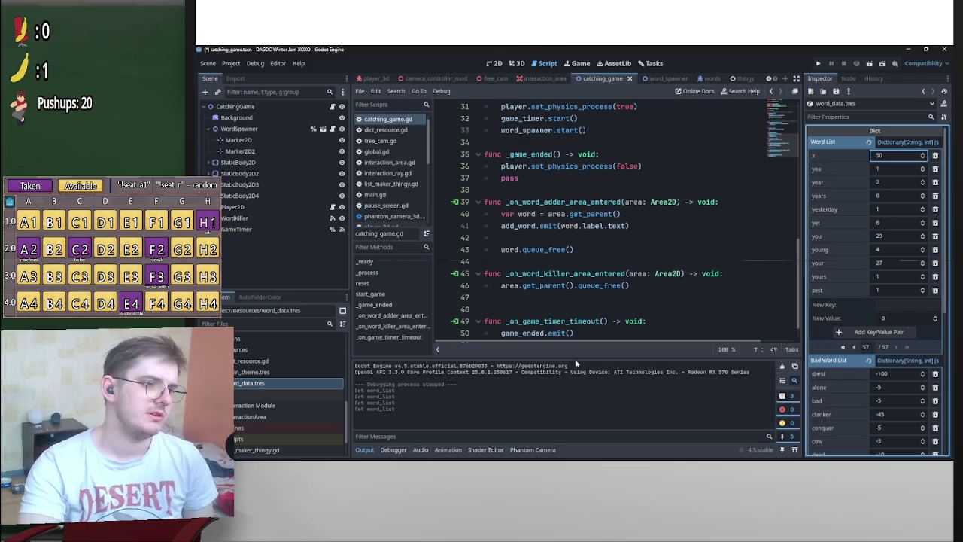
Open the player_3d scene tab and switch between its 3D view and the Player script
click(374, 78)
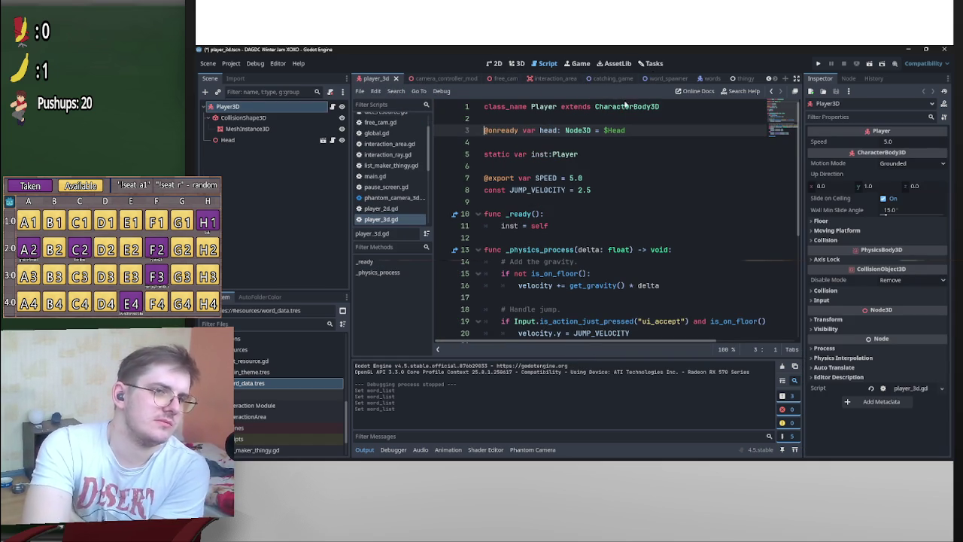
click(516, 63)
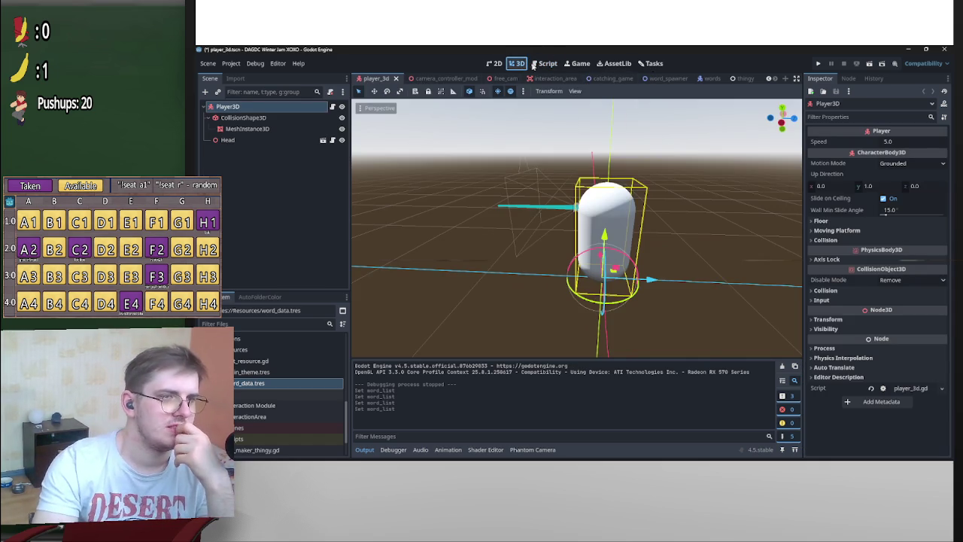
click(545, 64)
Launch Blender 4.3 from the Start menu's pinned Dev folder
mouse_move(409, 456)
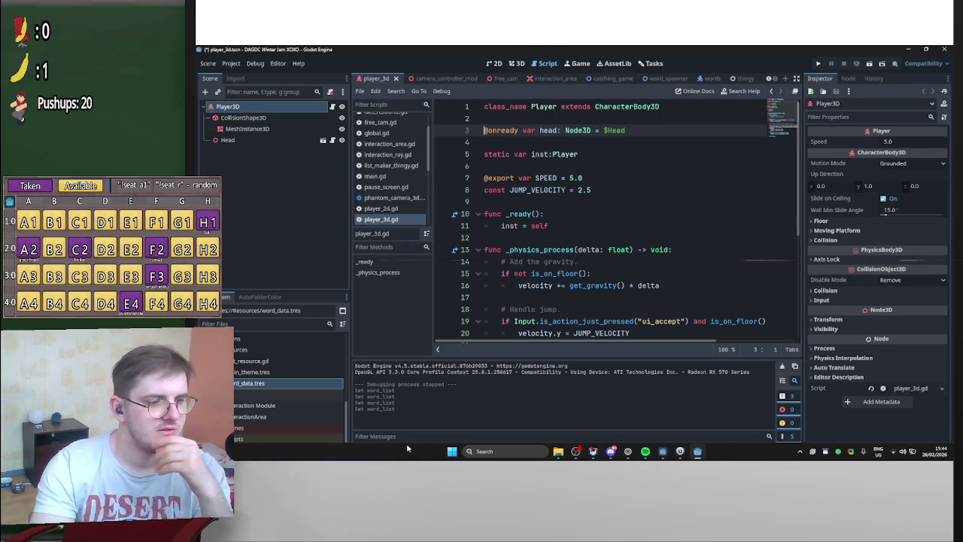
click(452, 451)
click(479, 167)
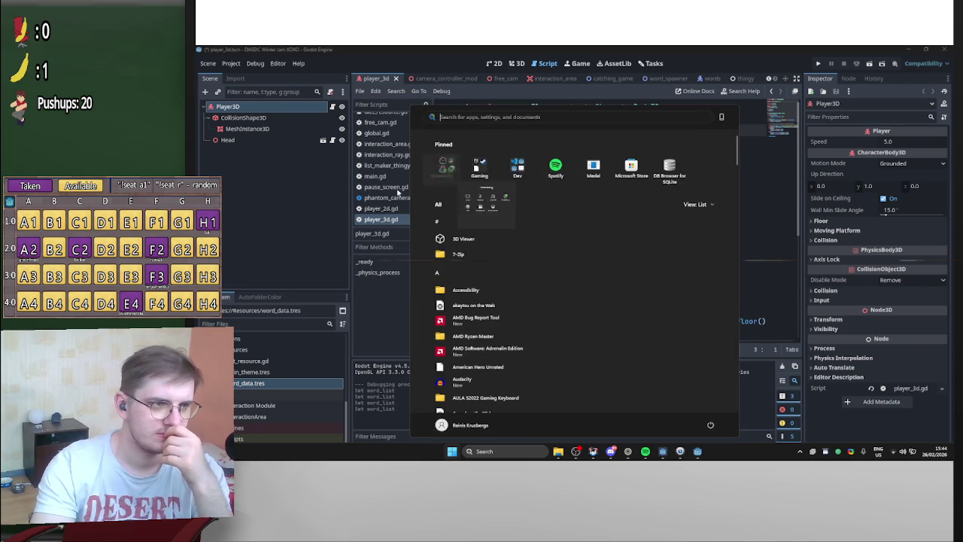
click(682, 227)
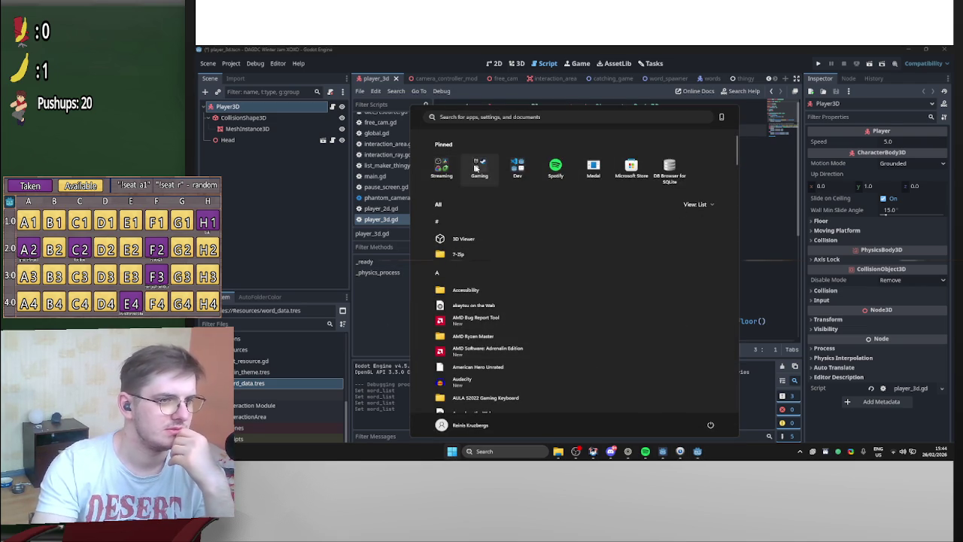
click(518, 167)
click(518, 269)
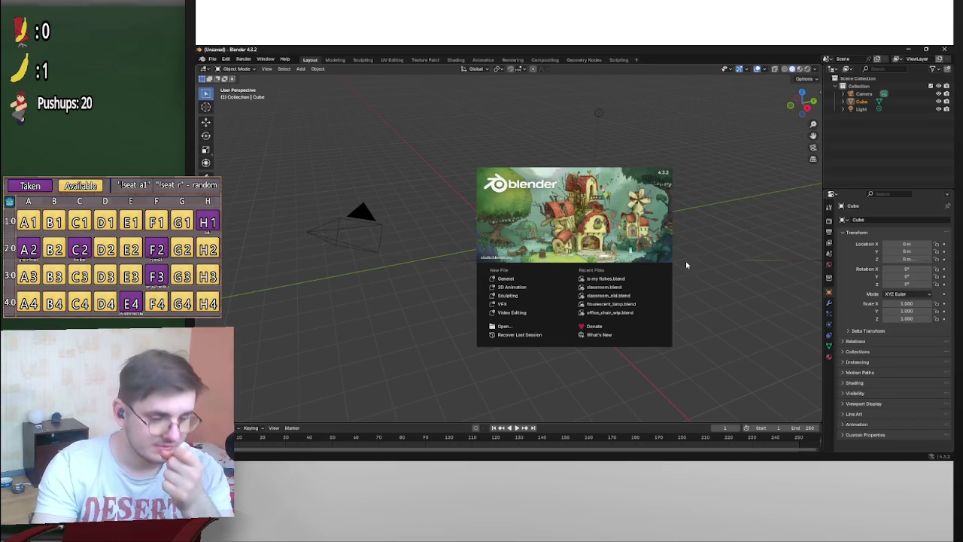
Delete the default camera, cube and light, and add a plane at the origin
click(435, 148)
drag(726, 370, 275, 99)
key(Delete)
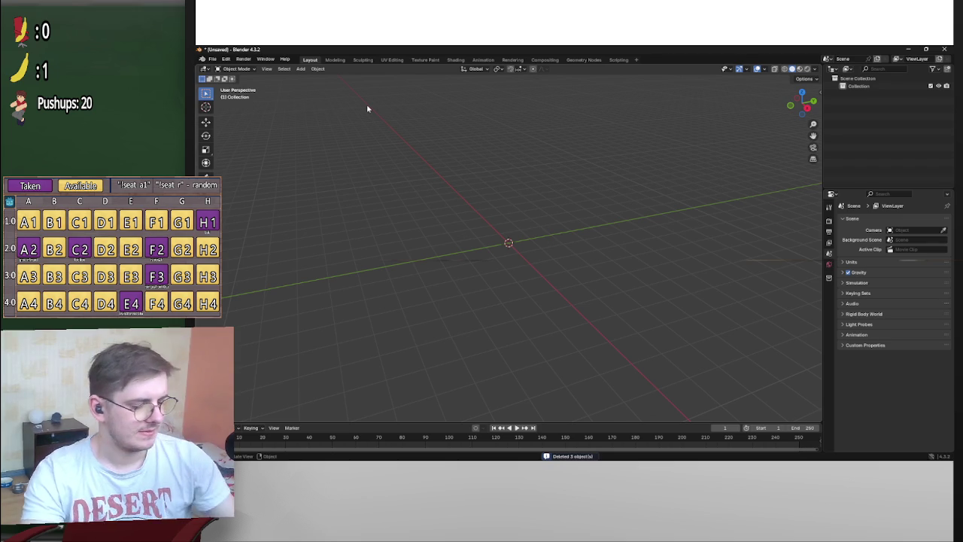
key(shift+a)
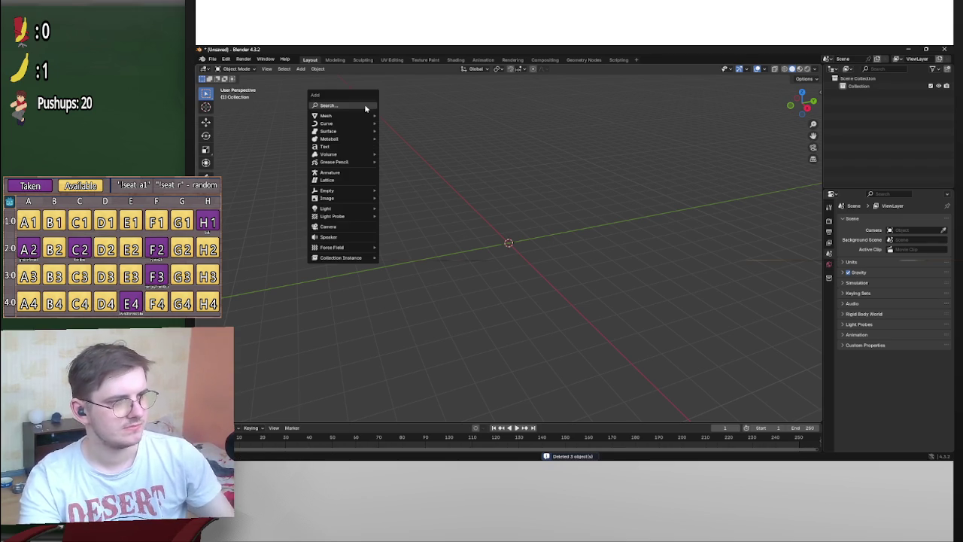
mouse_move(359, 118)
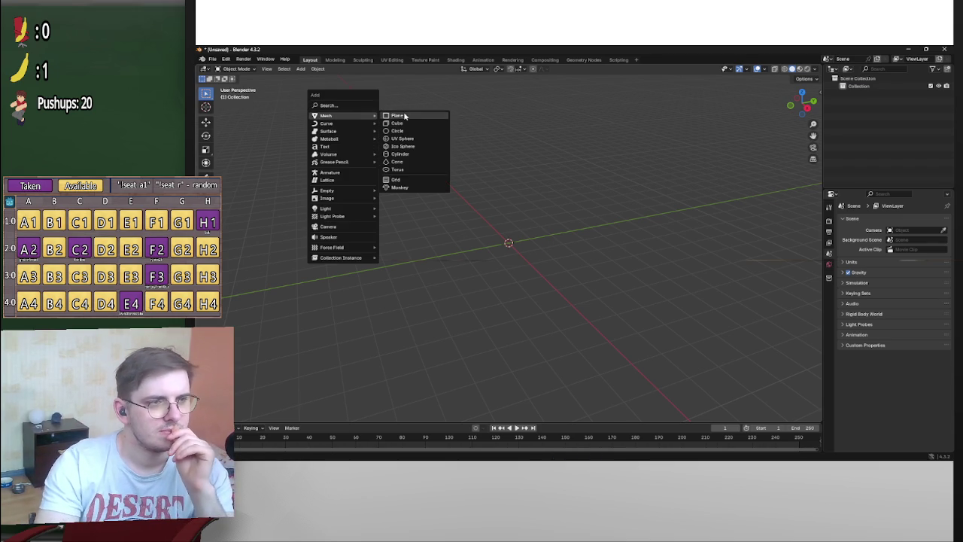
click(406, 115)
Extrude the plane in Edit Mode into a thin slab
mouse_move(509, 231)
mouse_down()
mouse_move(571, 203)
mouse_move(576, 224)
mouse_move(727, 217)
mouse_up()
key(Tab)
click(802, 102)
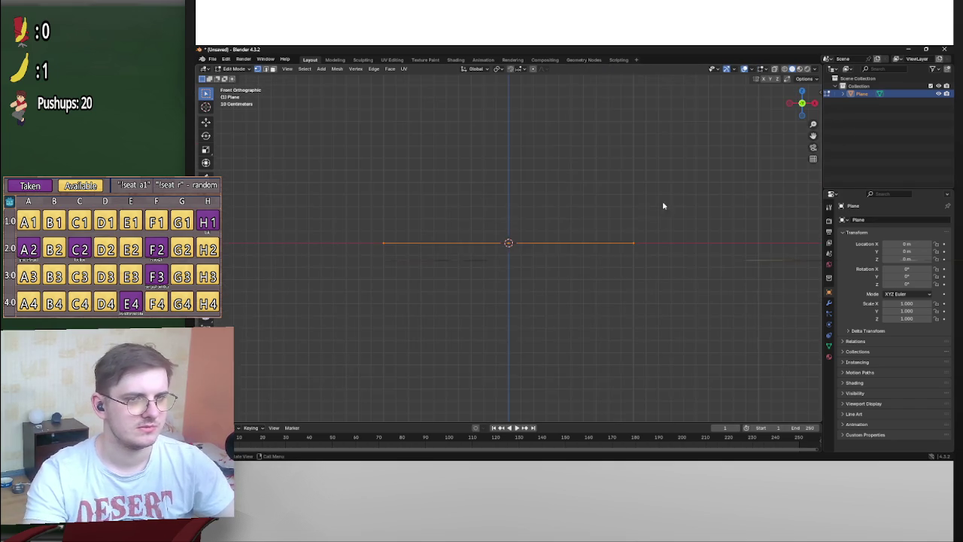
drag(670, 265, 666, 279)
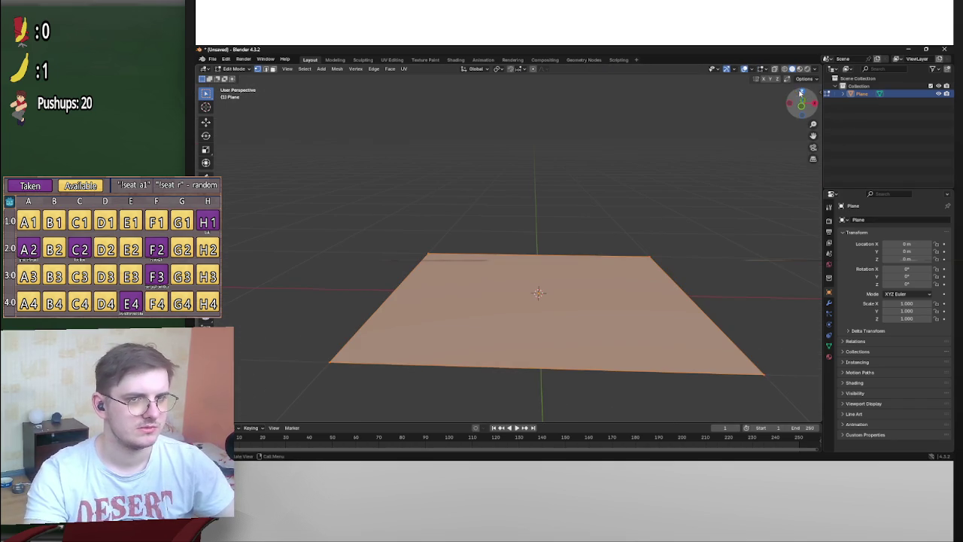
click(801, 92)
mouse_move(763, 160)
mouse_down()
mouse_move(722, 217)
mouse_move(599, 146)
mouse_move(661, 239)
mouse_move(660, 266)
mouse_move(619, 243)
mouse_move(640, 234)
mouse_move(630, 235)
mouse_up()
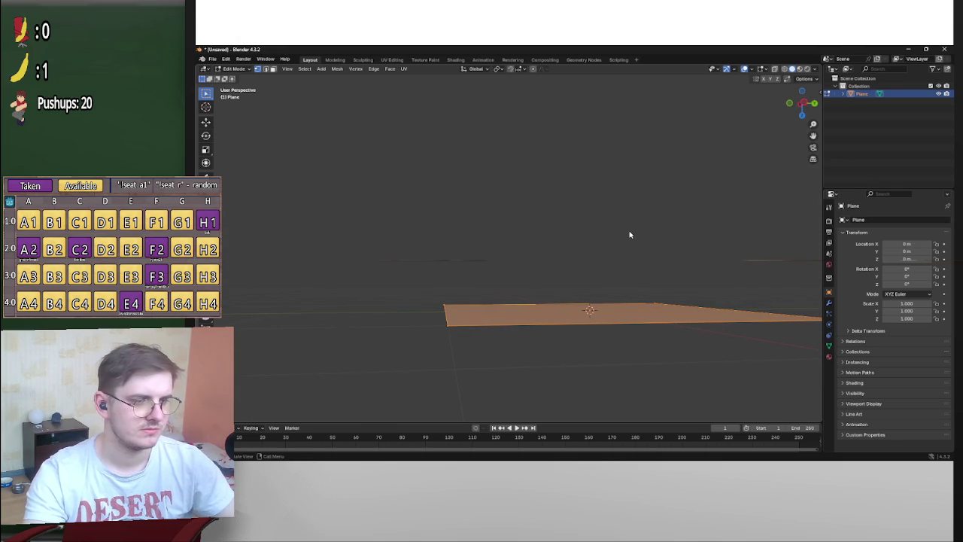
click(804, 103)
drag(617, 122, 692, 194)
key(e)
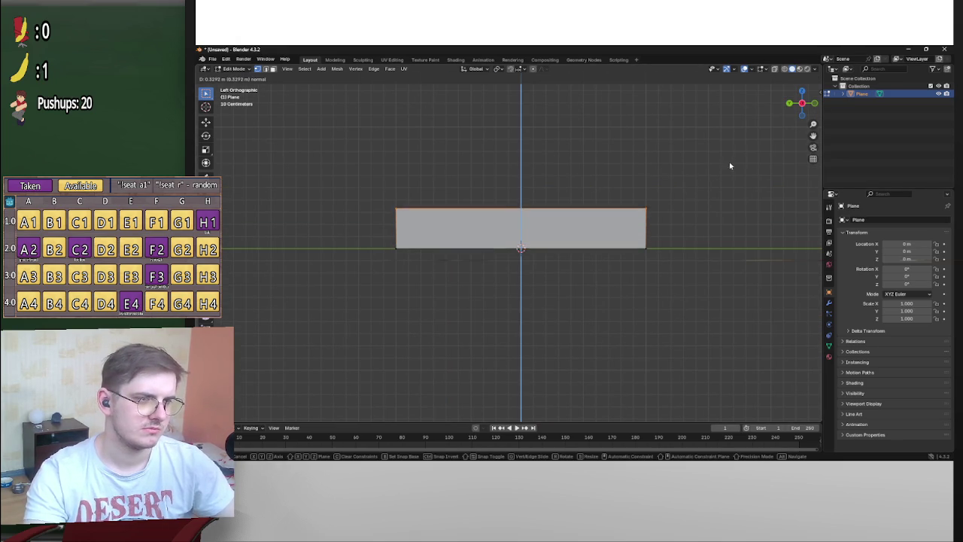
click(731, 188)
mouse_move(732, 190)
mouse_down()
mouse_move(720, 220)
mouse_move(723, 205)
mouse_move(644, 215)
mouse_move(587, 241)
mouse_move(645, 218)
mouse_move(606, 247)
mouse_move(526, 264)
mouse_move(550, 256)
mouse_move(574, 219)
mouse_move(567, 214)
mouse_move(723, 156)
mouse_up()
Turn the Face Orientation overlay on to check the plane, then turn it off again
key(a)
key(alt+a)
click(750, 70)
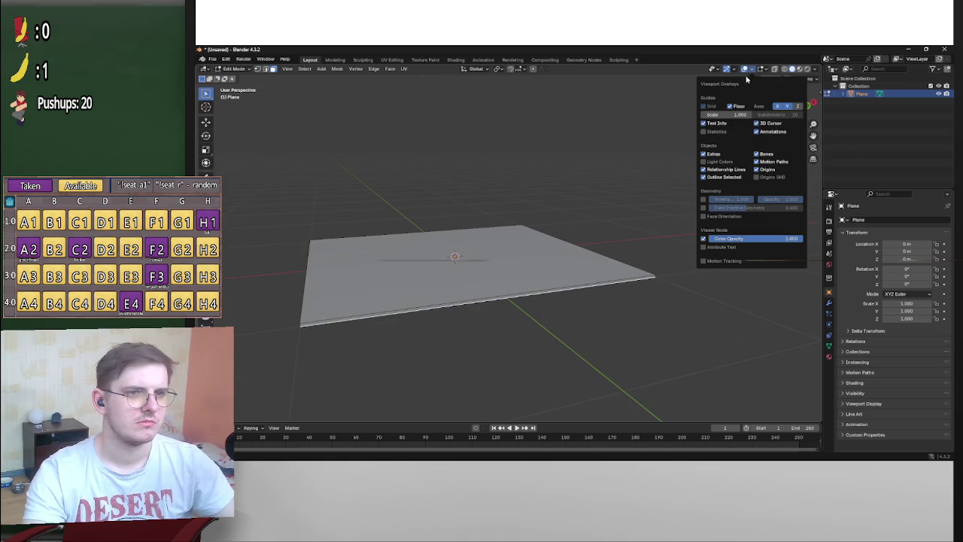
click(707, 217)
mouse_move(608, 263)
mouse_down()
mouse_move(612, 226)
mouse_move(704, 204)
mouse_move(778, 84)
mouse_up()
click(762, 69)
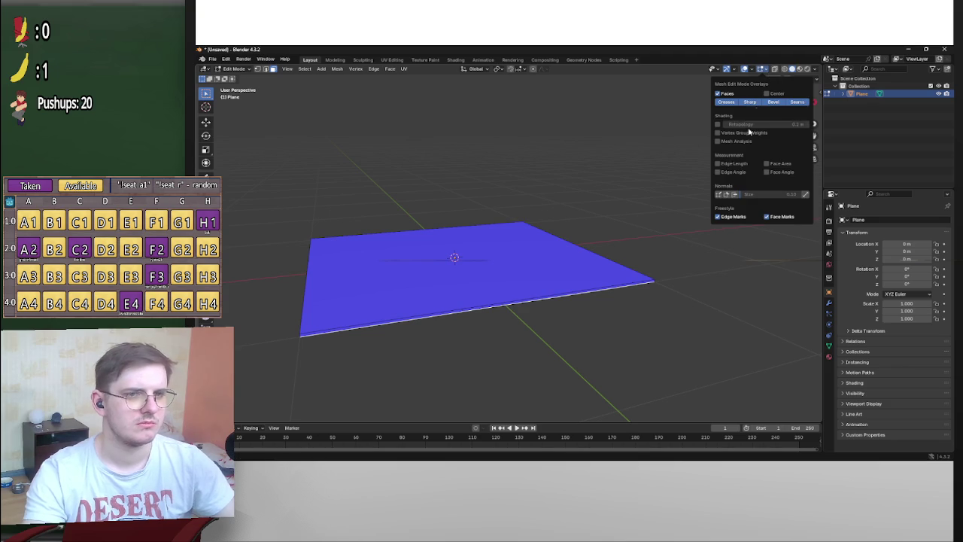
click(750, 70)
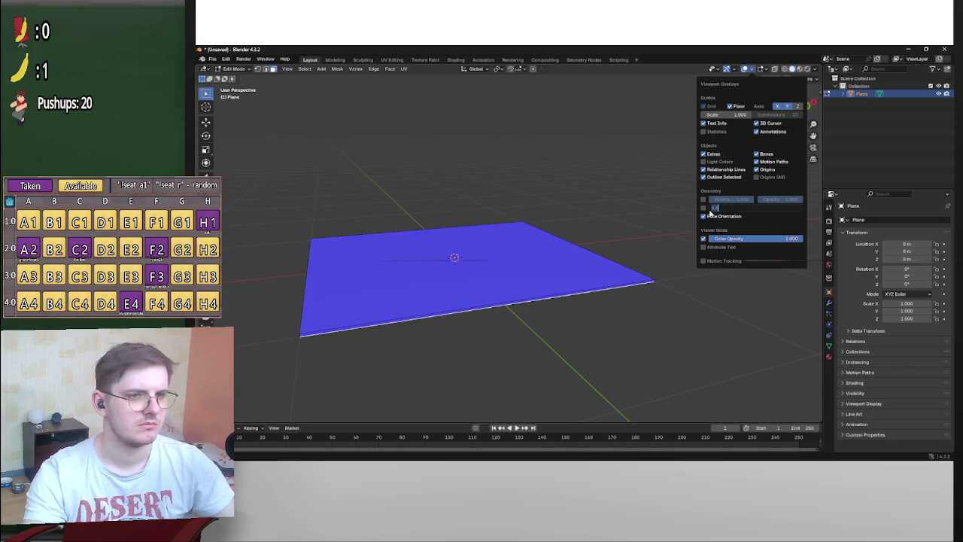
click(707, 217)
Switch to Top view, zoom in on the plane and enable X-ray
drag(797, 105, 805, 102)
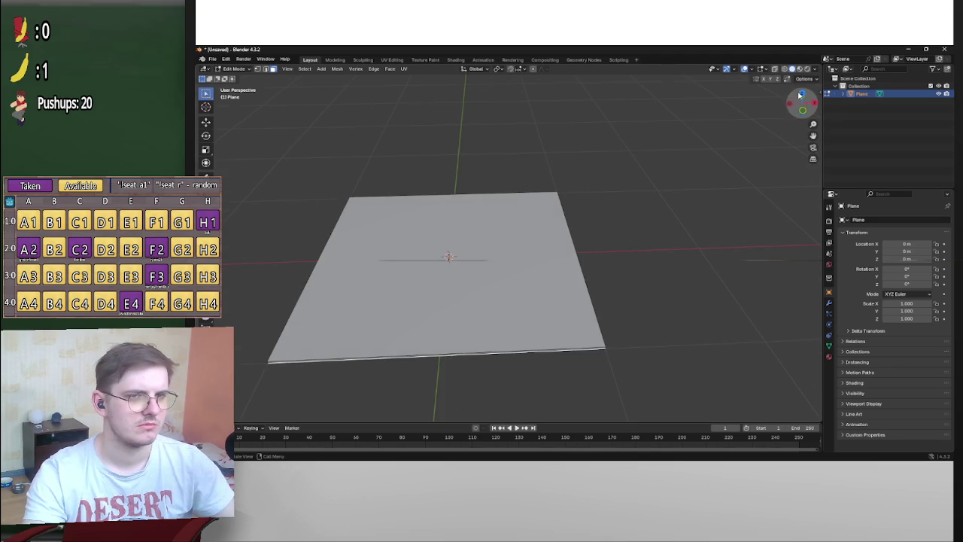
click(802, 96)
click(800, 91)
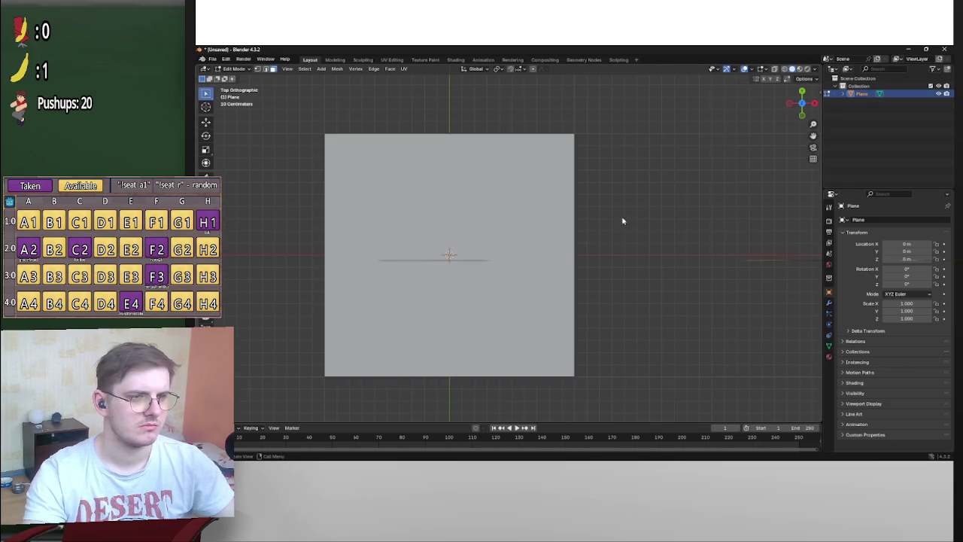
scroll(623, 224, left, 3)
scroll(546, 209, up, 2)
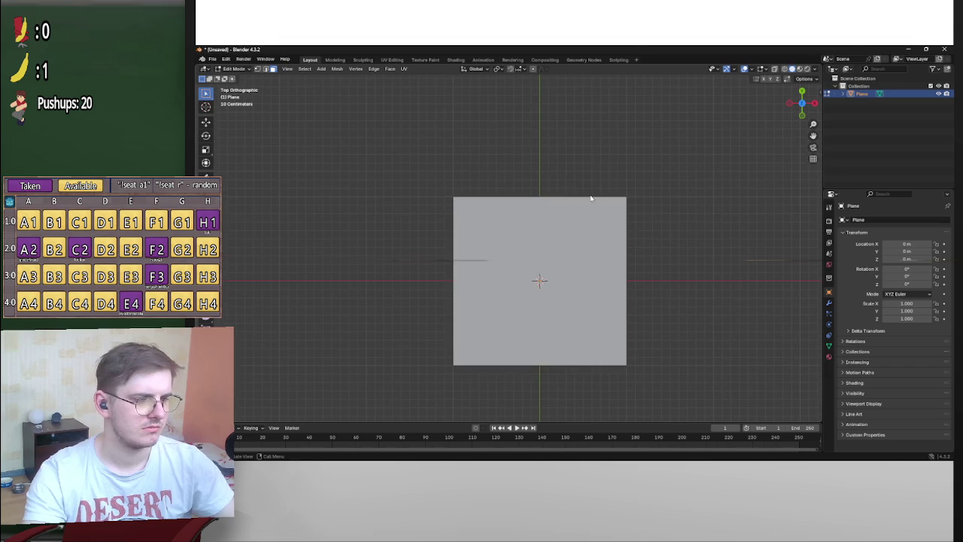
drag(448, 189, 750, 222)
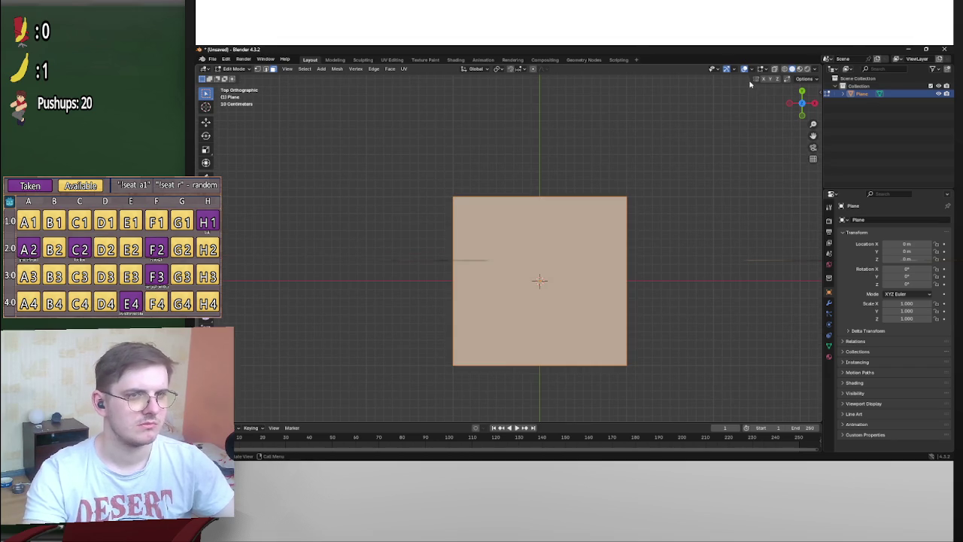
key(alt+z)
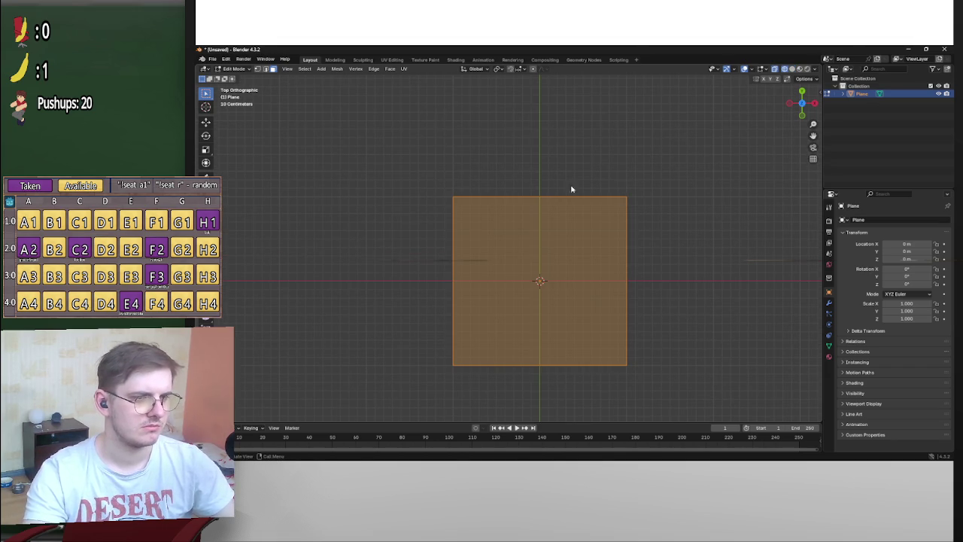
Extrude the plane's top edge 0.4 m along the Y axis
drag(385, 166, 753, 205)
drag(424, 178, 732, 200)
key(e)
key(z)
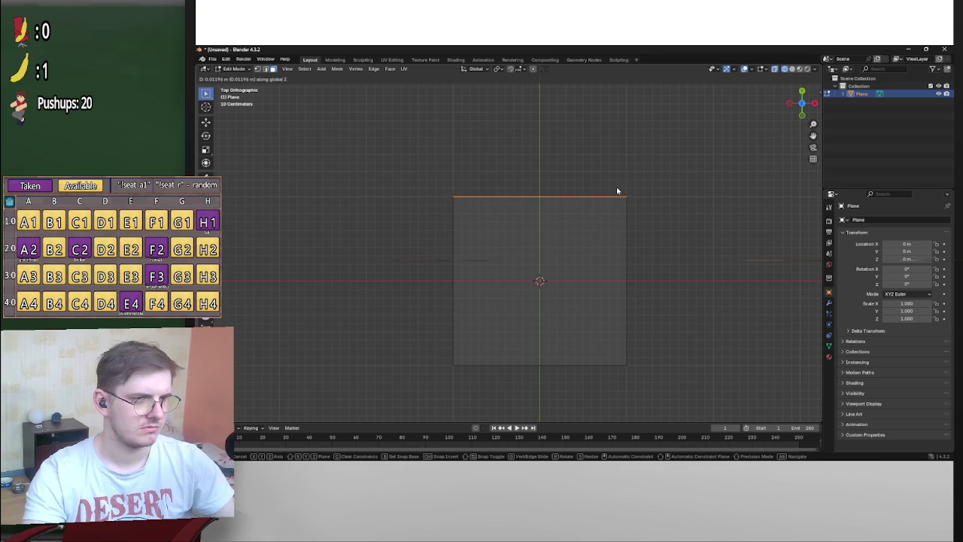
key(y)
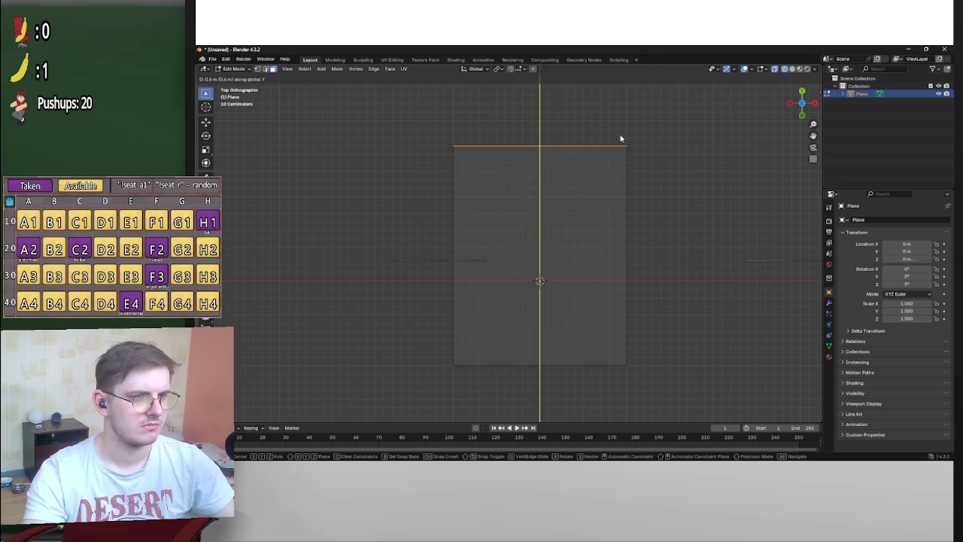
click(618, 144)
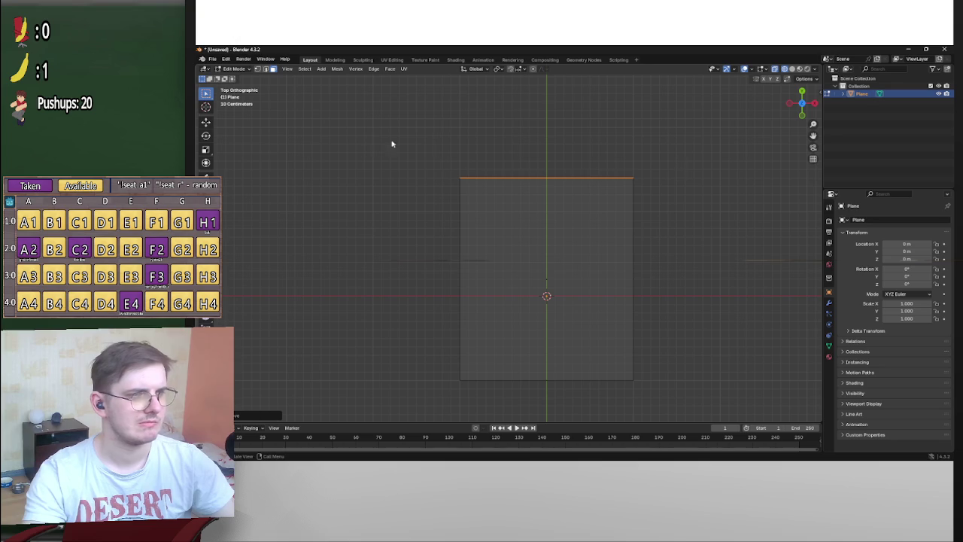
mouse_move(472, 454)
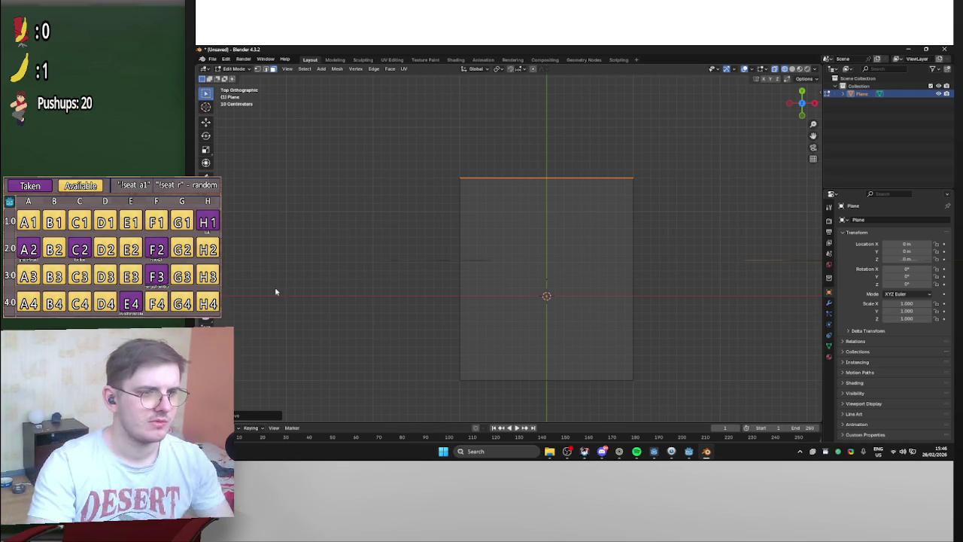
scroll(651, 284, down, 4)
mouse_move(654, 293)
mouse_down()
mouse_move(664, 239)
mouse_move(645, 215)
mouse_move(629, 251)
mouse_up()
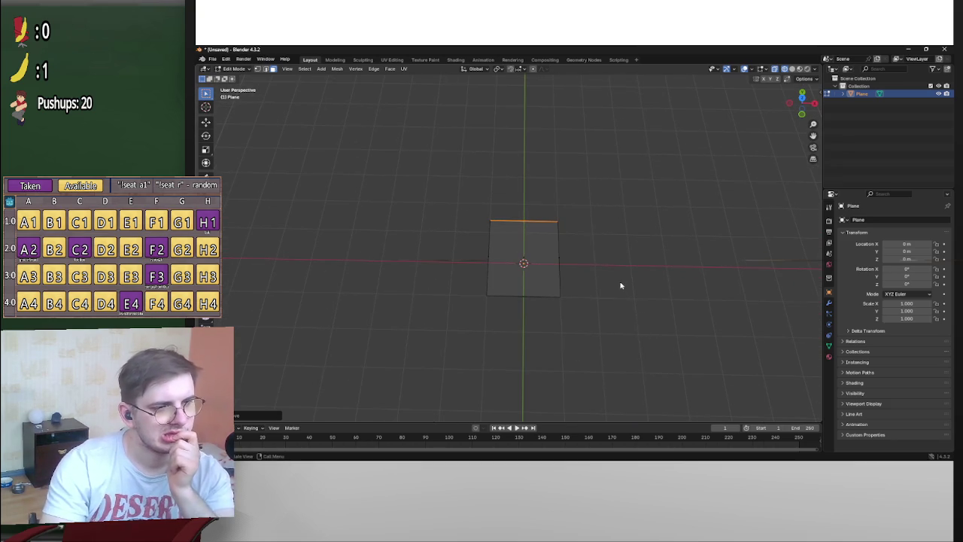
scroll(613, 276, up, 5)
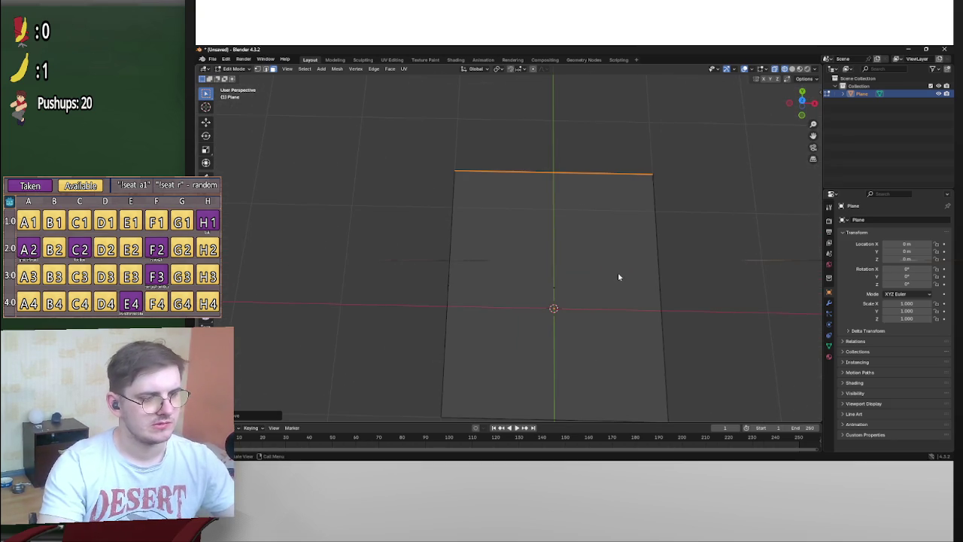
scroll(618, 271, down, 6)
key(a)
key(ctrl+z)
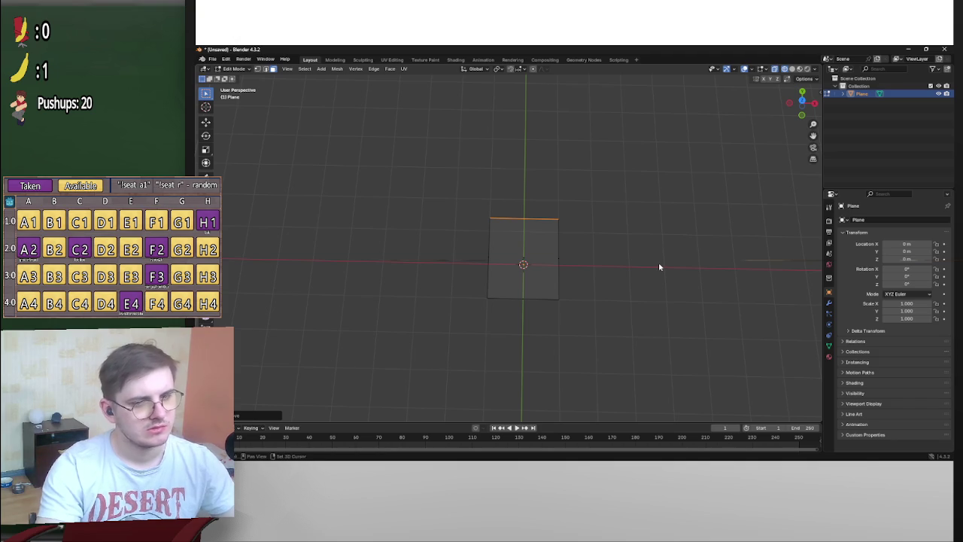
key(a)
key(ctrl+z)
key(a)
key(ctrl+z)
key(a)
mouse_move(647, 269)
mouse_down()
mouse_move(679, 200)
mouse_move(658, 227)
mouse_move(595, 232)
mouse_move(608, 281)
mouse_move(634, 317)
mouse_move(654, 289)
mouse_up()
key(ctrl+z)
key(Tab)
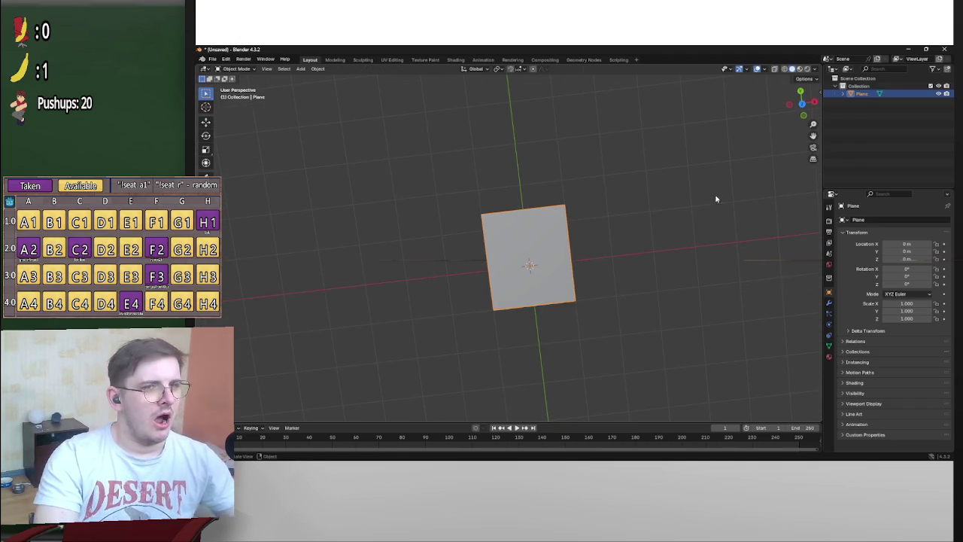
mouse_move(584, 211)
mouse_down()
mouse_move(557, 134)
mouse_move(559, 144)
mouse_move(617, 112)
mouse_move(648, 141)
mouse_move(537, 200)
mouse_move(642, 267)
mouse_move(615, 284)
mouse_move(630, 289)
mouse_move(631, 172)
mouse_move(629, 288)
mouse_up()
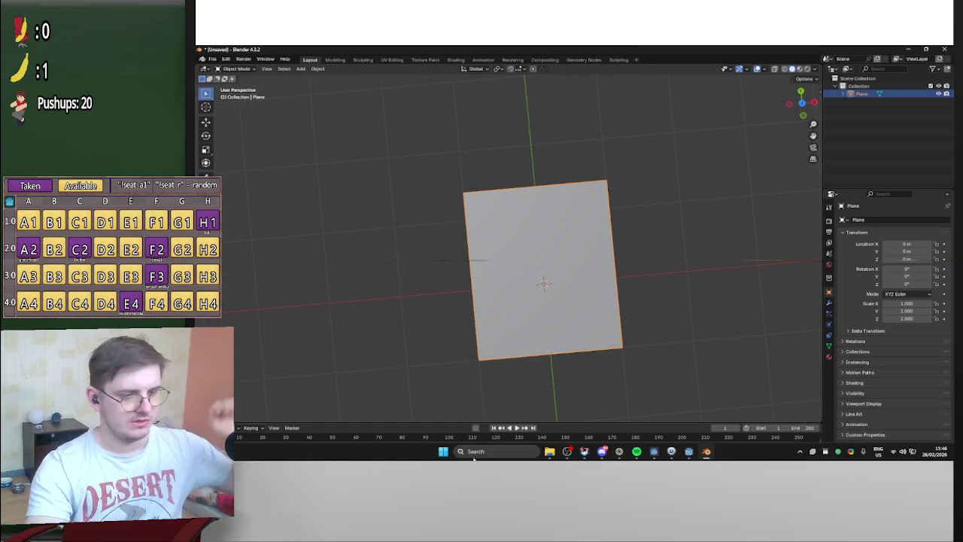
click(443, 453)
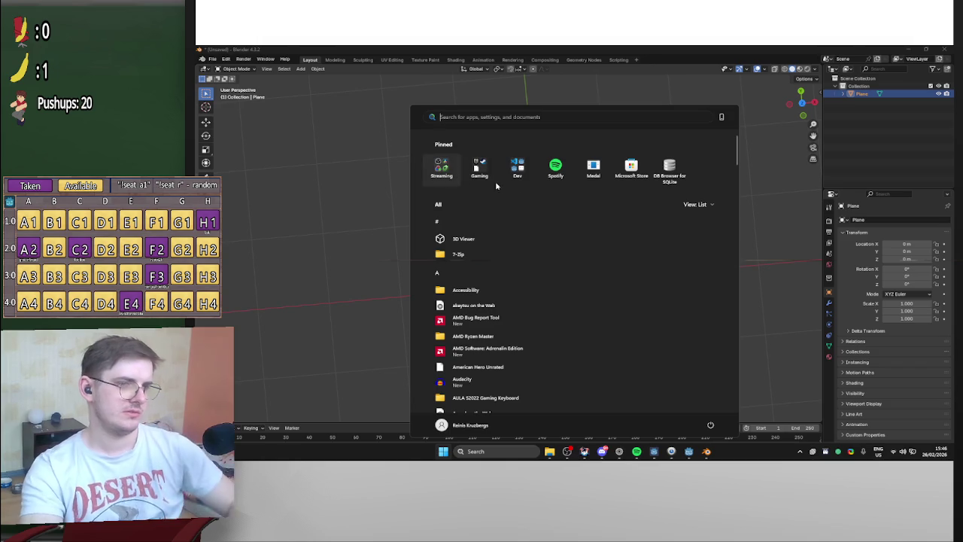
Launch Aseprite from the Dev folder and create a 16×16 sprite with a White background
click(518, 171)
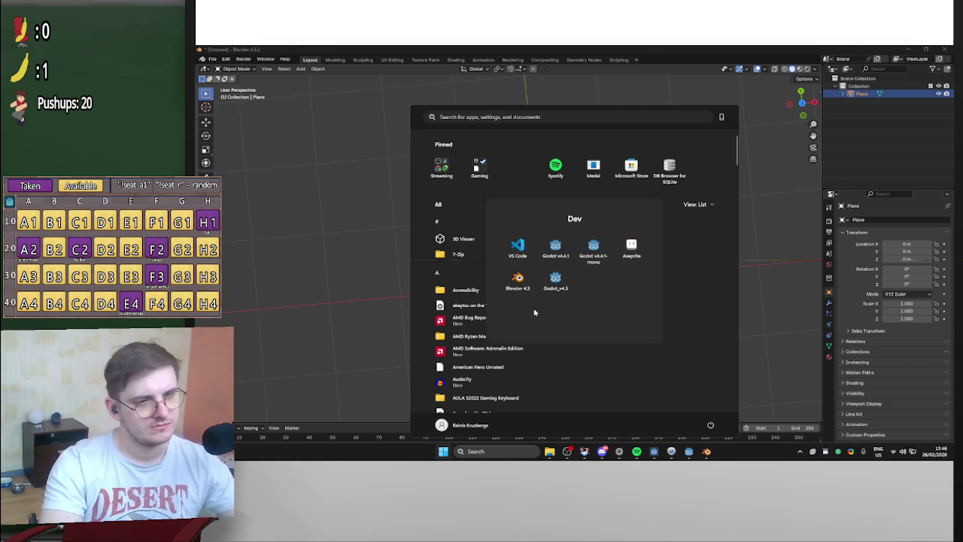
click(631, 248)
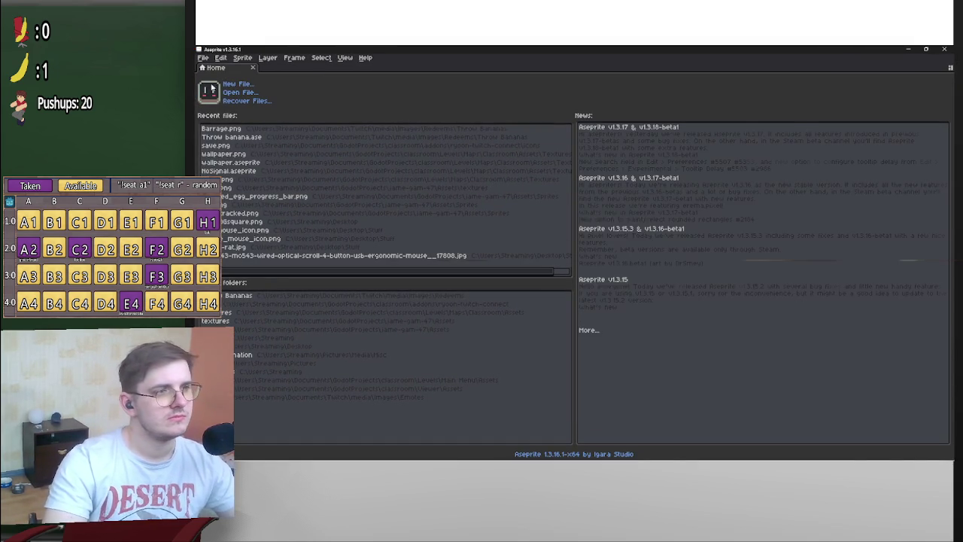
key(ctrl+n)
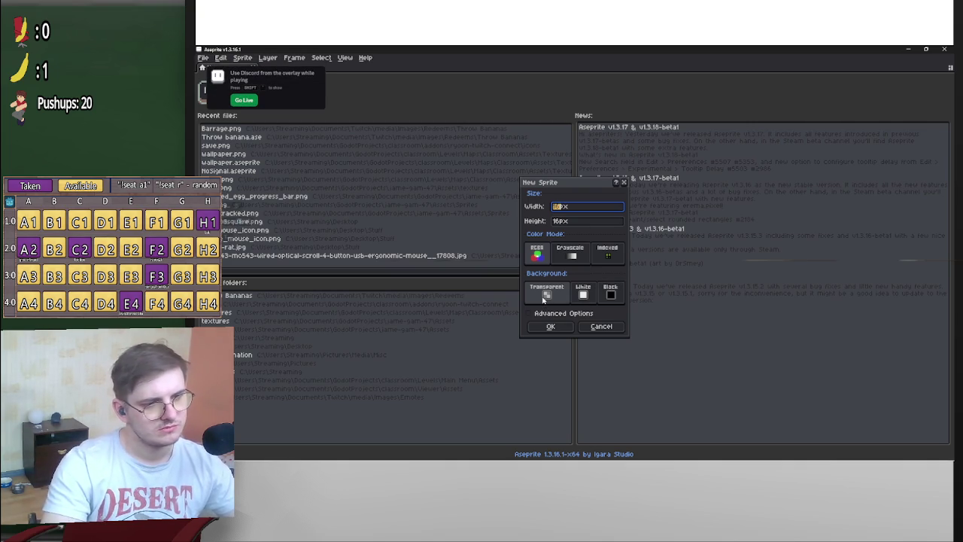
click(590, 298)
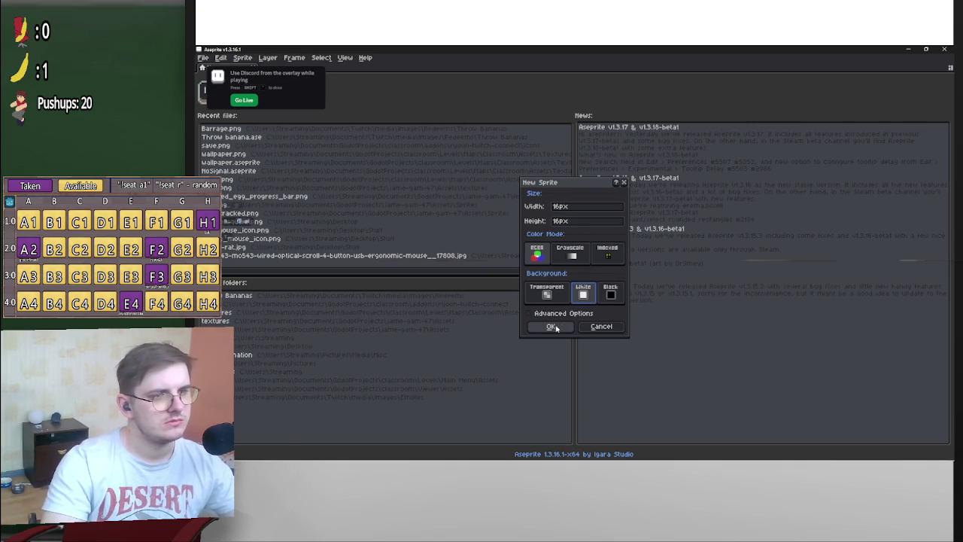
click(552, 327)
scroll(591, 233, up, 10)
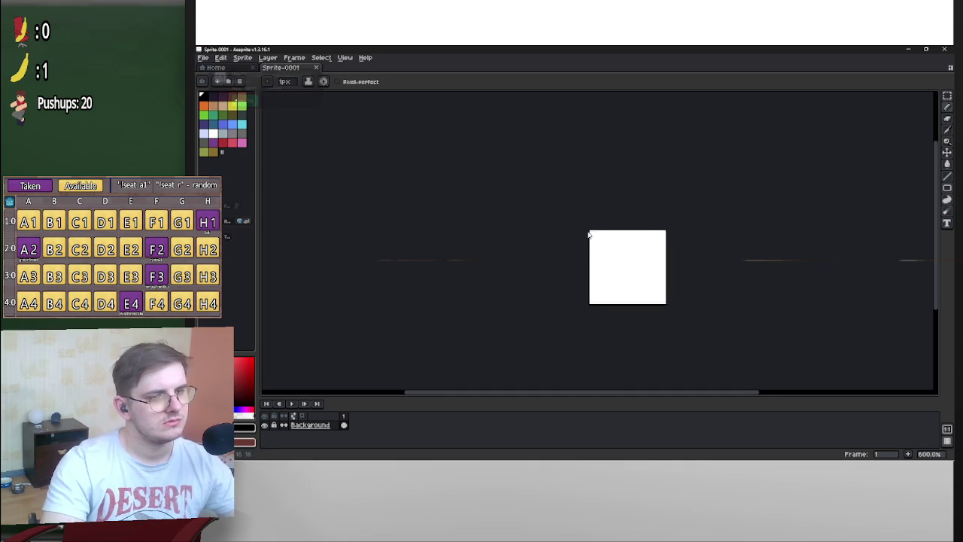
Draw a test black line on the sprite, then undo it
scroll(635, 237, down, 3)
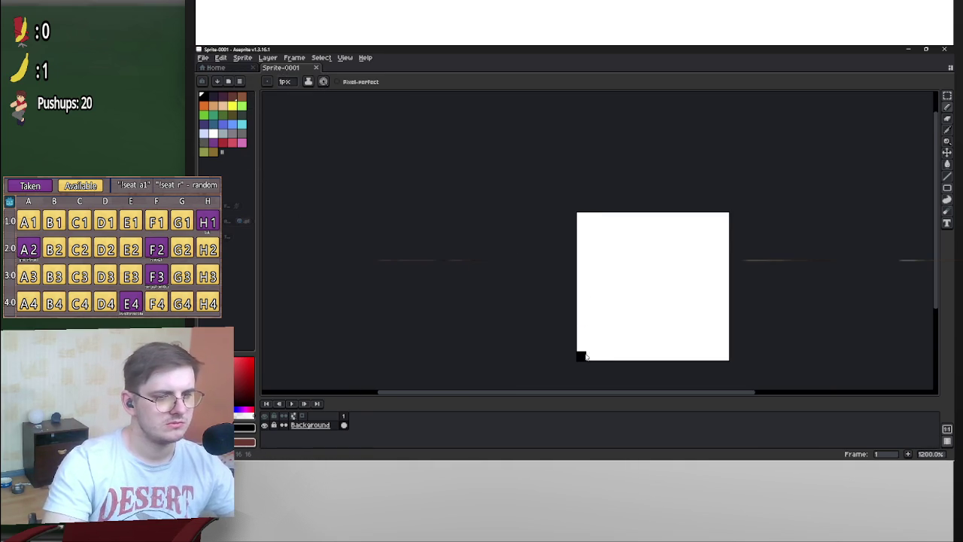
mouse_move(596, 287)
mouse_down()
mouse_move(585, 364)
mouse_move(598, 219)
mouse_up()
key(ctrl+z)
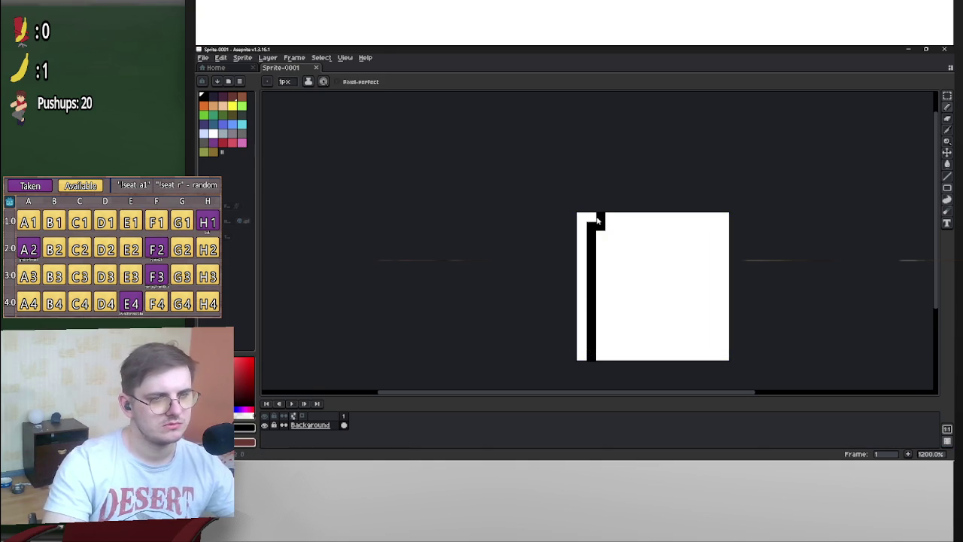
key(ctrl+z)
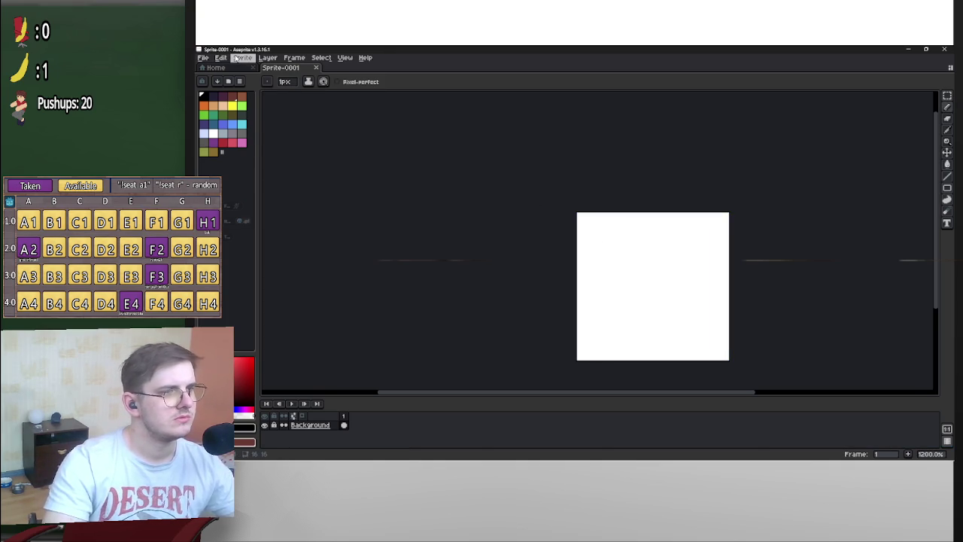
Use Sprite > Canvas Size to enlarge the canvas to 160×200 px
click(239, 58)
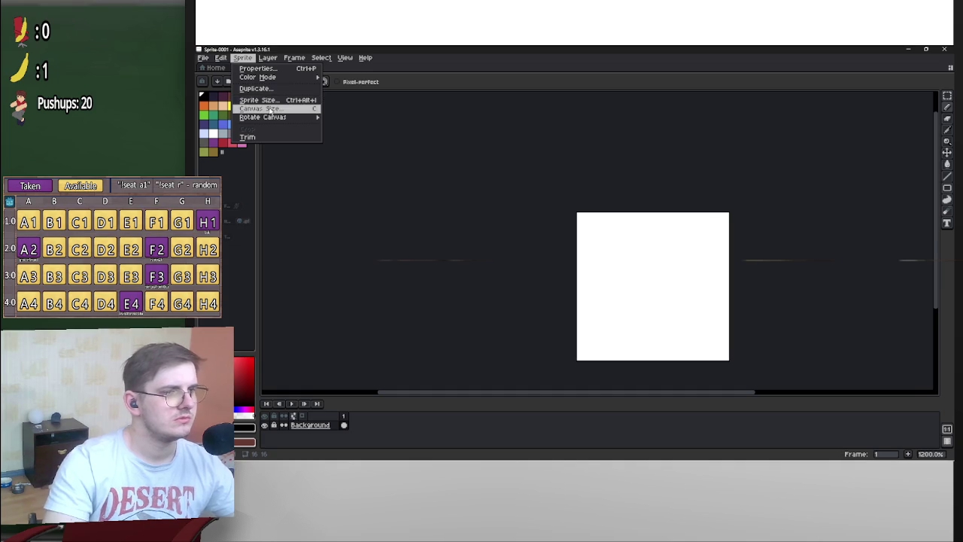
click(268, 109)
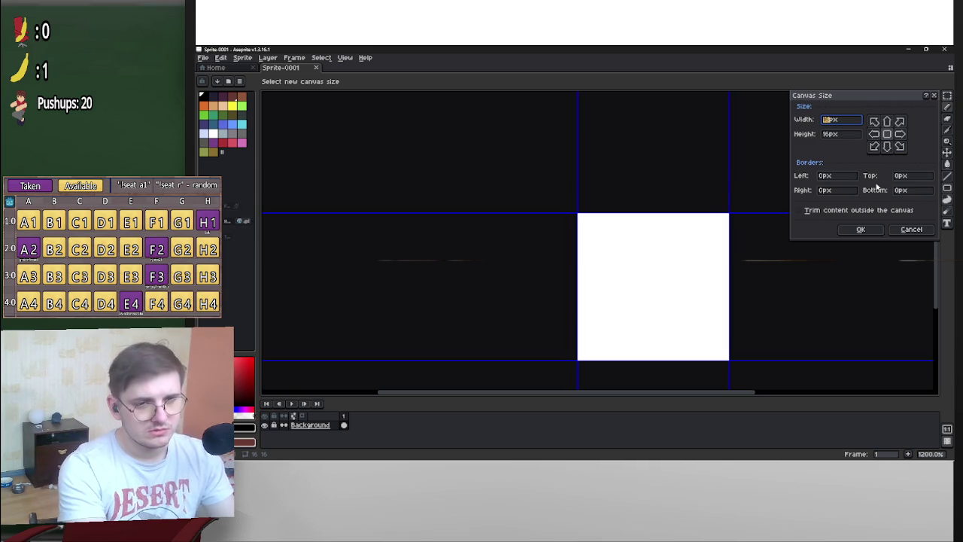
text(160)
click(831, 135)
text(160)
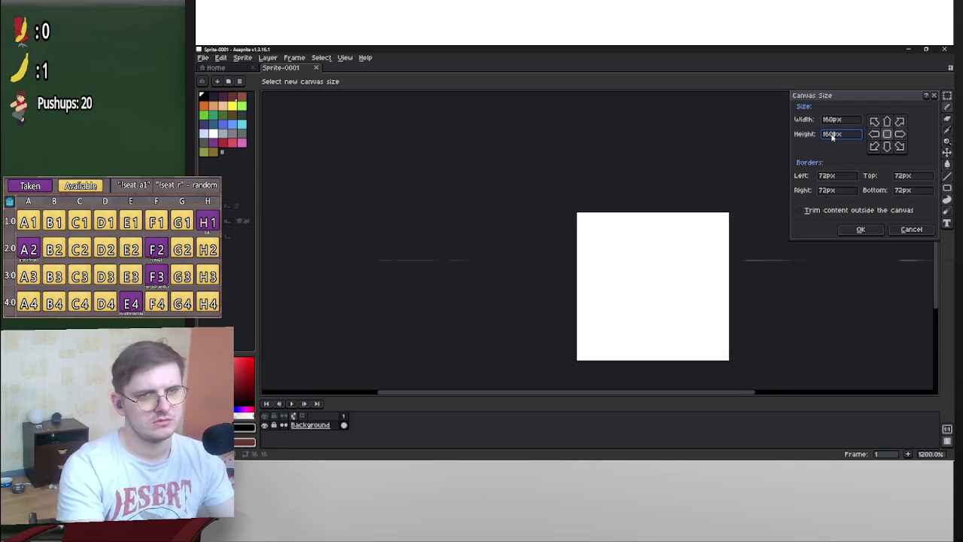
scroll(713, 261, down, 6)
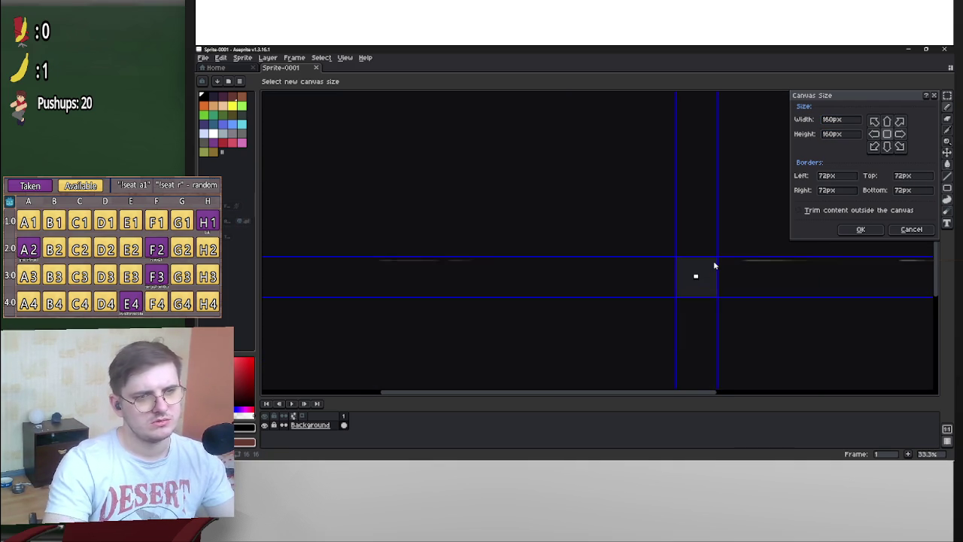
scroll(715, 243, up, 2)
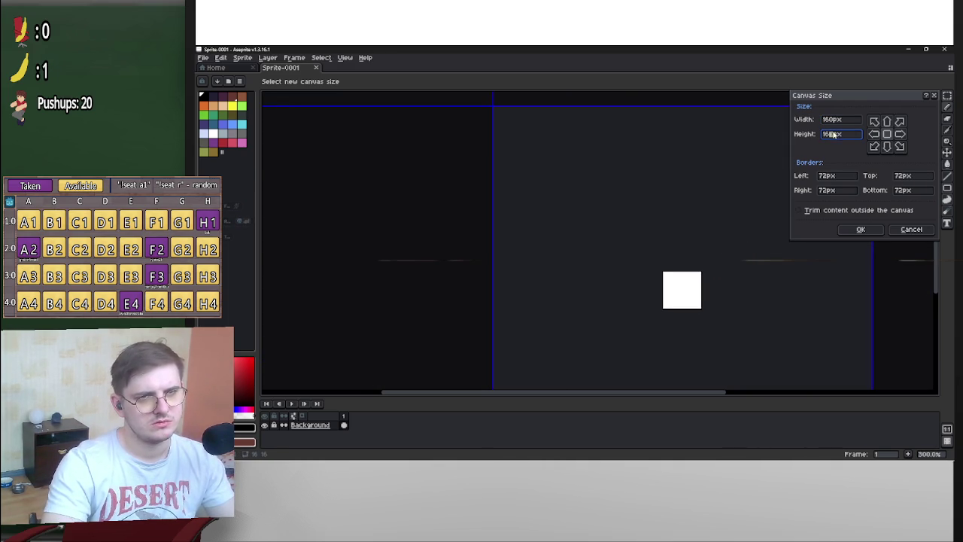
text(200)
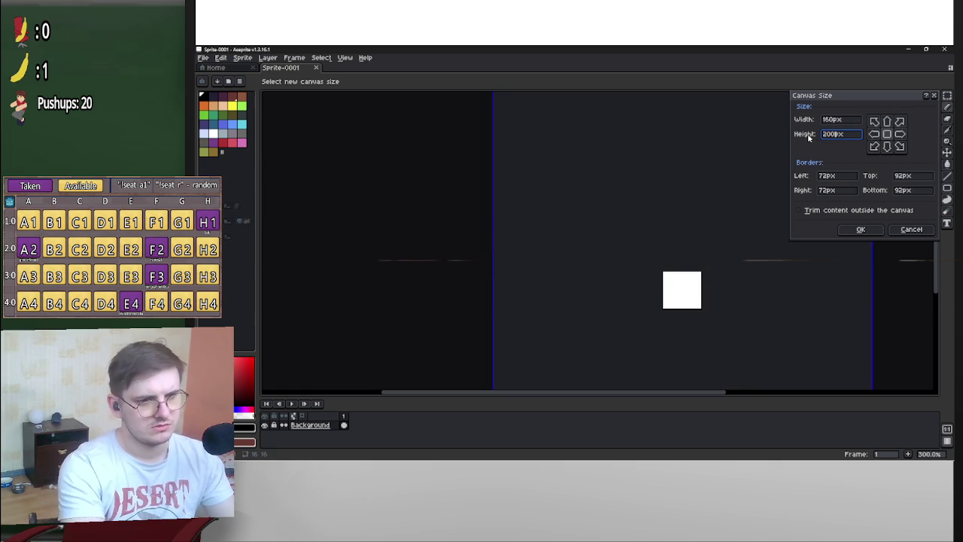
scroll(745, 215, down, 2)
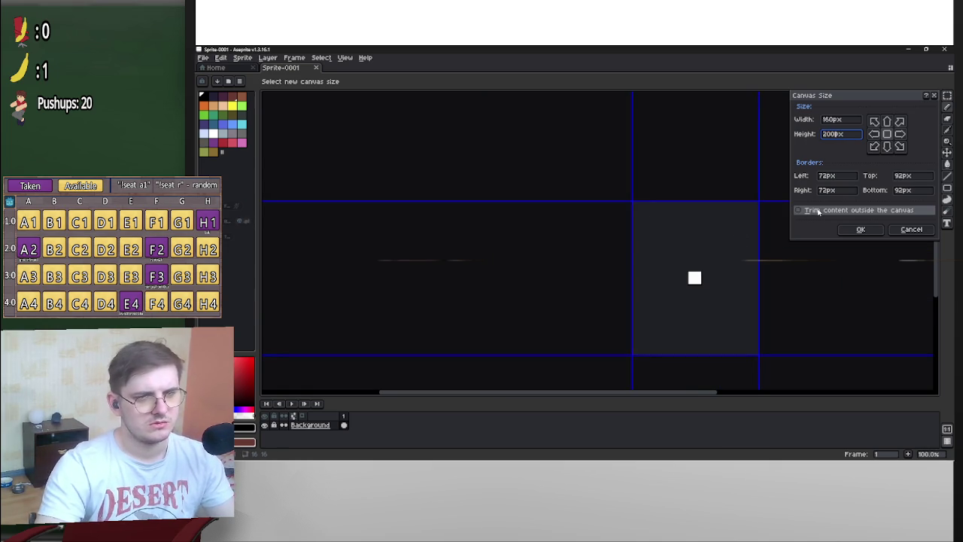
key(Return)
scroll(649, 208, up, 1)
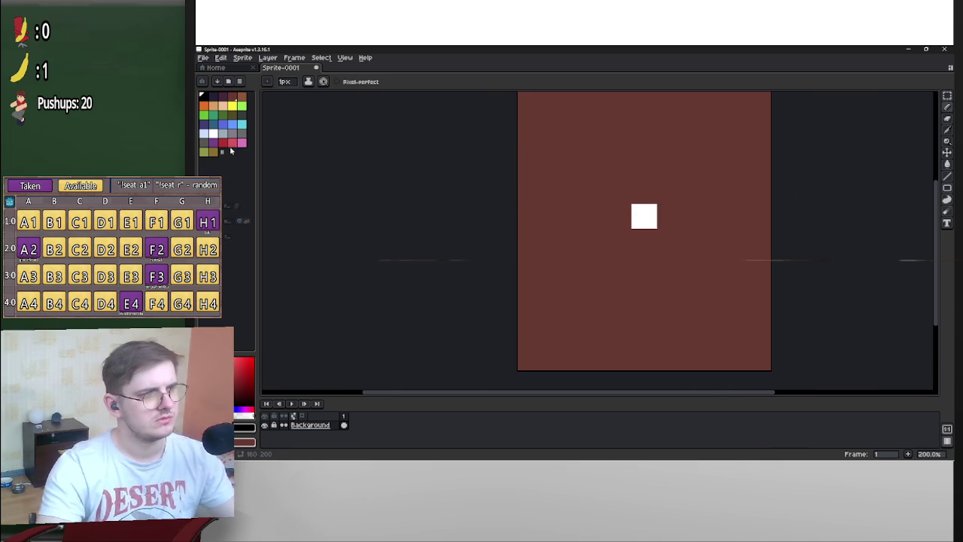
Pick the white swatch and use the Paint Bucket to fill the brown canvas area light grey
click(213, 133)
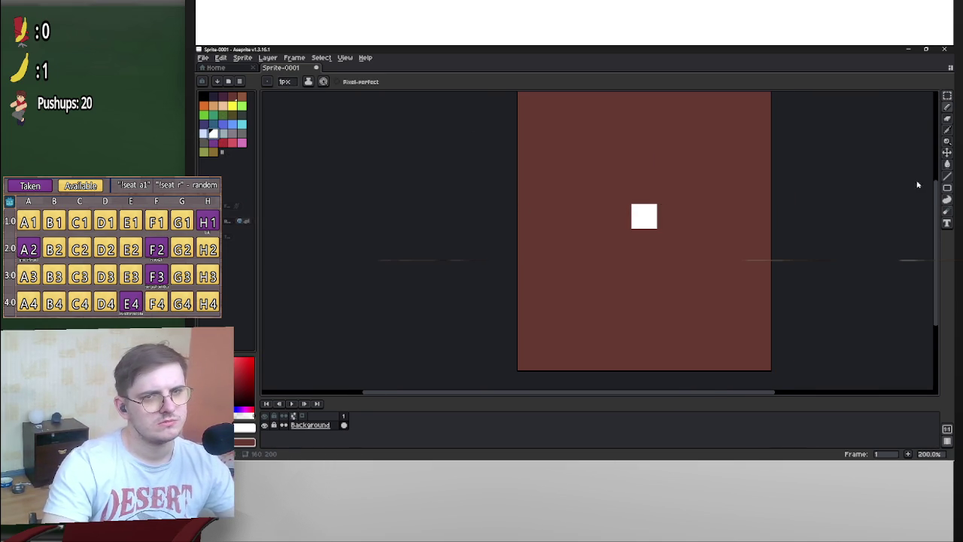
scroll(849, 209, down, 1)
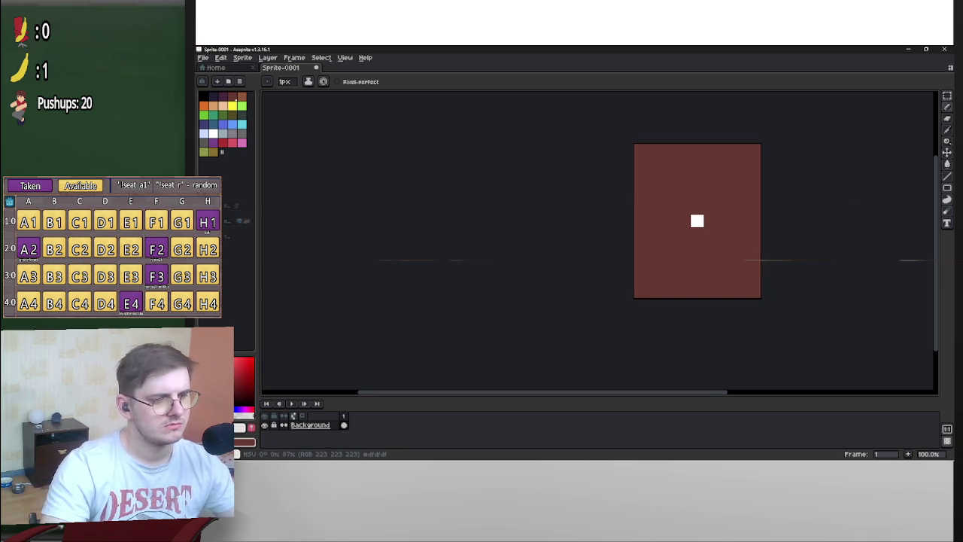
click(947, 164)
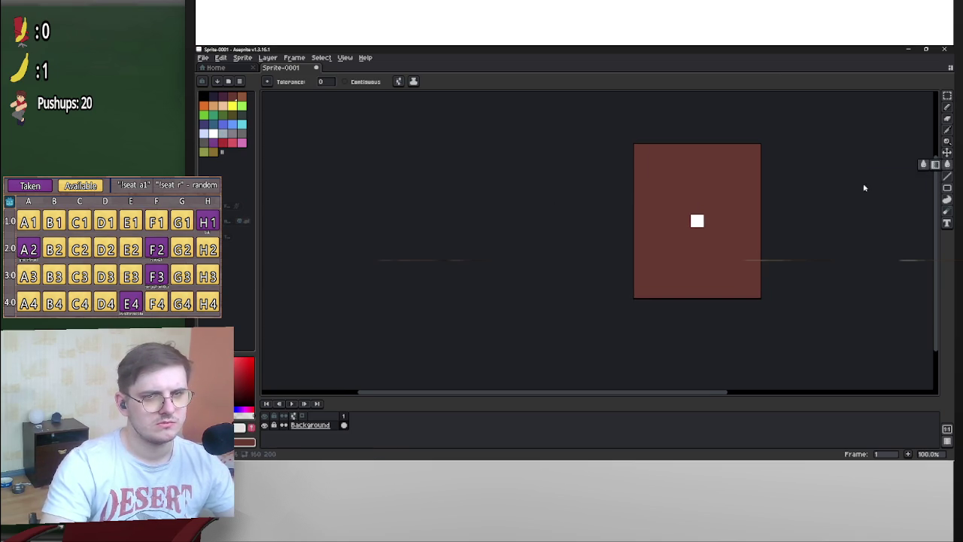
click(710, 197)
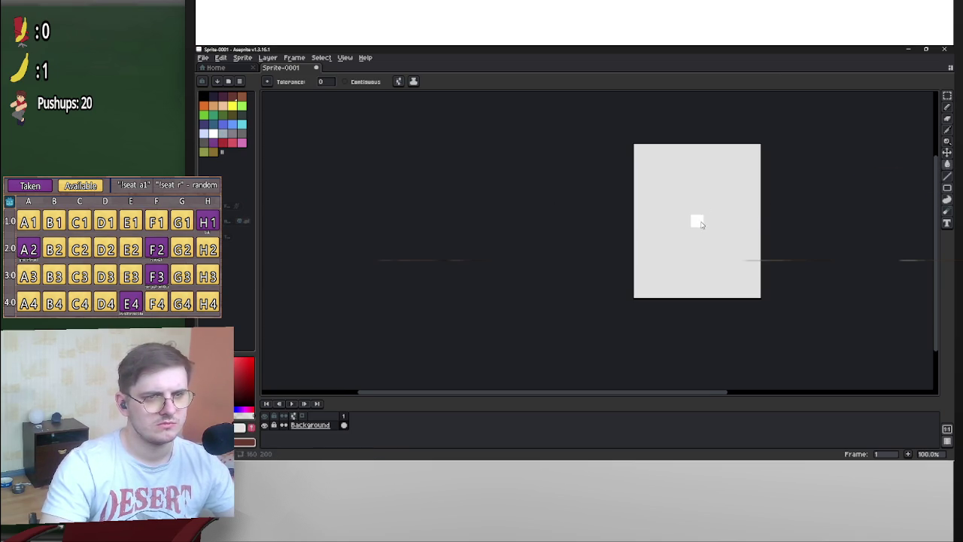
Select light cyan from the palette as the drawing colour
scroll(777, 219, up, 1)
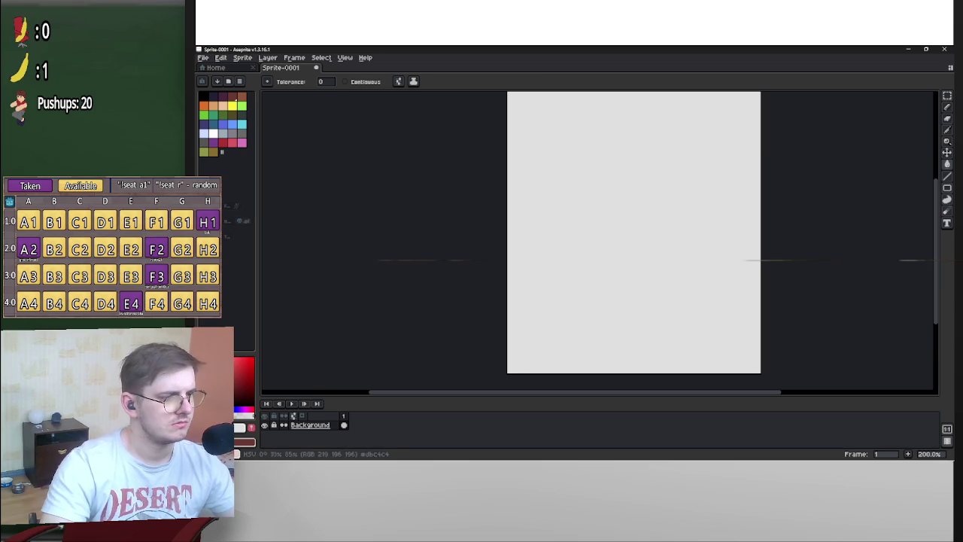
scroll(760, 218, down, 2)
scroll(728, 258, up, 1)
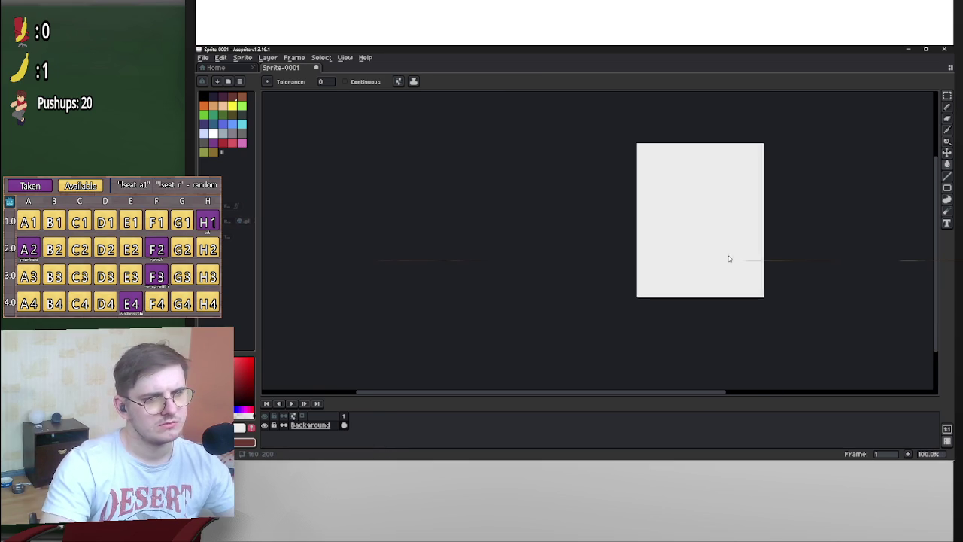
scroll(728, 258, up, 1)
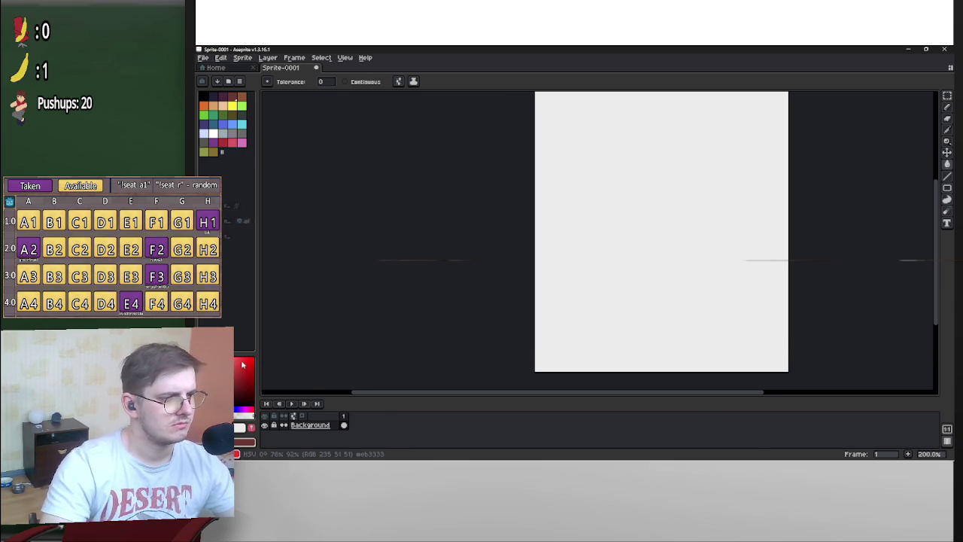
scroll(535, 181, up, 8)
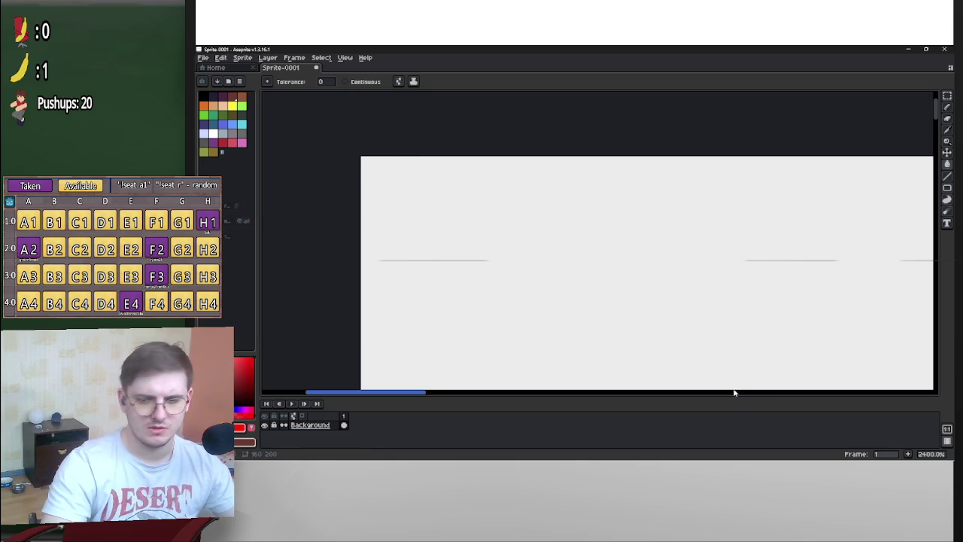
click(241, 124)
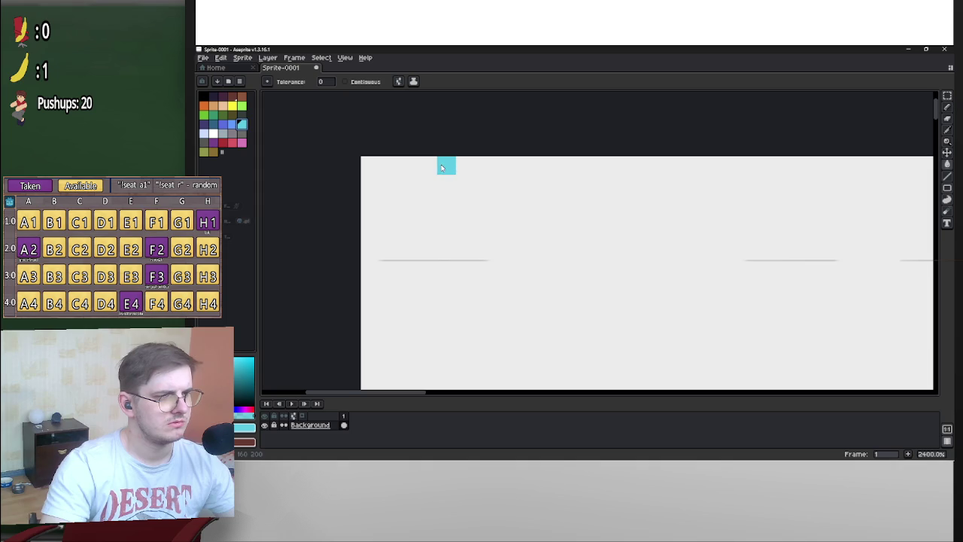
Try a cyan flood fill and undo it, then paint one cyan pixel near the top with the Pencil
click(443, 185)
key(ctrl+z)
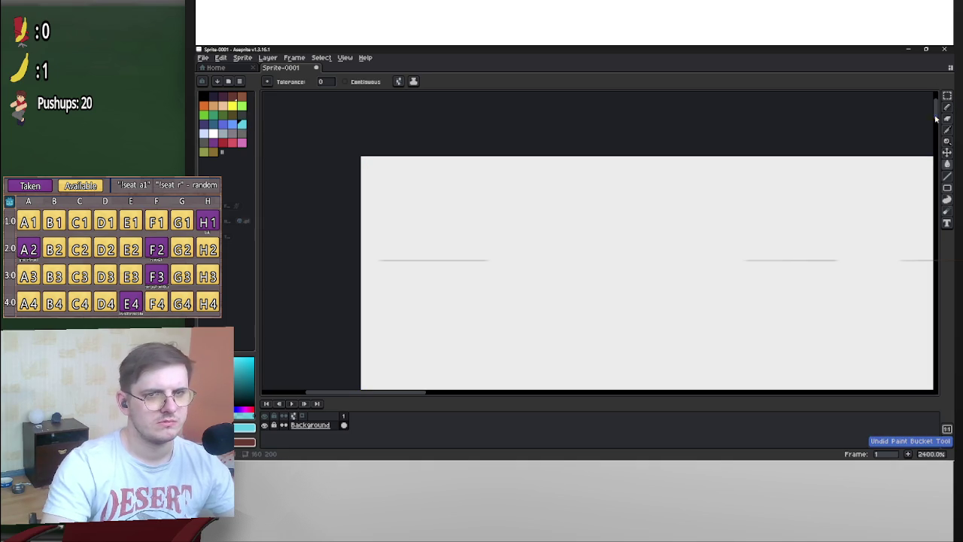
click(947, 106)
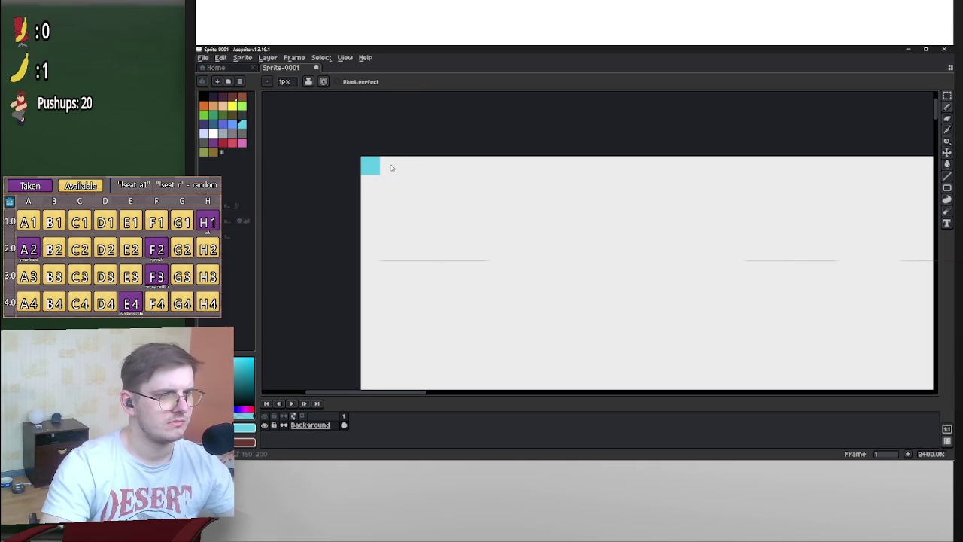
click(446, 165)
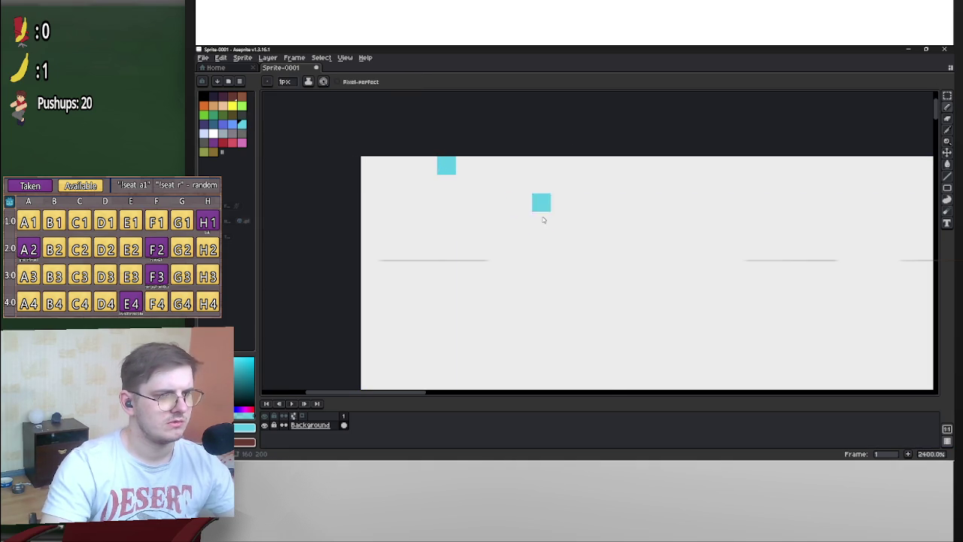
scroll(543, 220, down, 8)
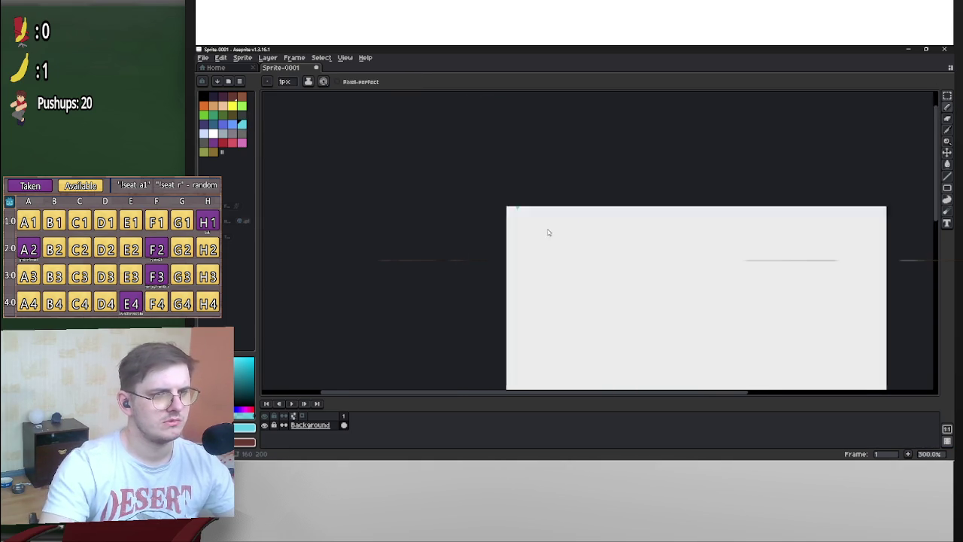
scroll(548, 233, up, 6)
drag(437, 140, 491, 220)
Undo the stray cyan pixel
scroll(491, 221, down, 3)
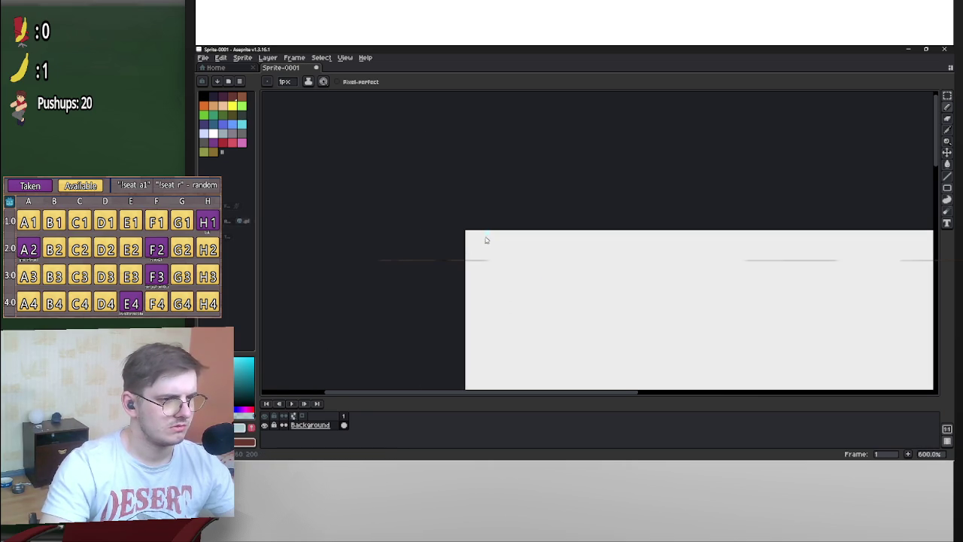
scroll(485, 235, up, 8)
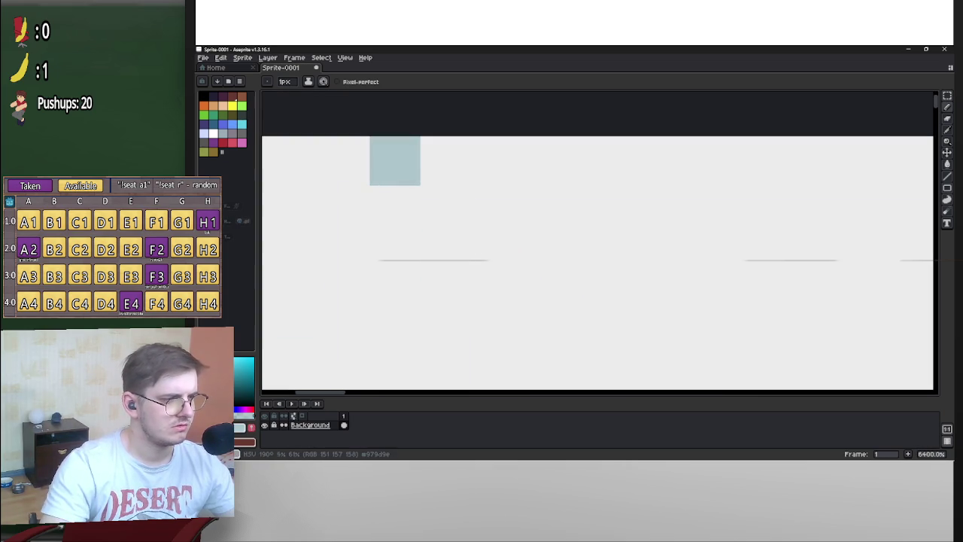
scroll(409, 187, down, 6)
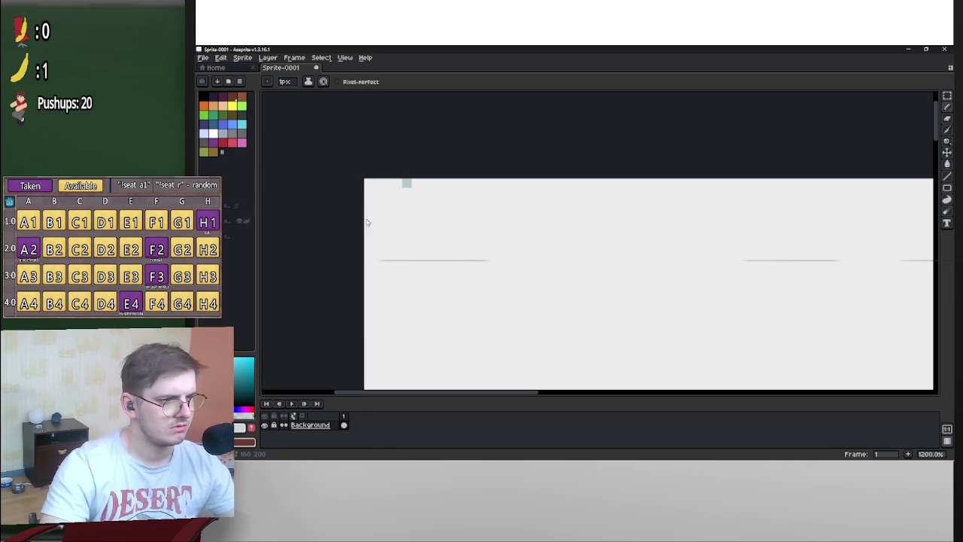
scroll(406, 184, down, 3)
scroll(401, 212, up, 1)
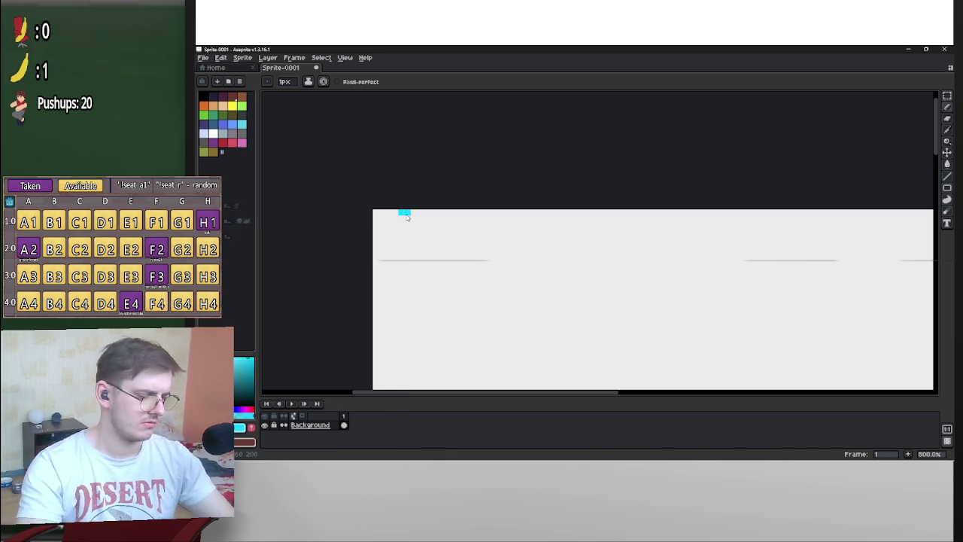
key(ctrl+z)
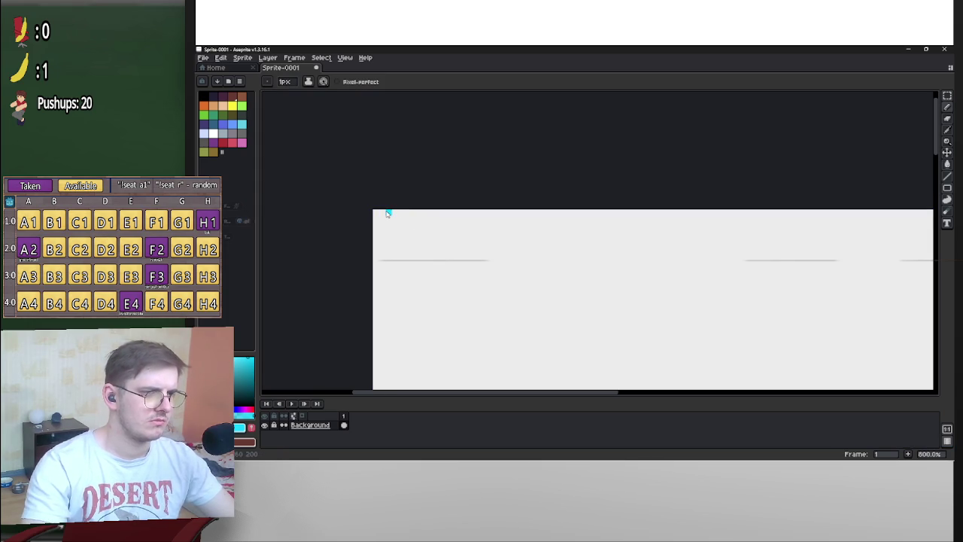
scroll(382, 214, up, 6)
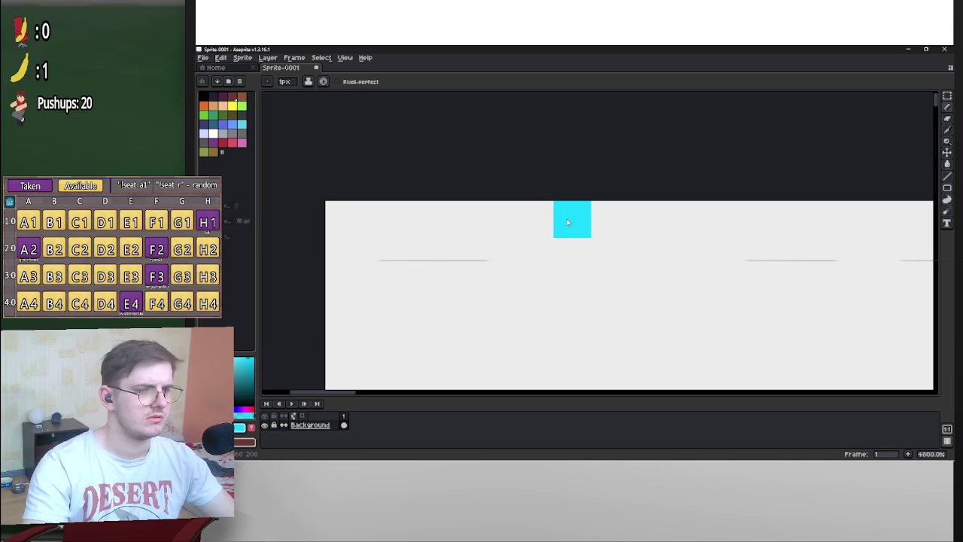
Paint cyan pixels near the top of the canvas and undo the last one
drag(567, 218, 599, 267)
scroll(599, 267, down, 4)
scroll(631, 278, down, 2)
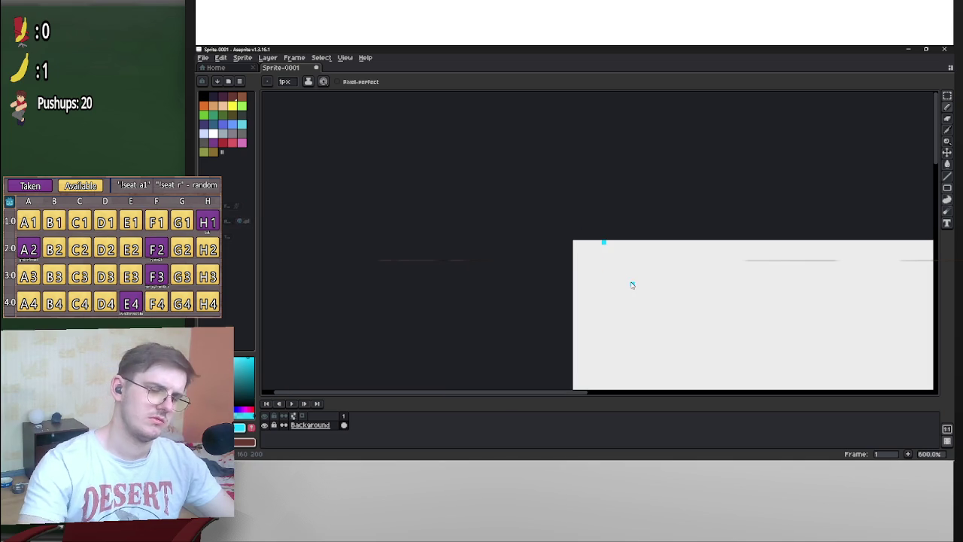
scroll(636, 275, up, 1)
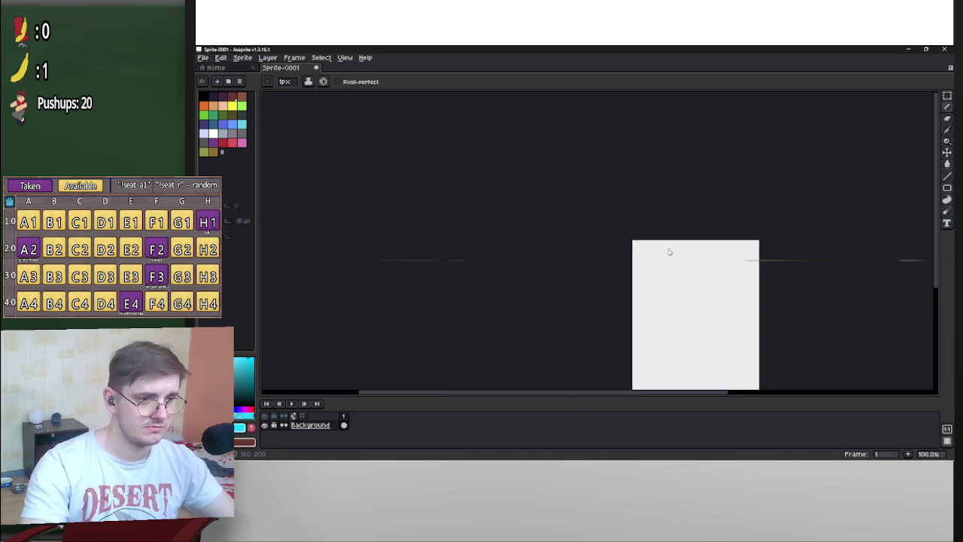
scroll(547, 279, up, 3)
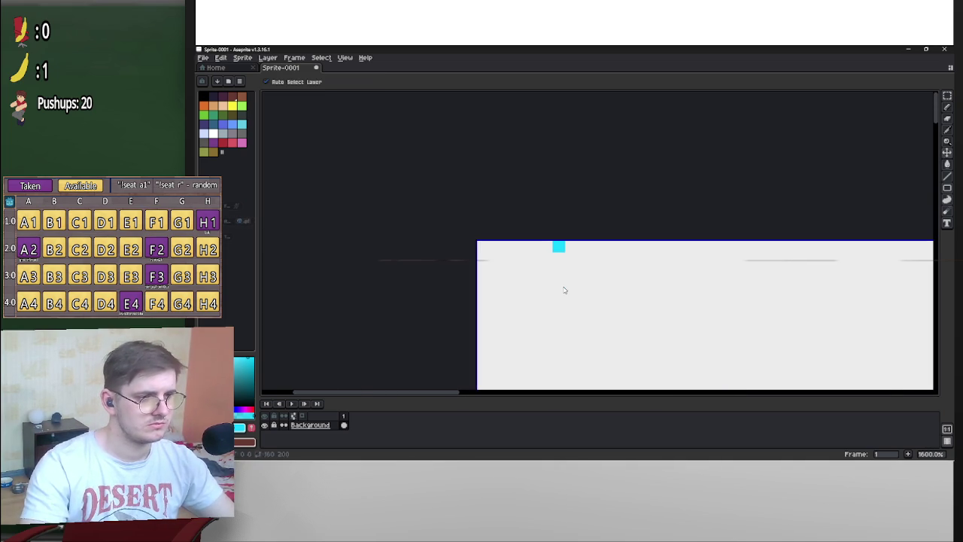
key(ctrl+z)
scroll(535, 261, up, 5)
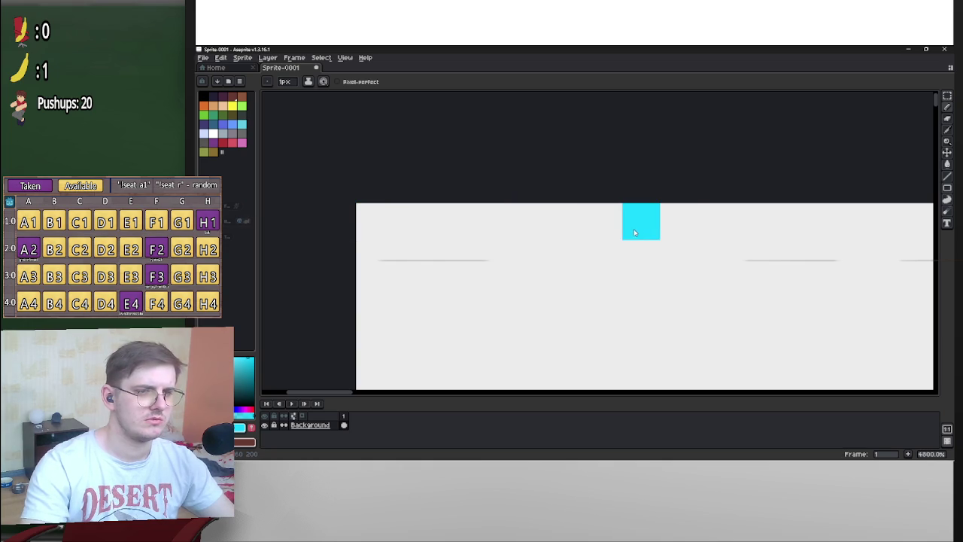
Paint a cyan pixel on the top edge, keep the brush at 1 px, and undo a misplaced one
click(704, 230)
scroll(715, 293, down, 8)
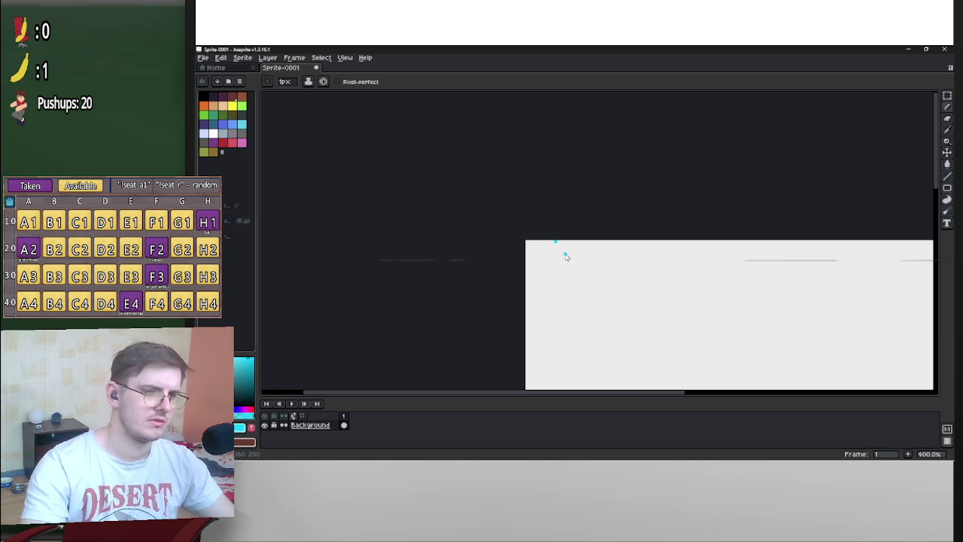
scroll(580, 248, down, 3)
scroll(638, 243, up, 2)
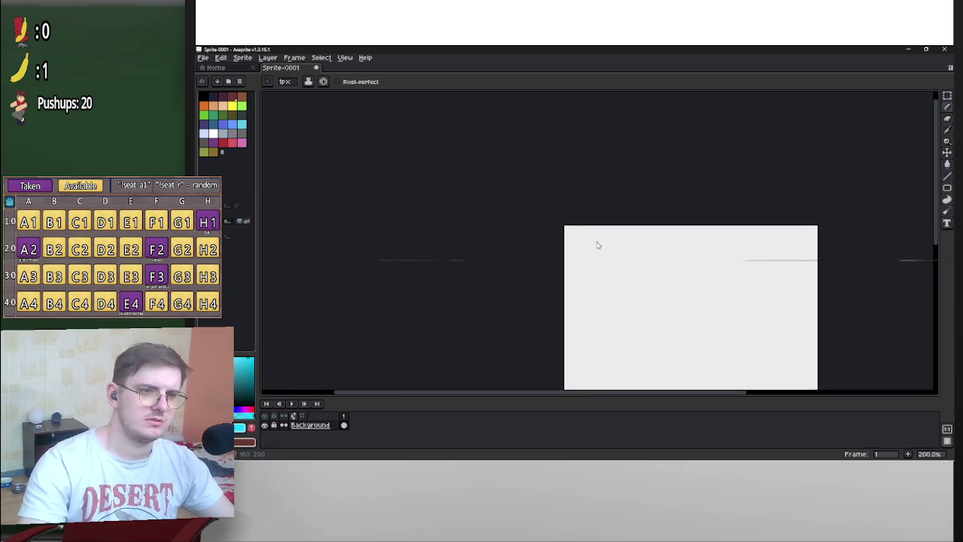
key(plus)
key(plus)
scroll(594, 222, up, 8)
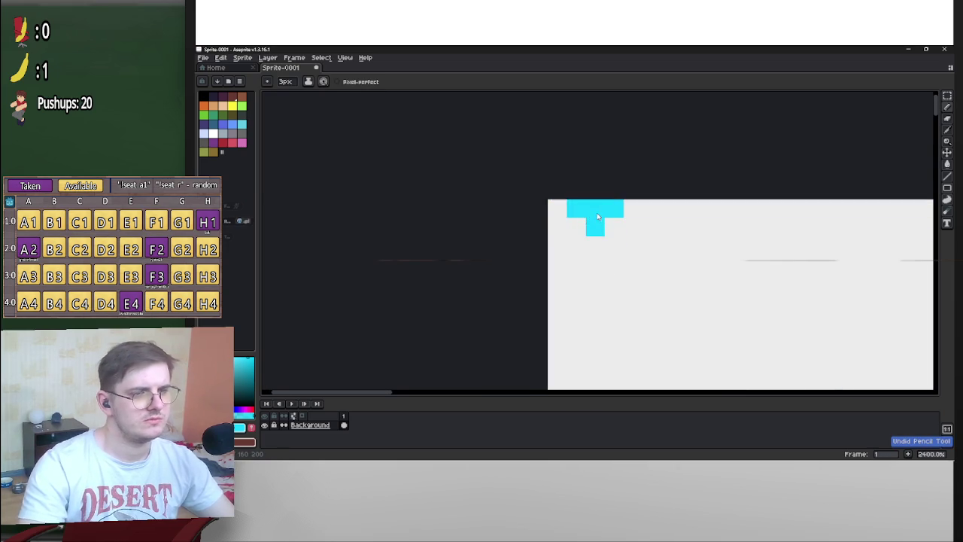
key(minus)
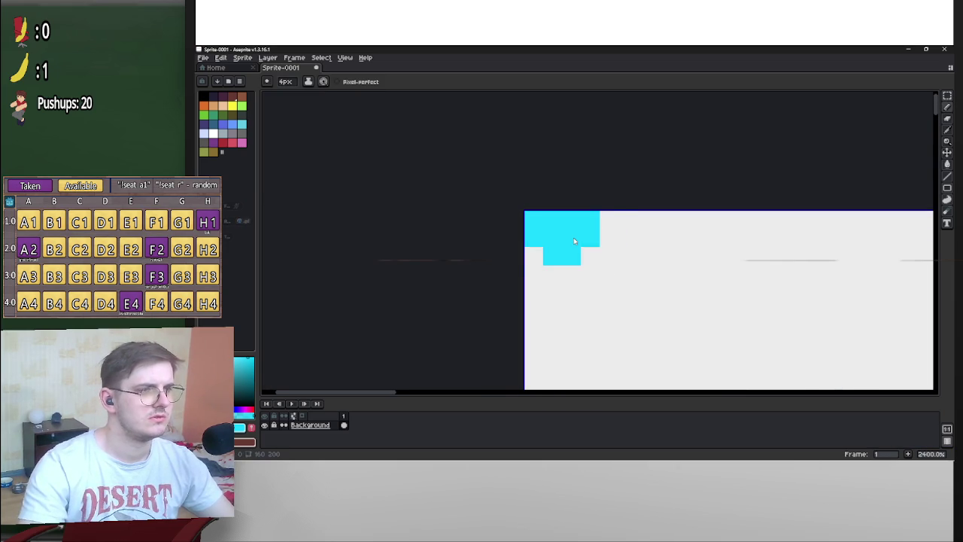
key(minus)
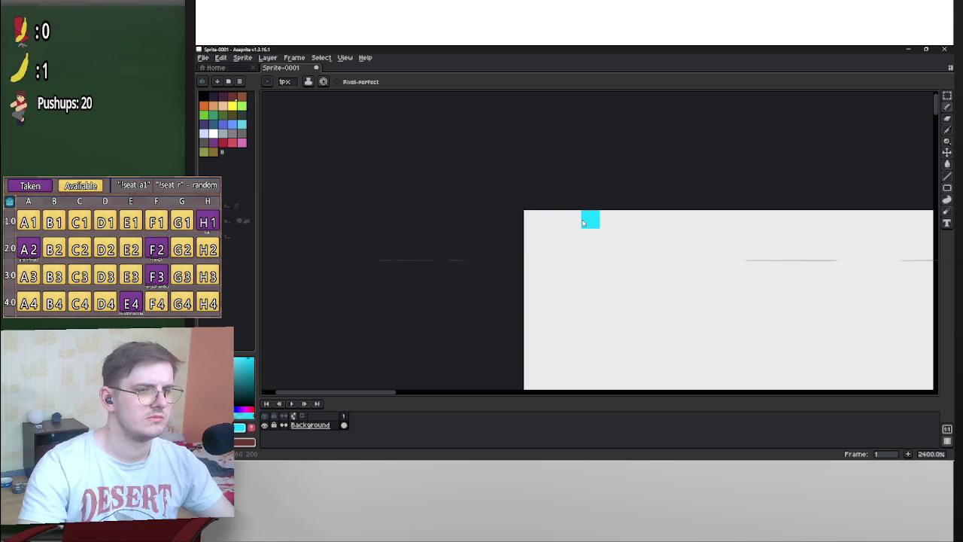
click(607, 221)
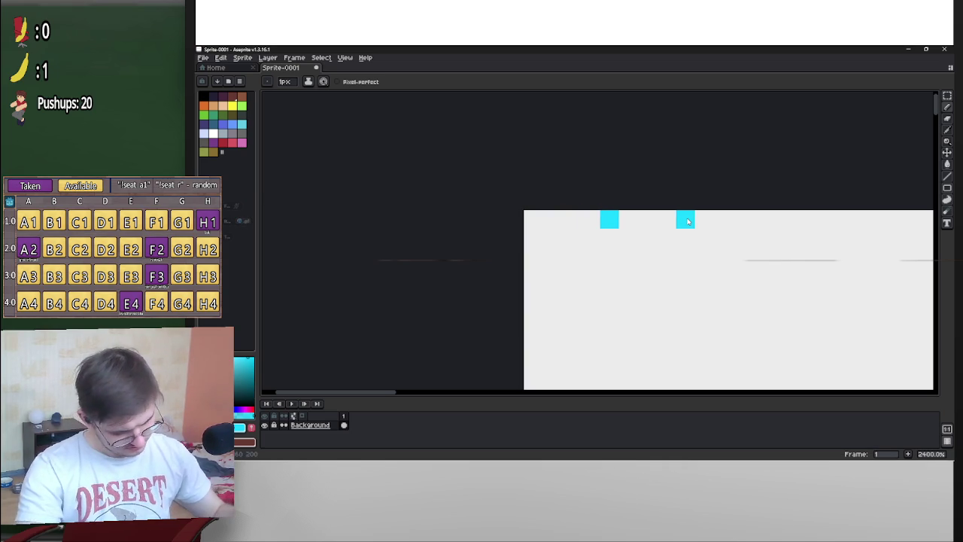
scroll(686, 221, down, 5)
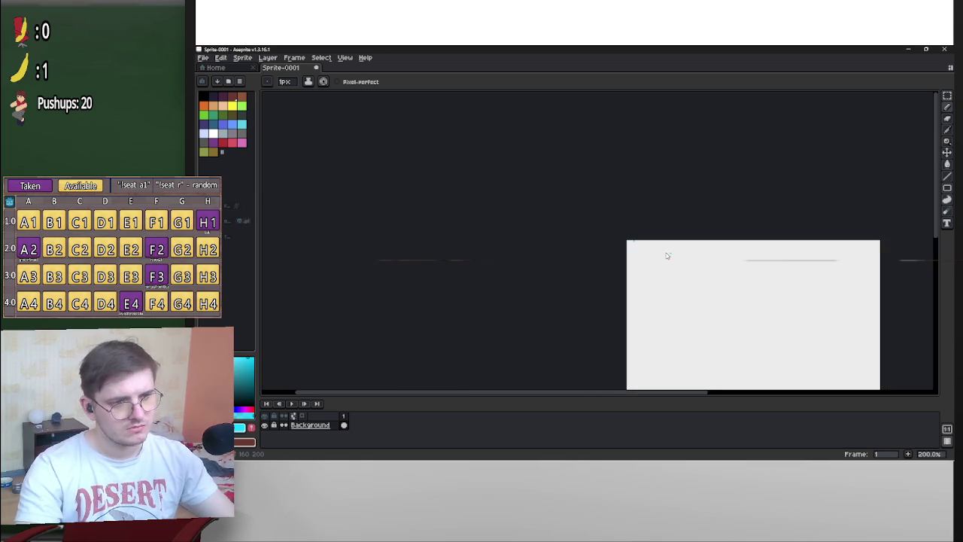
scroll(602, 221, up, 5)
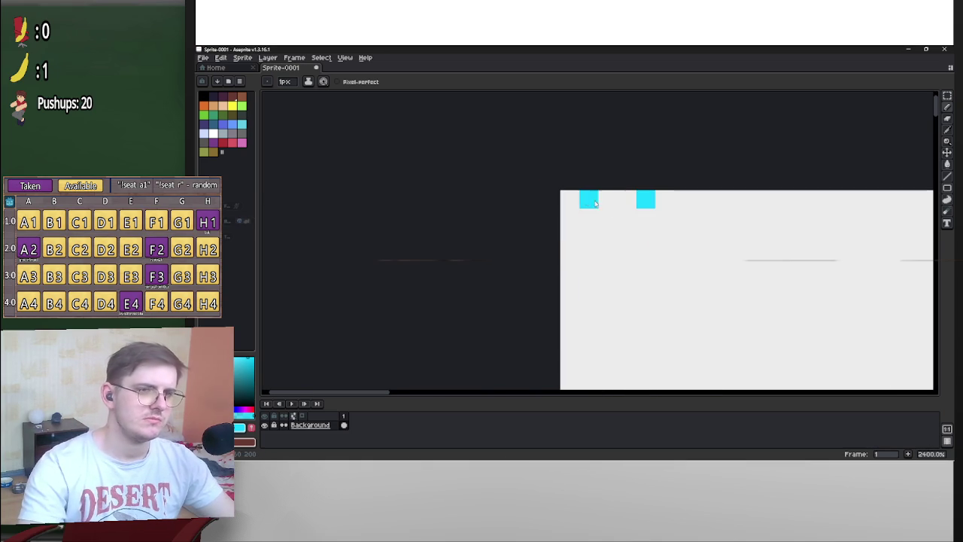
key(ctrl+z)
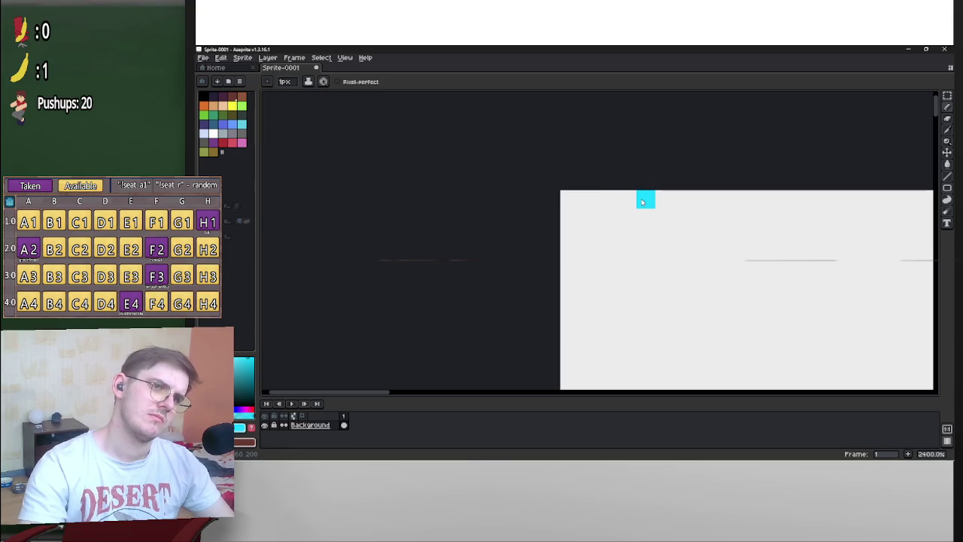
click(345, 57)
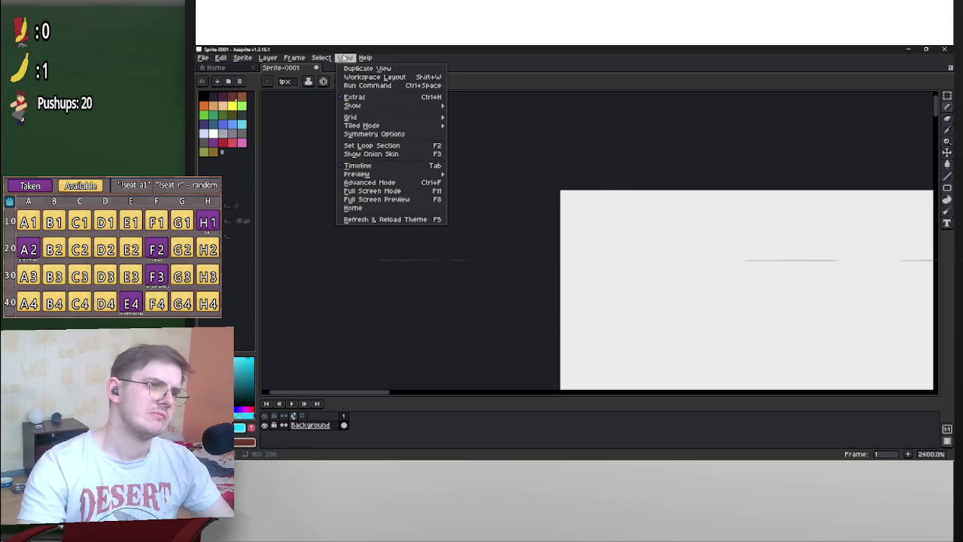
Paint three evenly spaced cyan pixels along the sprite's top row
mouse_move(384, 121)
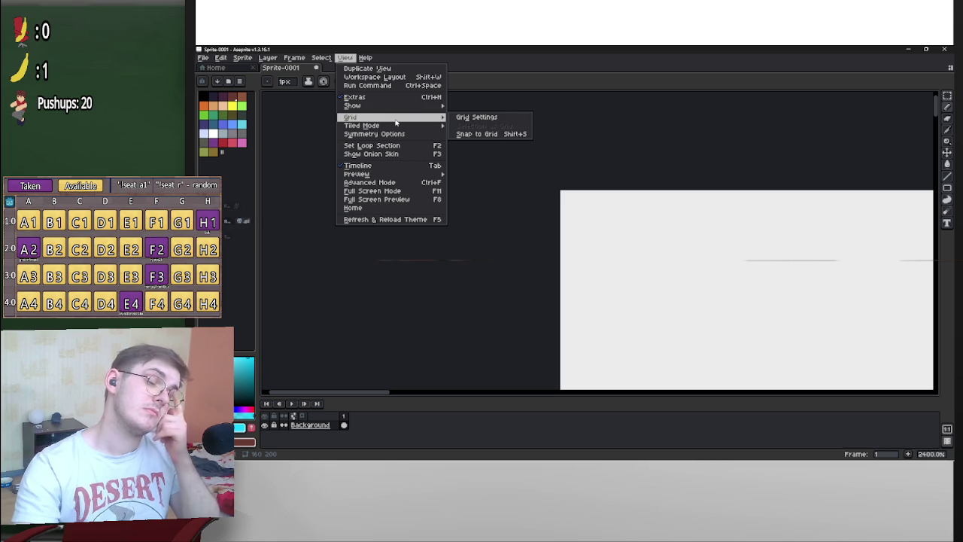
click(587, 174)
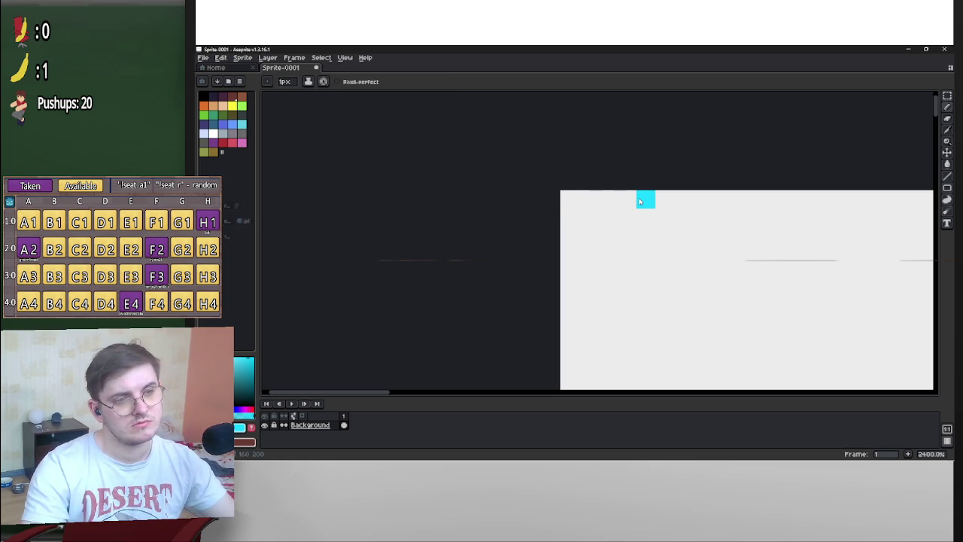
click(662, 200)
mouse_move(662, 202)
mouse_down()
mouse_move(610, 236)
mouse_move(335, 316)
mouse_up()
drag(369, 266, 422, 253)
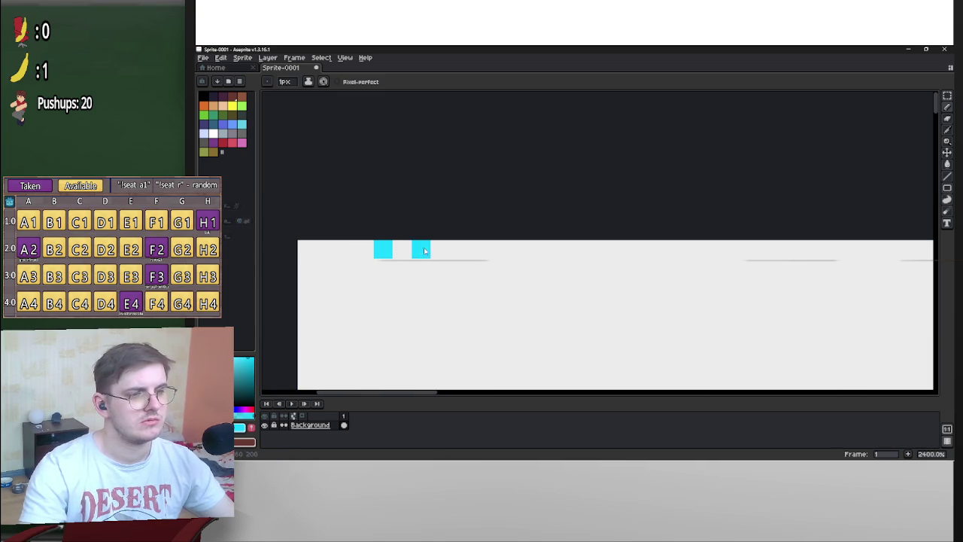
click(479, 250)
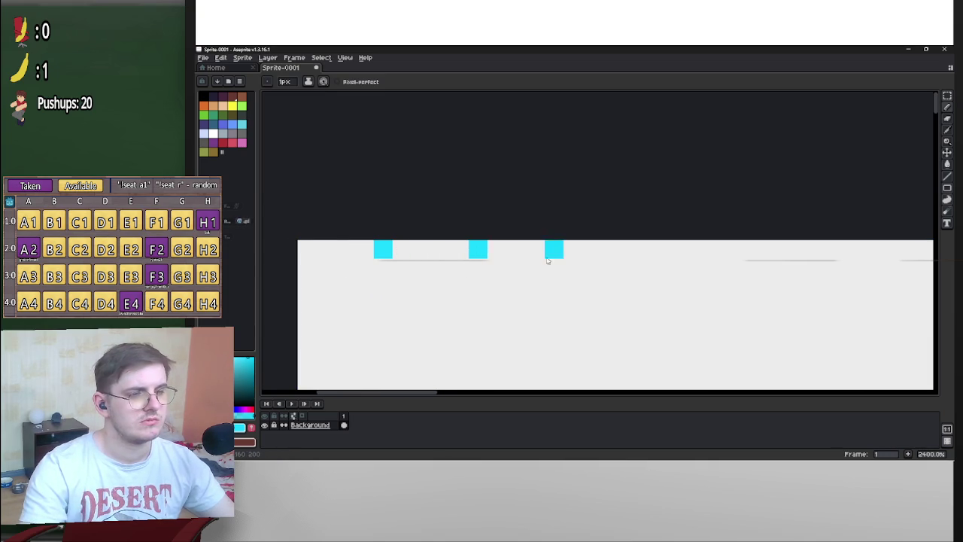
drag(547, 261, 492, 261)
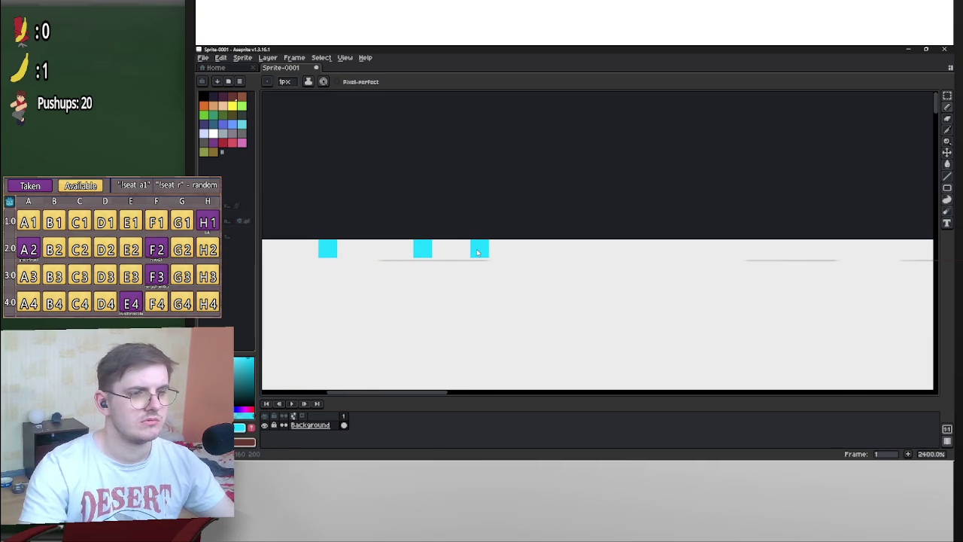
click(516, 251)
scroll(602, 275, down, 2)
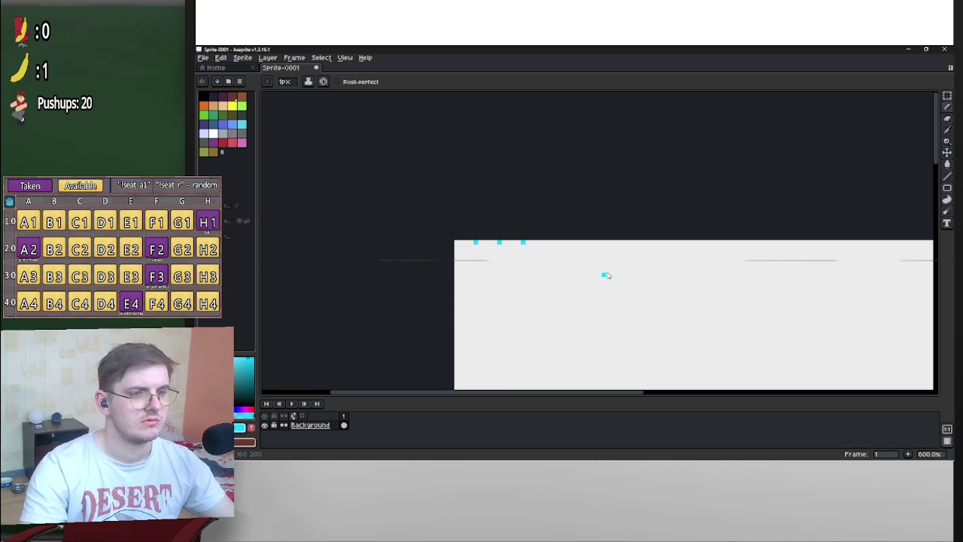
mouse_move(597, 273)
mouse_down()
mouse_move(462, 188)
mouse_move(507, 278)
mouse_up()
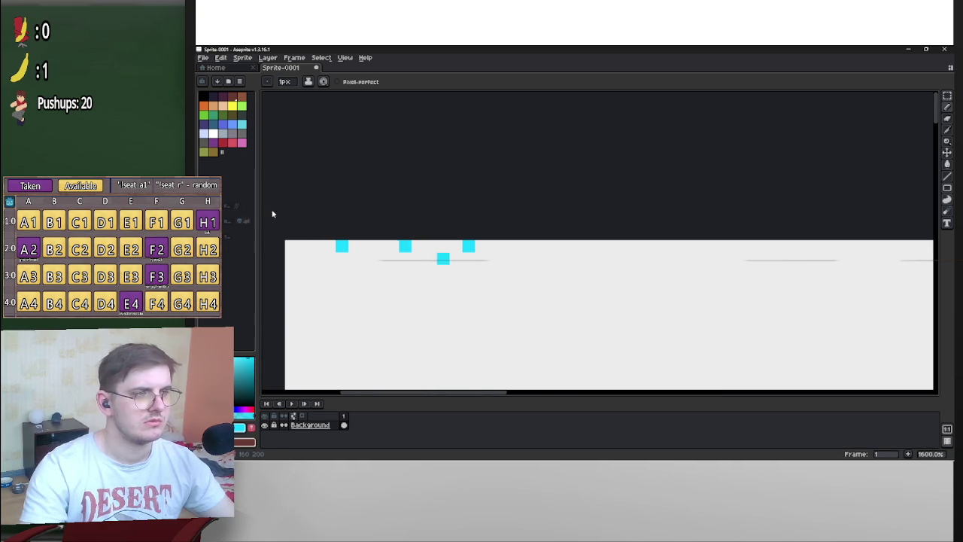
Switch to red and add a red pixel after the third cyan one and another near the left edge
click(221, 144)
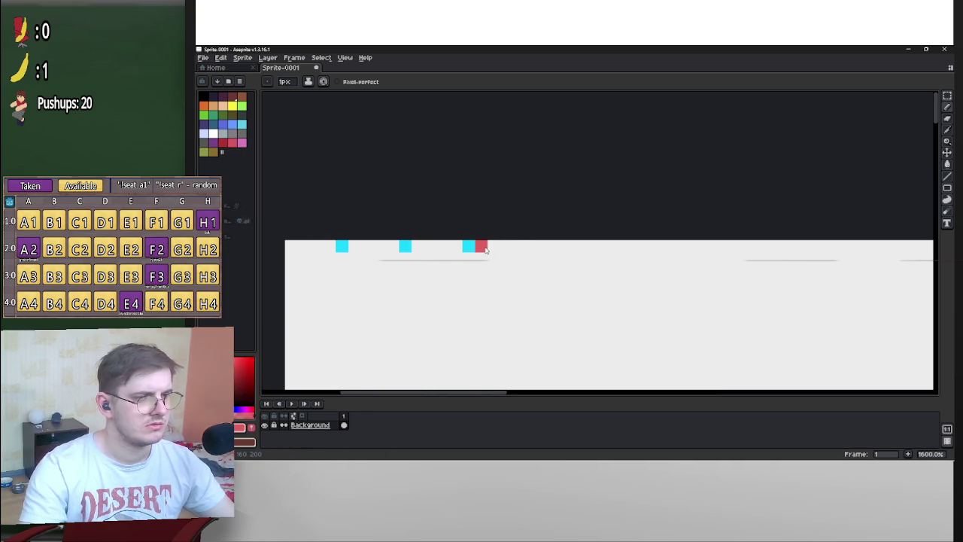
click(556, 283)
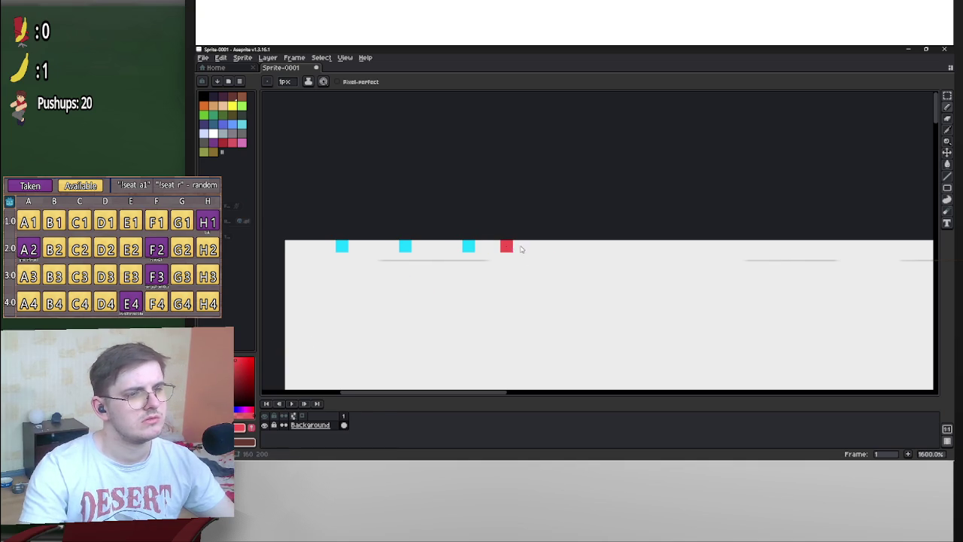
scroll(544, 298, down, 7)
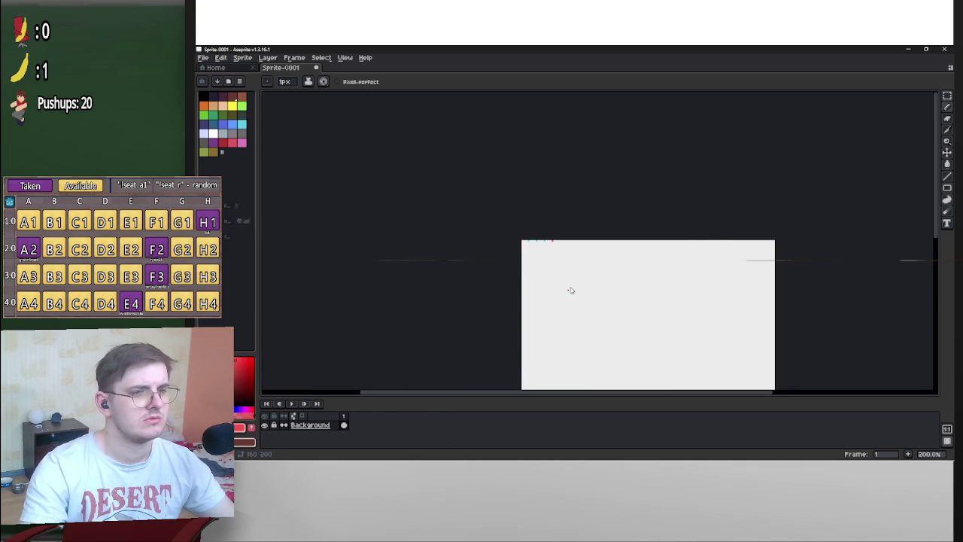
scroll(509, 261, up, 6)
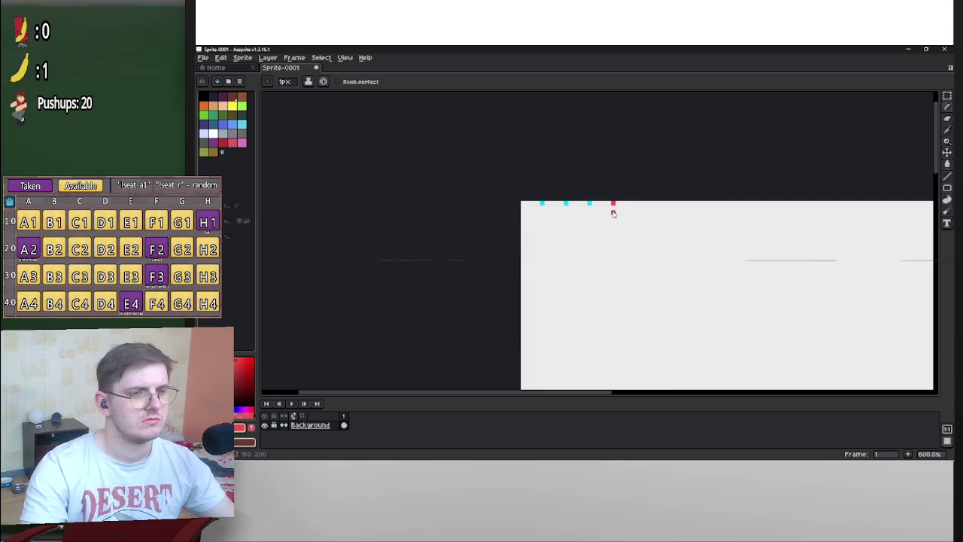
click(368, 232)
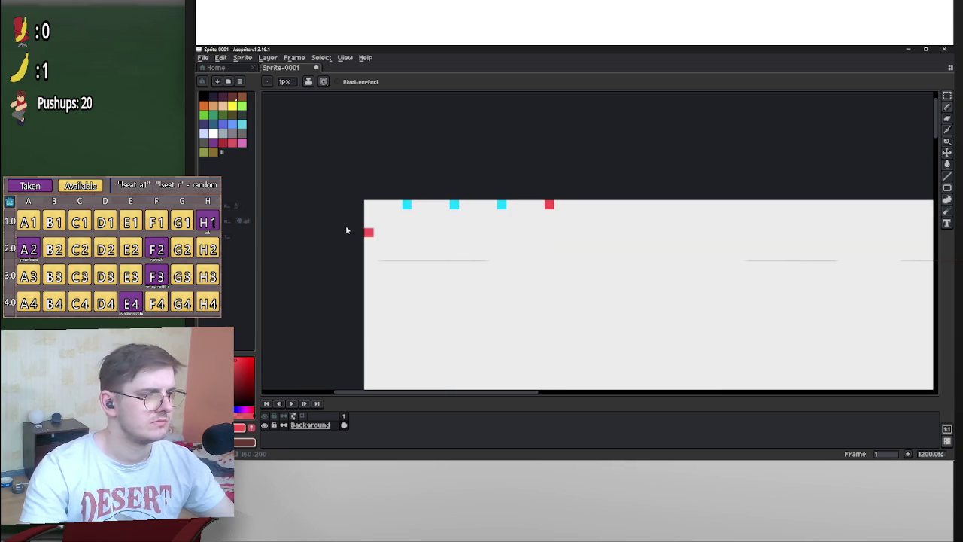
click(946, 96)
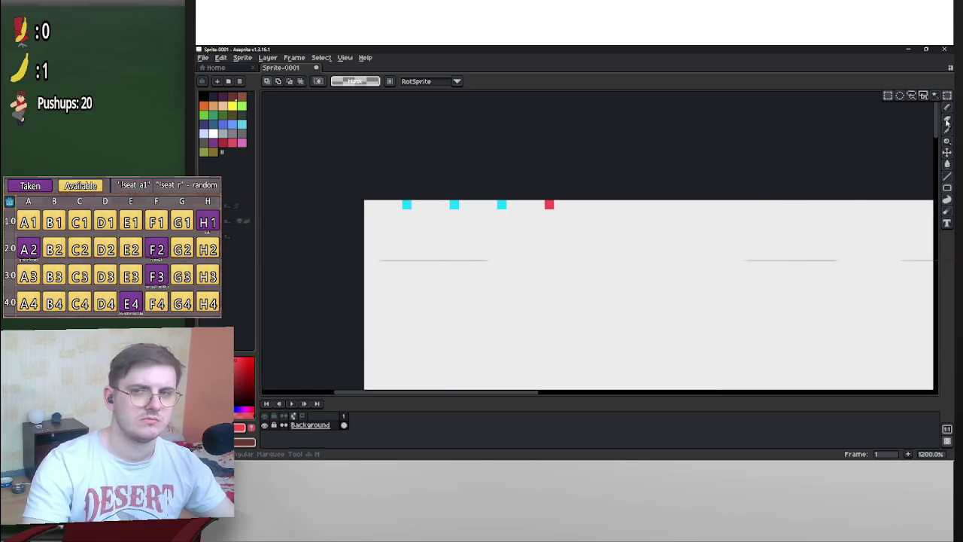
Select the block of cyan pixels and shift a copy along the top row
mouse_move(371, 208)
mouse_down()
mouse_move(499, 236)
mouse_move(509, 257)
mouse_up()
drag(647, 243, 542, 256)
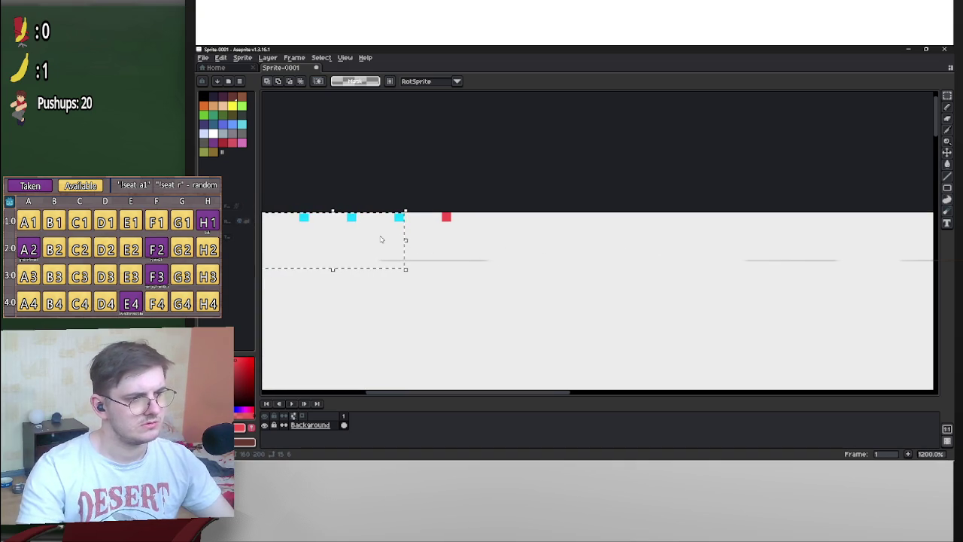
mouse_move(381, 239)
mouse_down()
mouse_move(456, 239)
mouse_move(372, 237)
mouse_move(563, 264)
mouse_move(549, 239)
mouse_move(531, 240)
mouse_move(554, 240)
mouse_up()
key(Left)
key(Left)
key(Left)
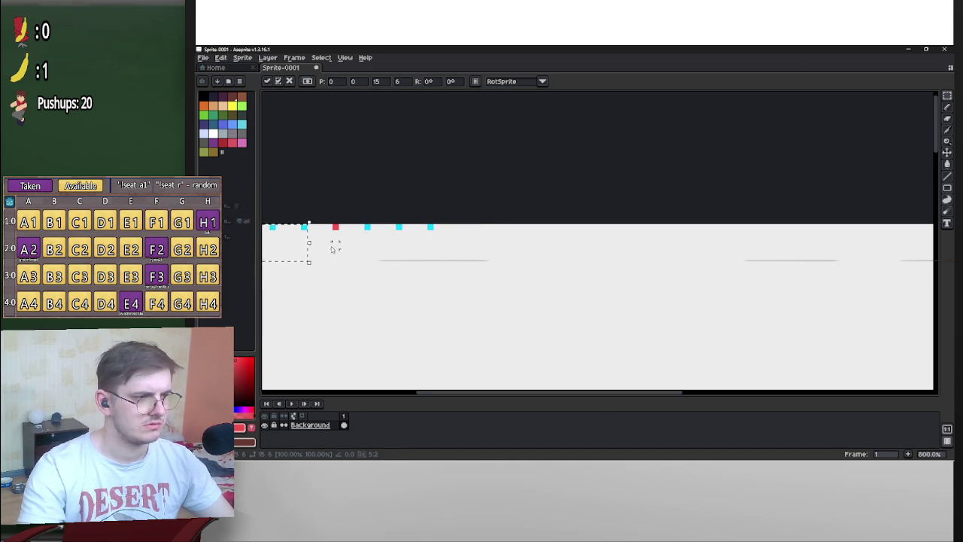
mouse_move(301, 244)
mouse_down()
mouse_move(511, 258)
mouse_move(608, 239)
mouse_up()
Undo the accidental black rectangle and reposition the copied cyan squares with even spacing
key(u)
mouse_move(343, 213)
mouse_down()
mouse_move(437, 240)
mouse_move(607, 260)
mouse_up()
key(ctrl+z)
key(ctrl+z)
key(ctrl+z)
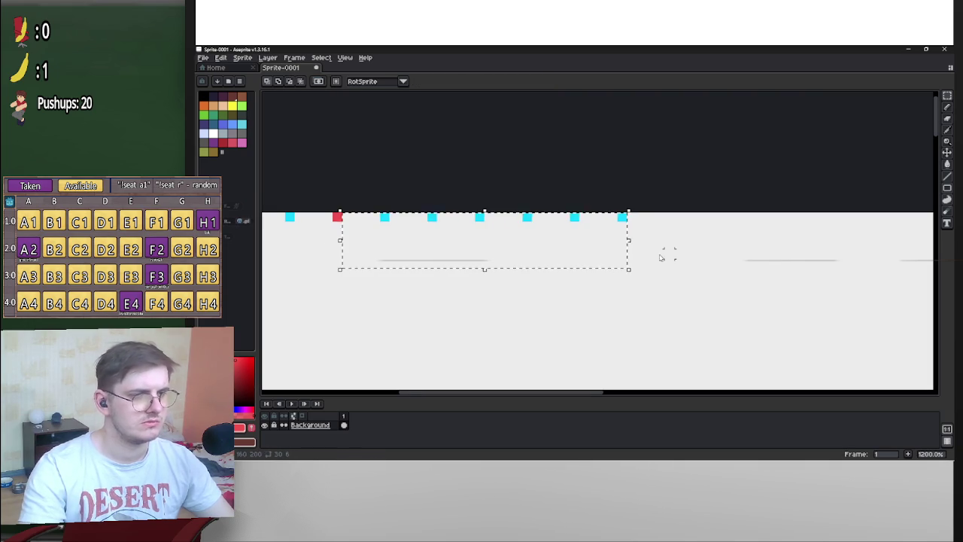
key(ctrl+z)
key(ctrl+z)
key(ctrl+z)
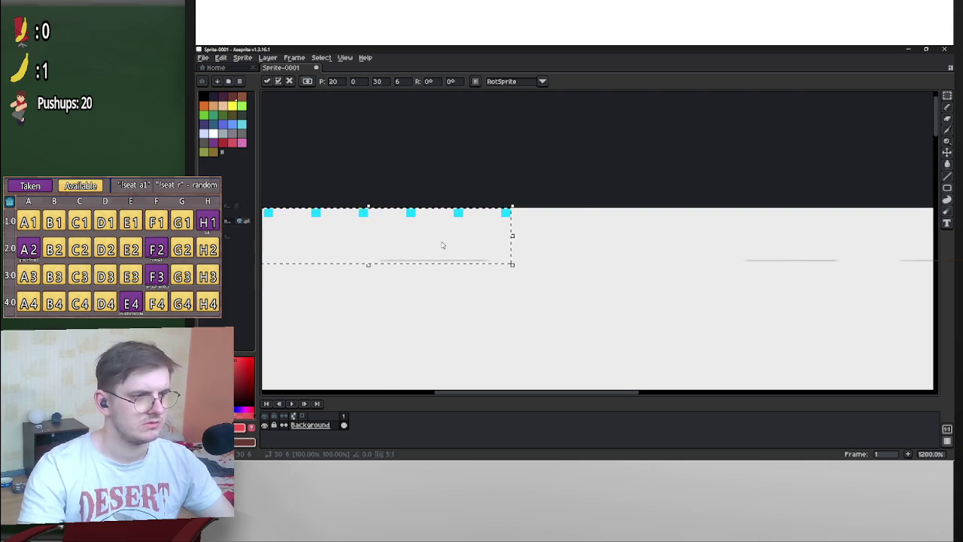
key(ctrl+z)
key(ctrl+z)
key(ctrl+z)
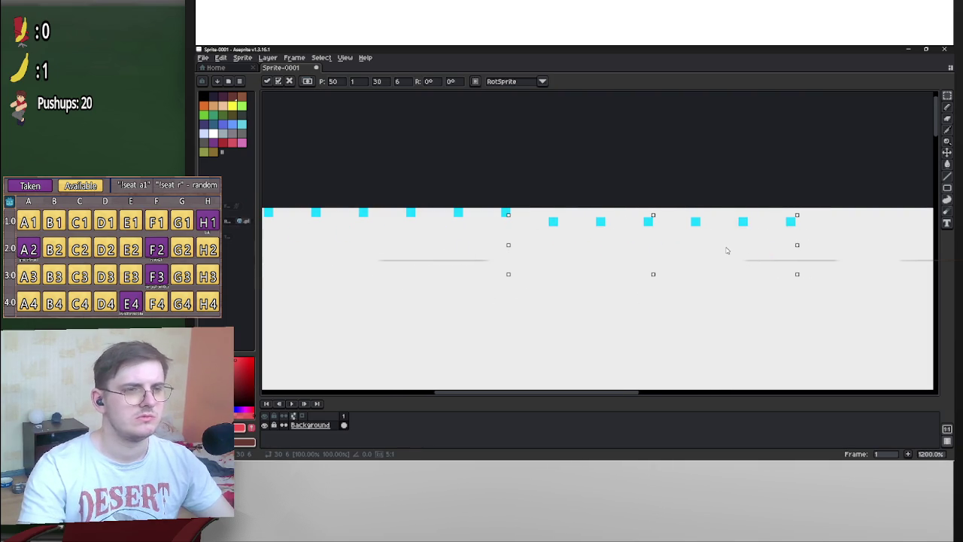
key(ctrl+z)
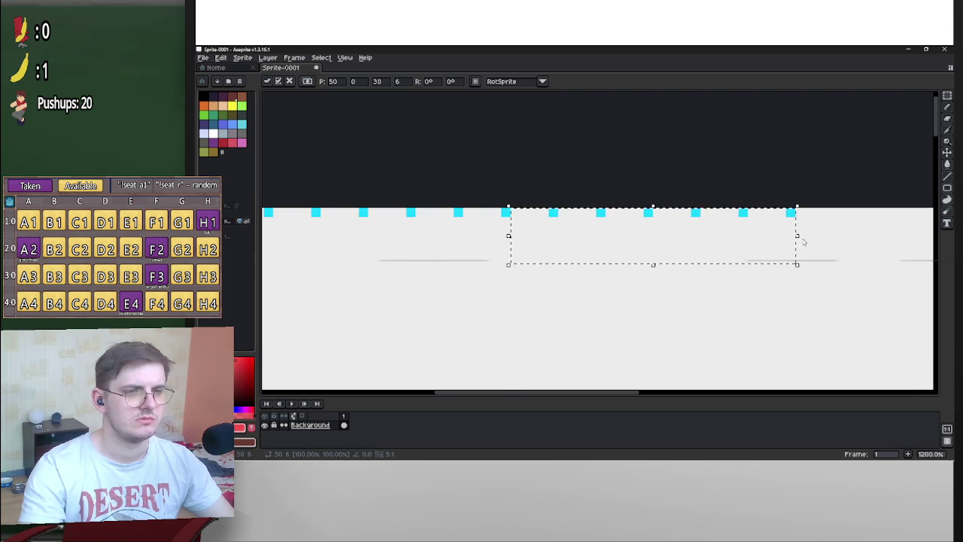
drag(804, 241, 505, 241)
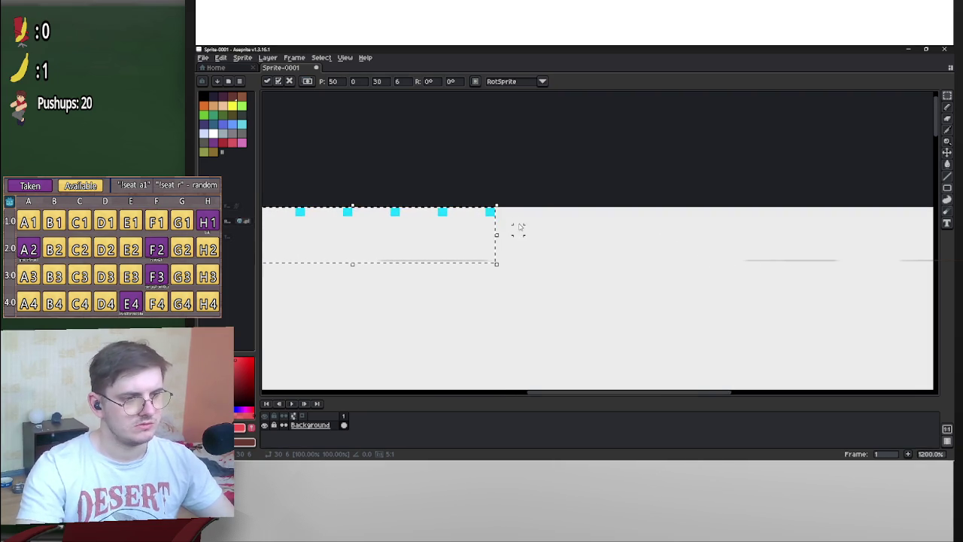
key(ctrl+z)
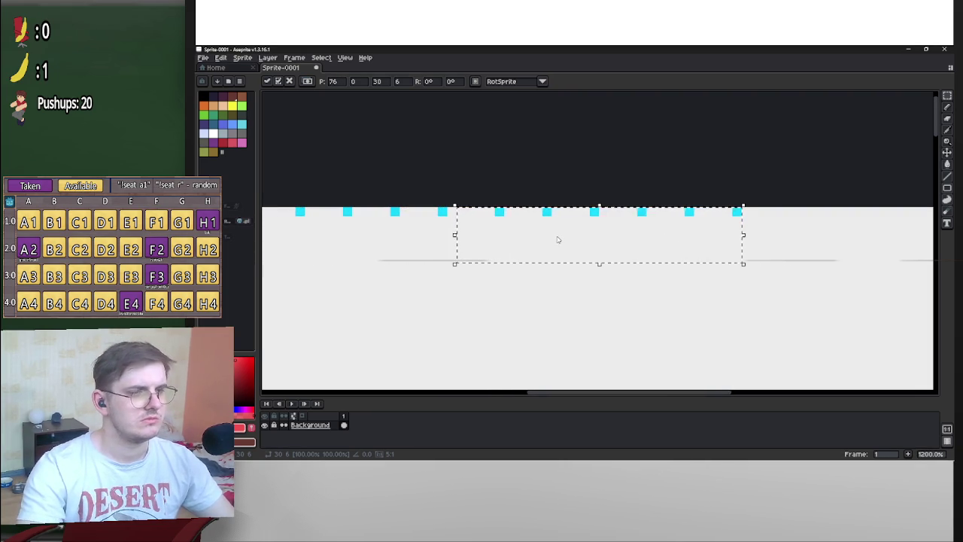
key(ctrl+z)
key(ctrl+y)
drag(539, 240, 591, 239)
Place further copies of the cyan squares rightward along the top row, then deselect
scroll(638, 235, right, 2)
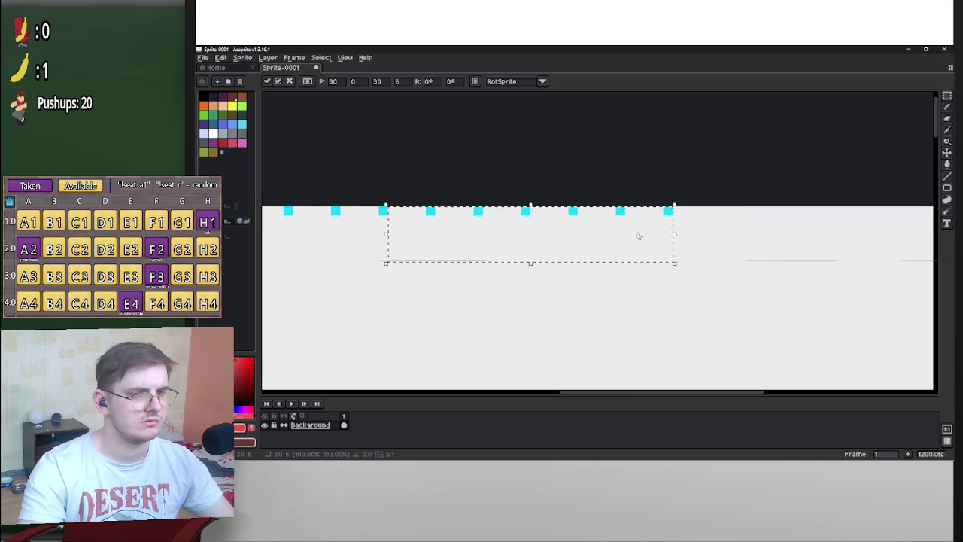
scroll(638, 236, right, 3)
mouse_move(409, 241)
mouse_down()
mouse_move(568, 249)
mouse_move(526, 249)
mouse_move(537, 249)
mouse_up()
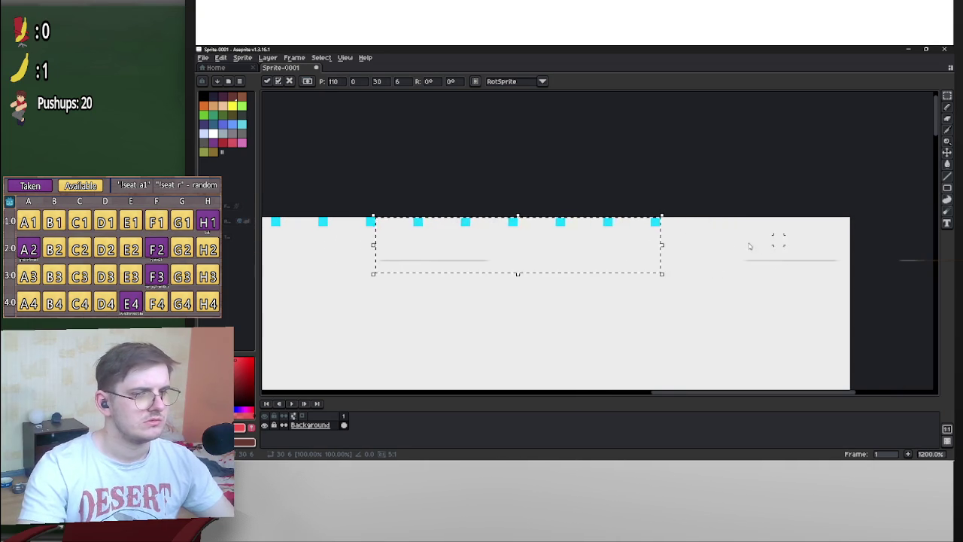
scroll(750, 243, right, 3)
mouse_move(384, 239)
mouse_down()
mouse_move(699, 248)
mouse_move(648, 243)
mouse_move(670, 241)
mouse_up()
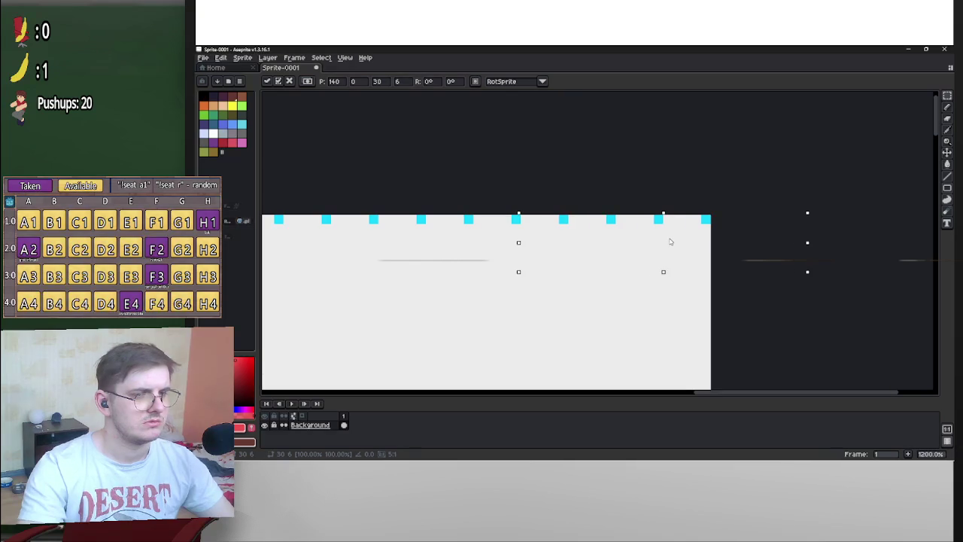
click(714, 173)
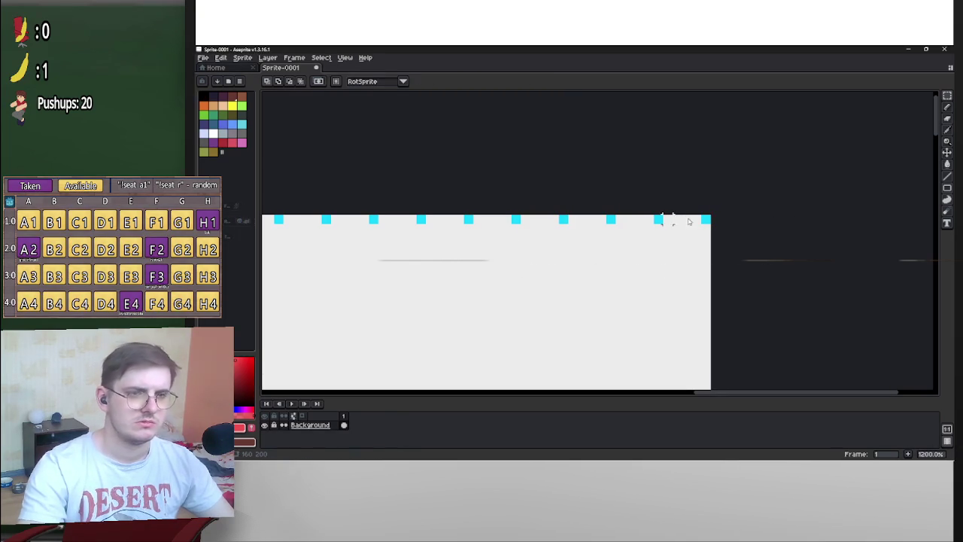
scroll(714, 241, down, 10)
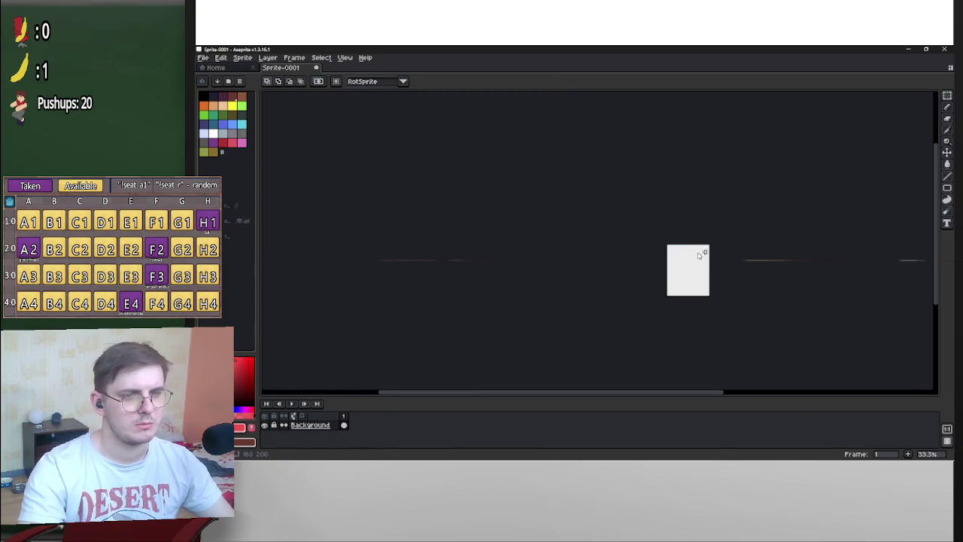
Pick white as the drawing colour and switch to single-pixel drawing
scroll(747, 261, up, 6)
scroll(782, 264, up, 1)
mouse_move(609, 221)
mouse_down()
mouse_move(612, 277)
mouse_move(456, 286)
mouse_up()
scroll(774, 221, up, 4)
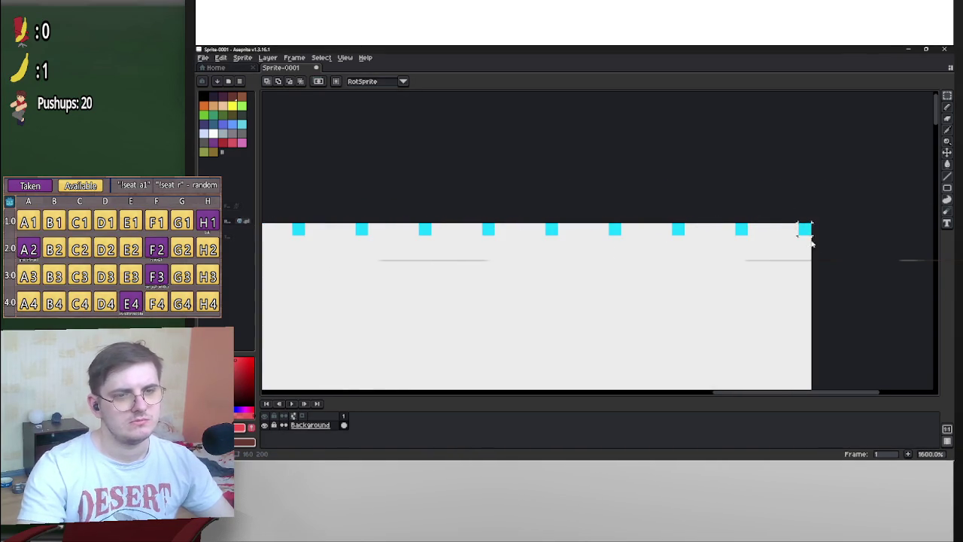
click(212, 133)
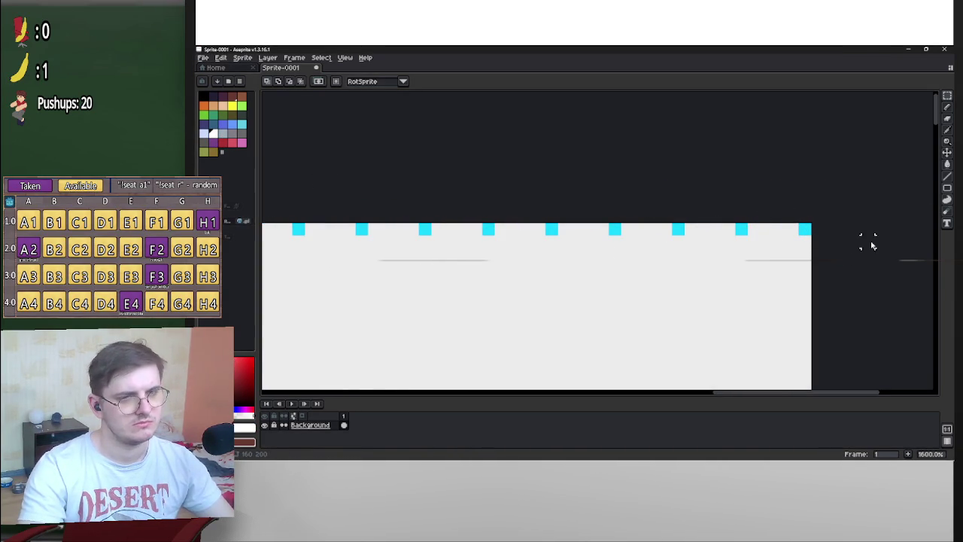
click(949, 108)
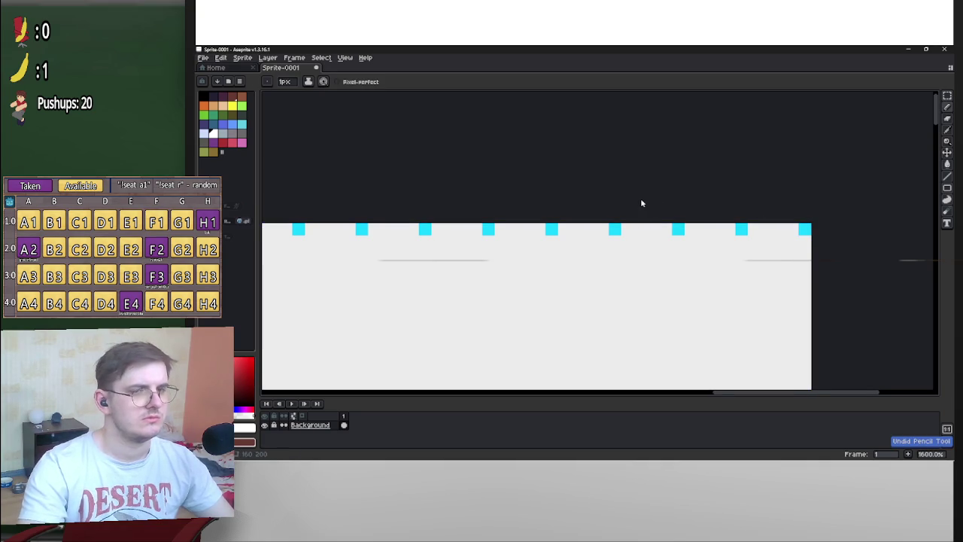
scroll(802, 229, up, 1)
scroll(878, 240, down, 5)
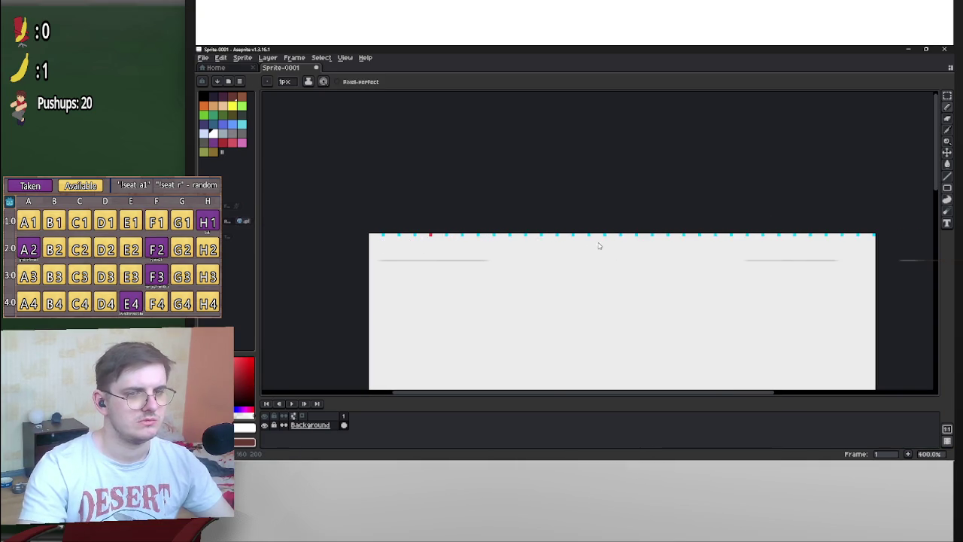
Shift the selected top pixel row two pixels left, drop it, and sample the light grey
scroll(394, 238, up, 2)
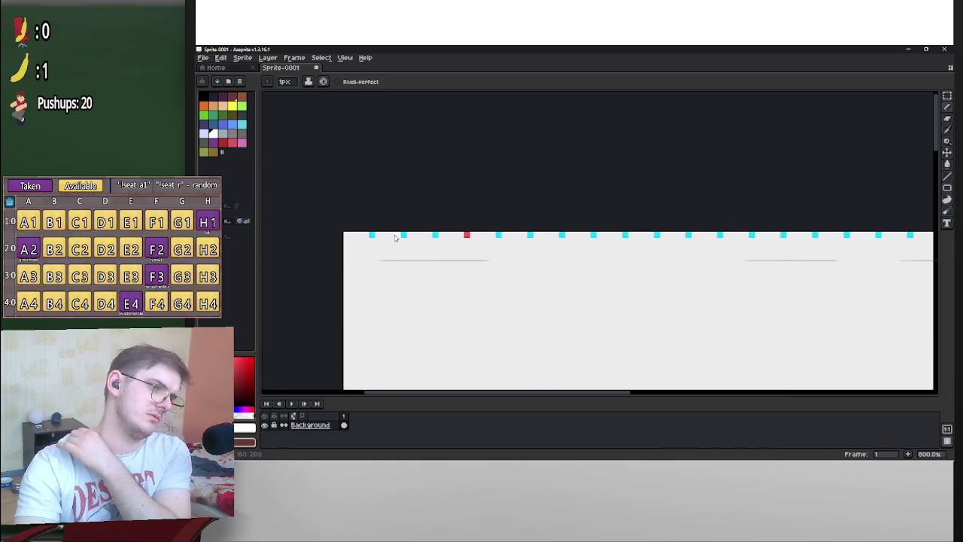
click(947, 96)
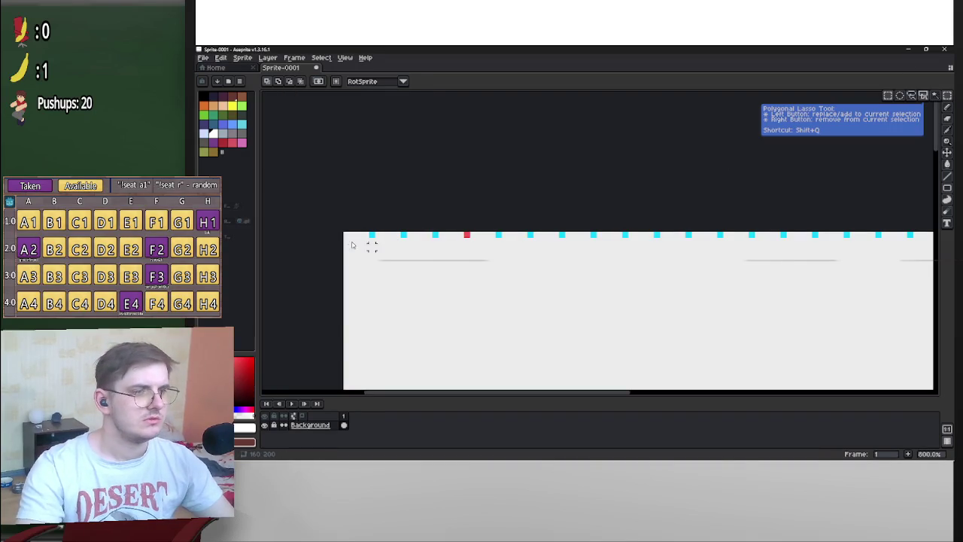
drag(346, 237, 933, 235)
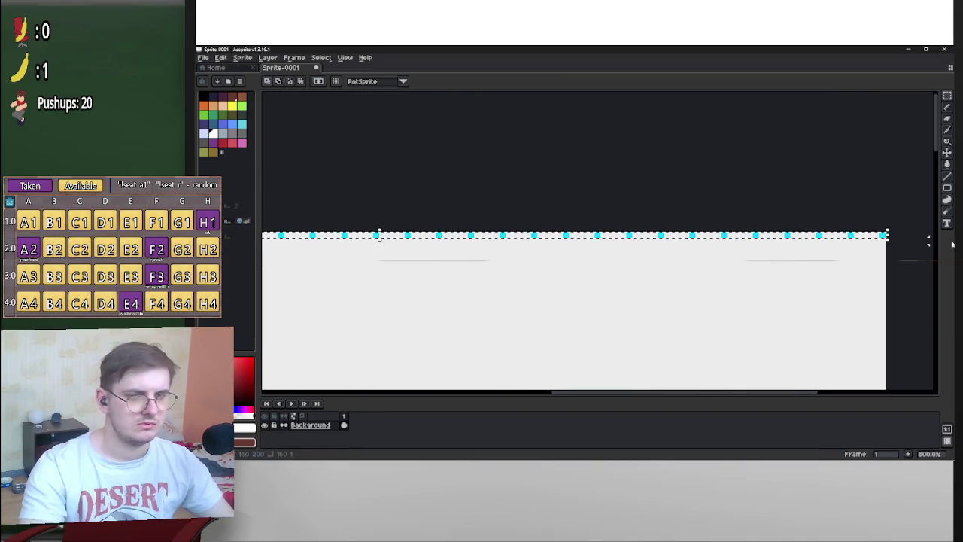
key(Left)
key(Left)
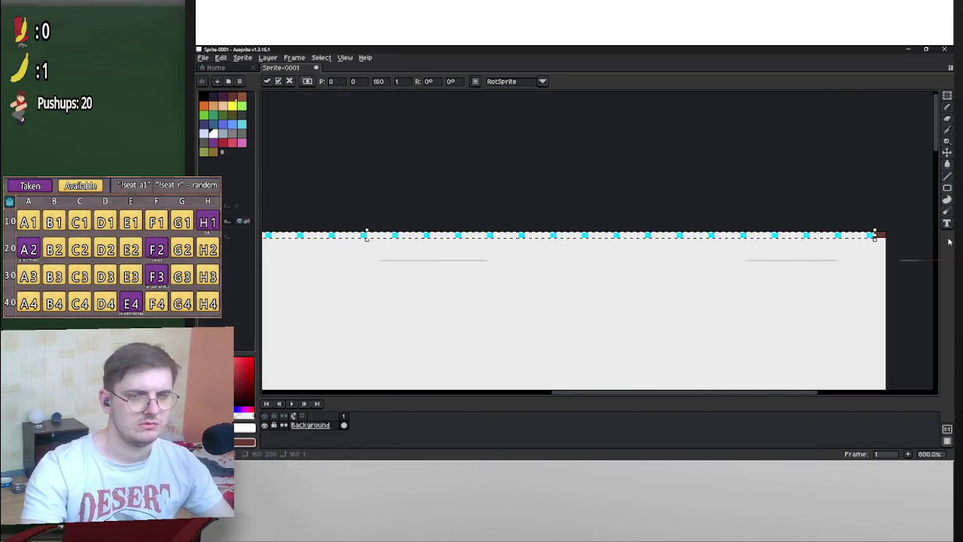
click(907, 218)
mouse_move(907, 218)
mouse_down()
mouse_move(933, 214)
mouse_move(263, 206)
mouse_move(300, 193)
mouse_up()
alt+click(619, 268)
Zoom out, switch to the Pencil, and paint one top-row cyan dot red
key(2)
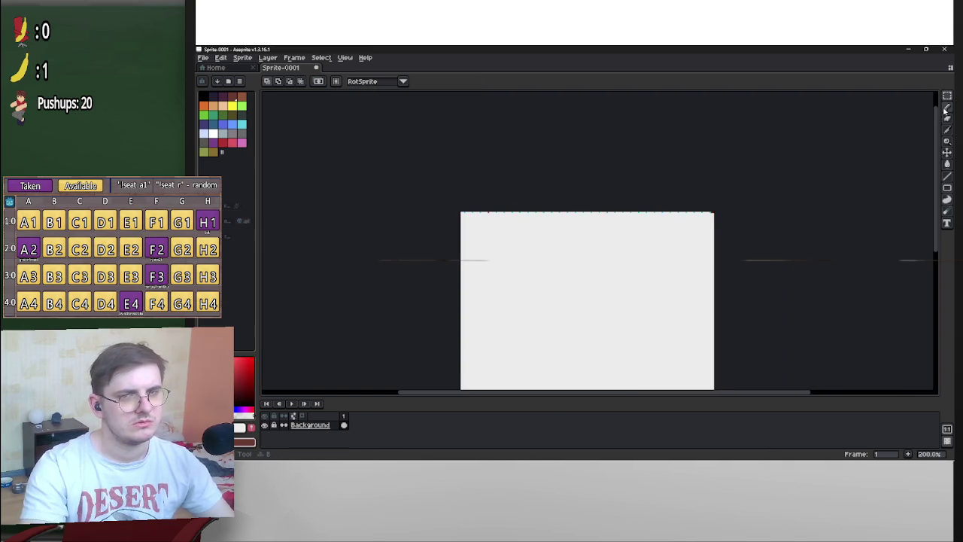
scroll(737, 217, up, 12)
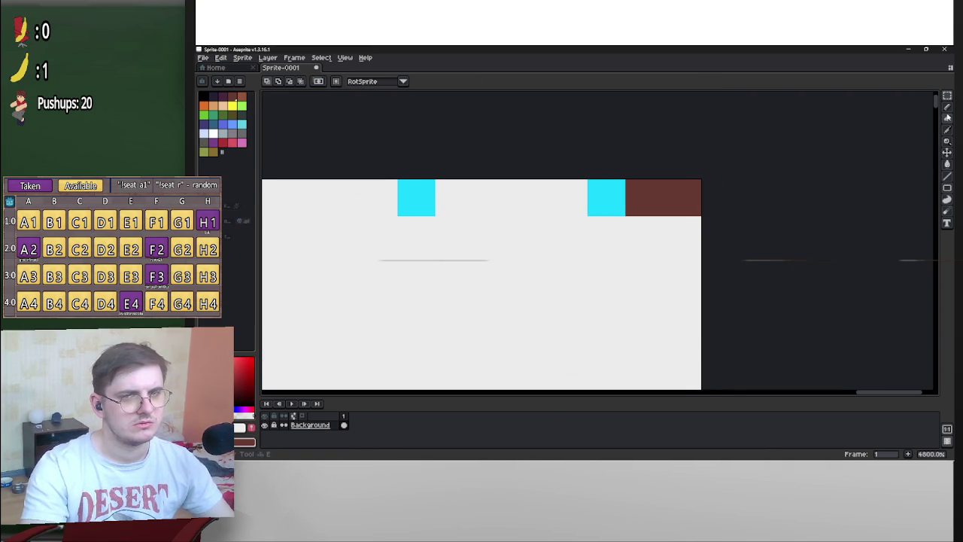
key(b)
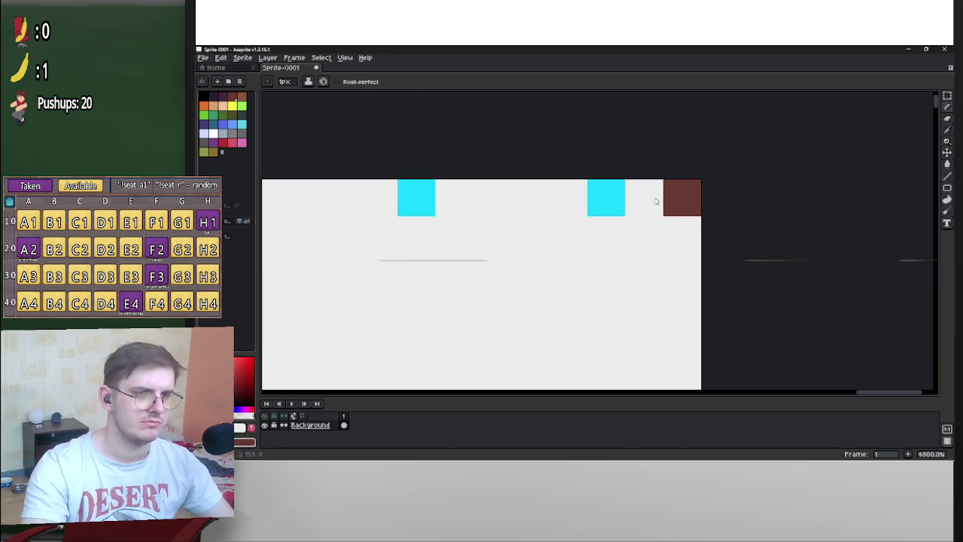
scroll(656, 200, down, 10)
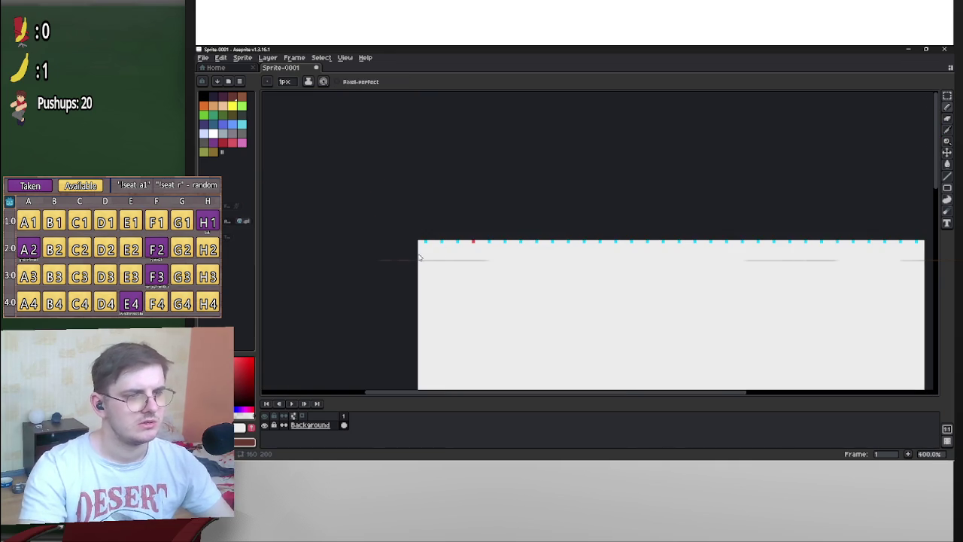
scroll(511, 266, right, 5)
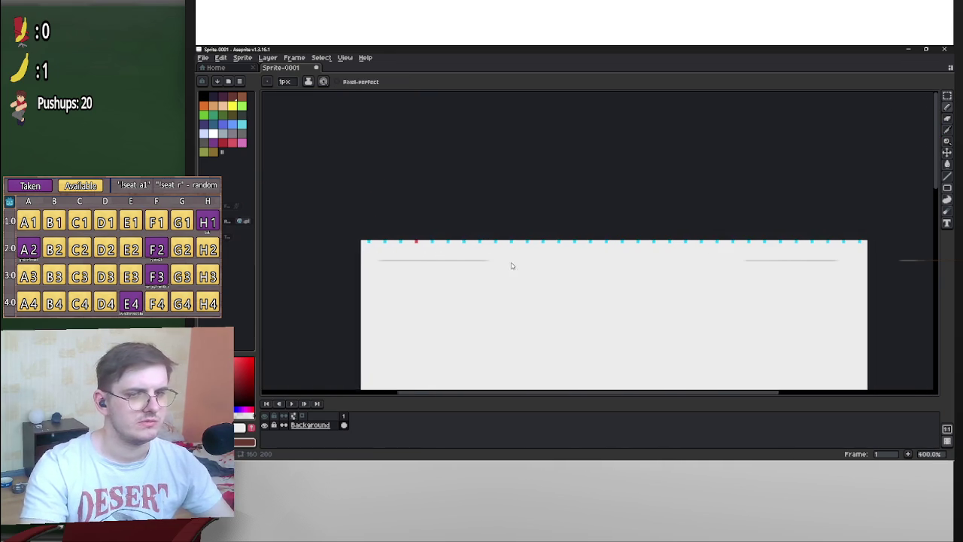
scroll(620, 254, up, 5)
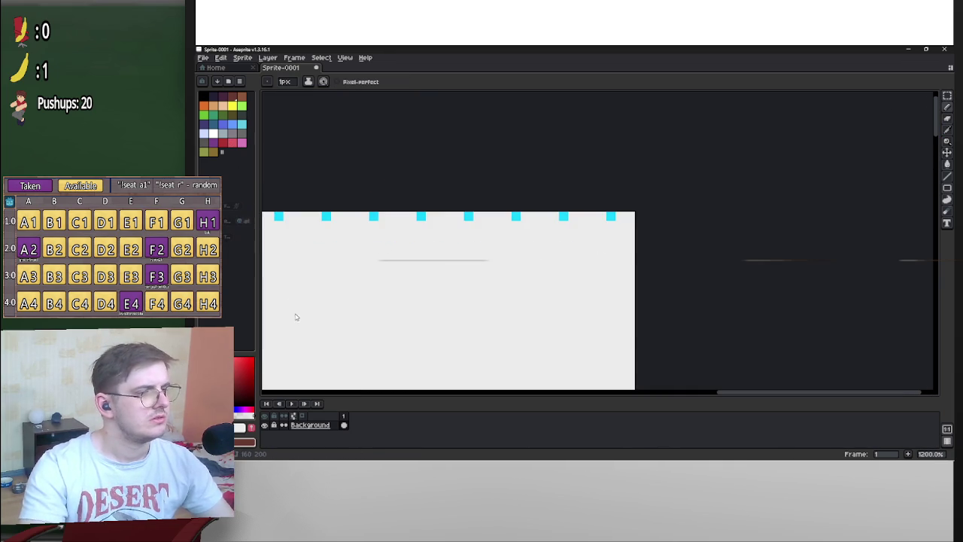
scroll(877, 253, up, 1)
click(503, 217)
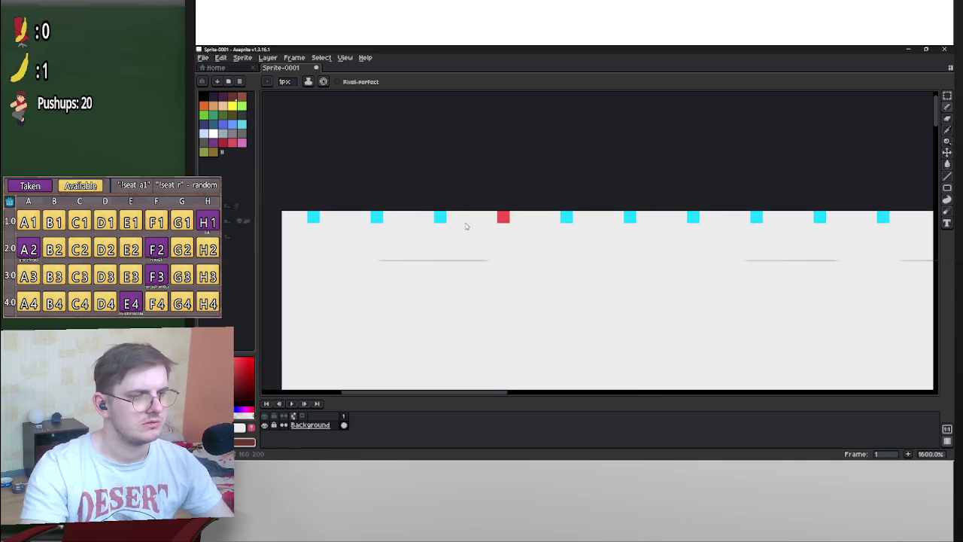
Store the red and the cyan as new palette colours
alt+click(512, 217)
click(252, 427)
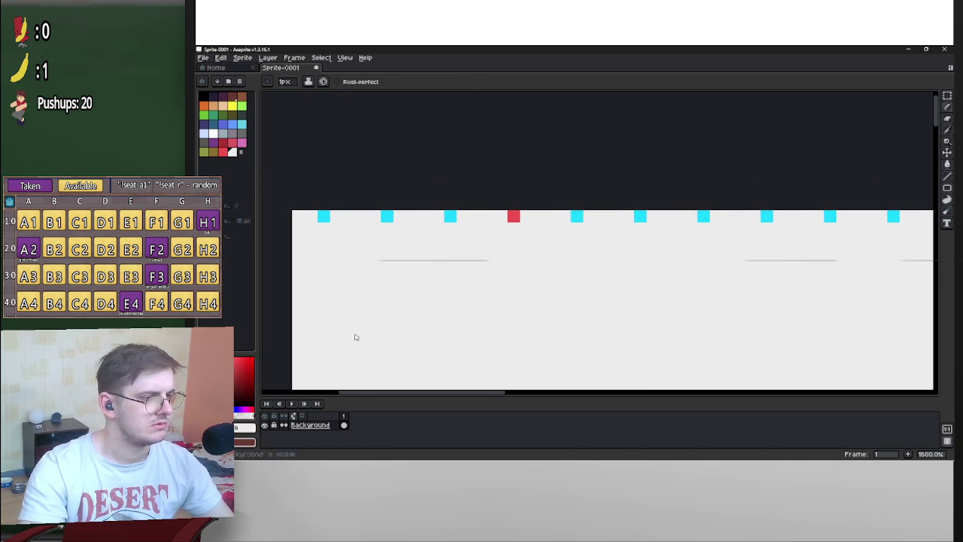
alt+click(387, 218)
click(252, 427)
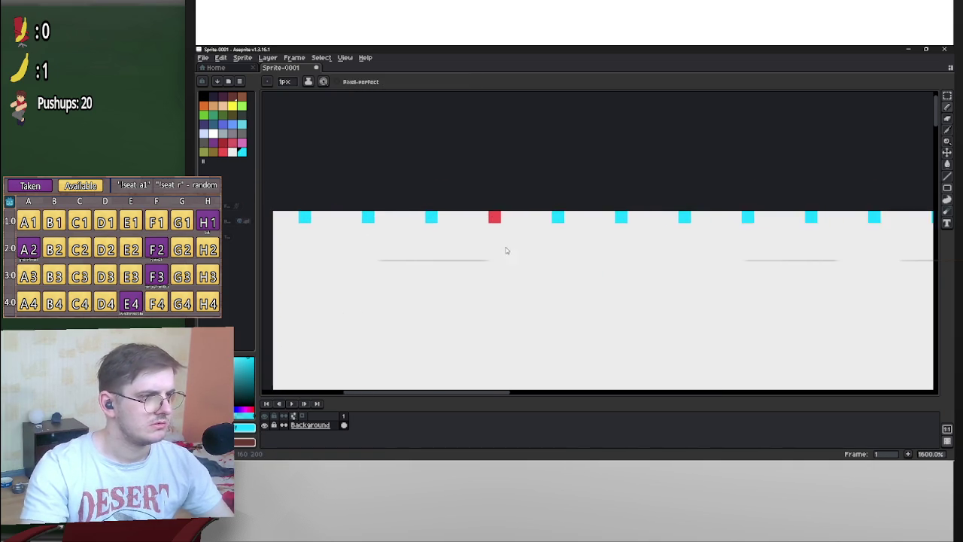
Paint a second top-row cyan dot red
scroll(506, 250, right, 10)
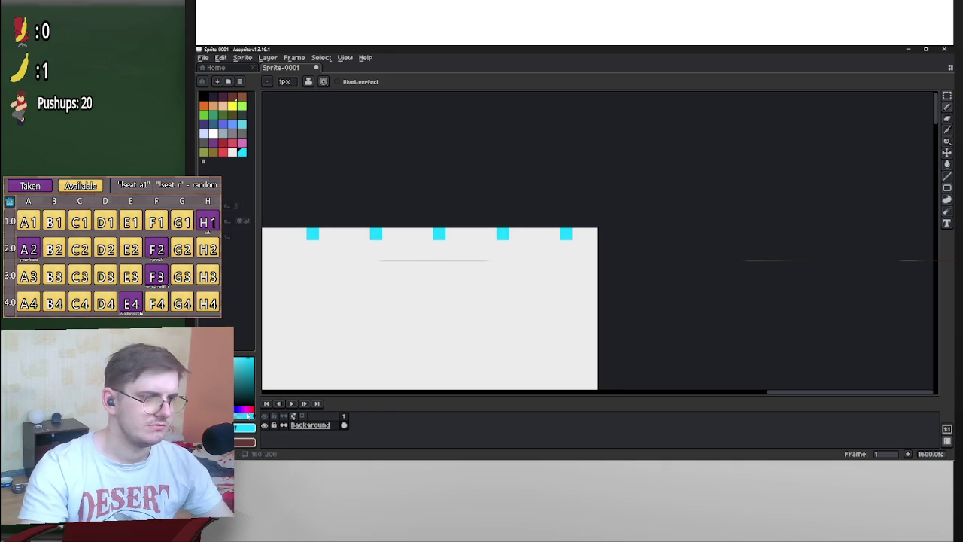
click(223, 151)
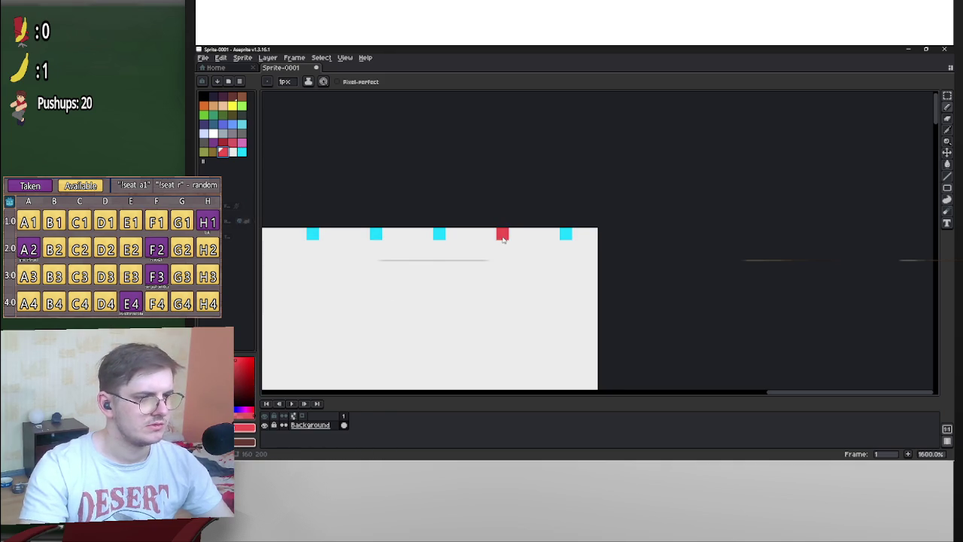
click(375, 236)
scroll(398, 249, down, 3)
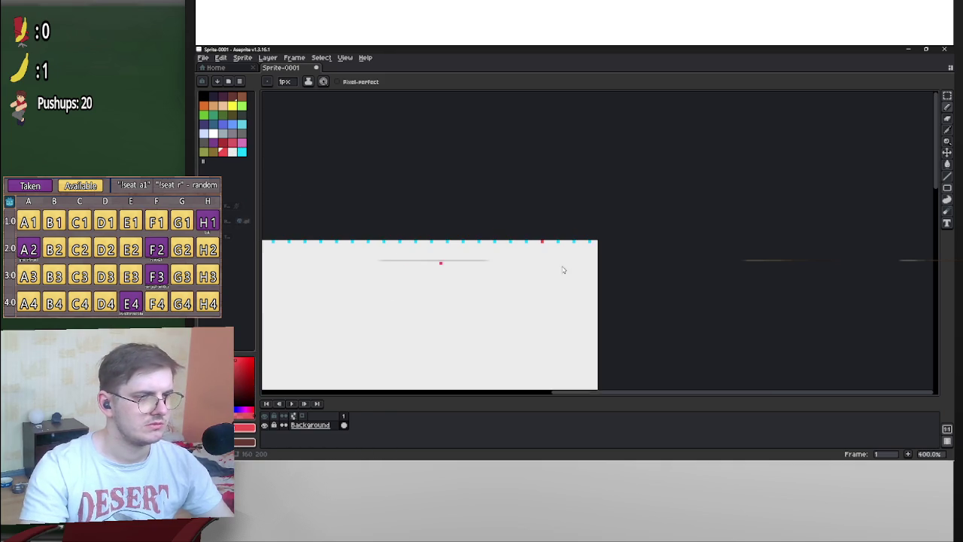
Rectangle-select the sprite's top pixel row
click(945, 96)
scroll(446, 258, up, 3)
mouse_move(422, 222)
mouse_down()
mouse_move(726, 222)
mouse_move(933, 190)
mouse_move(837, 221)
mouse_move(850, 223)
mouse_up()
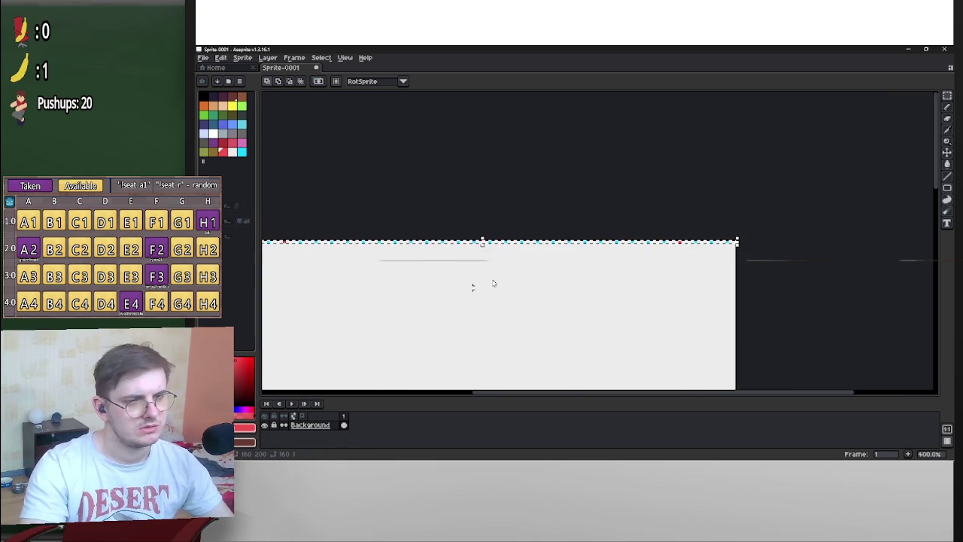
scroll(638, 217, down, 3)
Stretch the selected row down to 160x200 so the lines fill the canvas, then deselect
click(621, 284)
mouse_move(643, 200)
mouse_down()
mouse_move(679, 350)
mouse_move(679, 118)
mouse_move(655, 301)
mouse_move(666, 165)
mouse_up()
scroll(679, 118, down, 3)
scroll(675, 221, up, 2)
scroll(676, 218, up, 1)
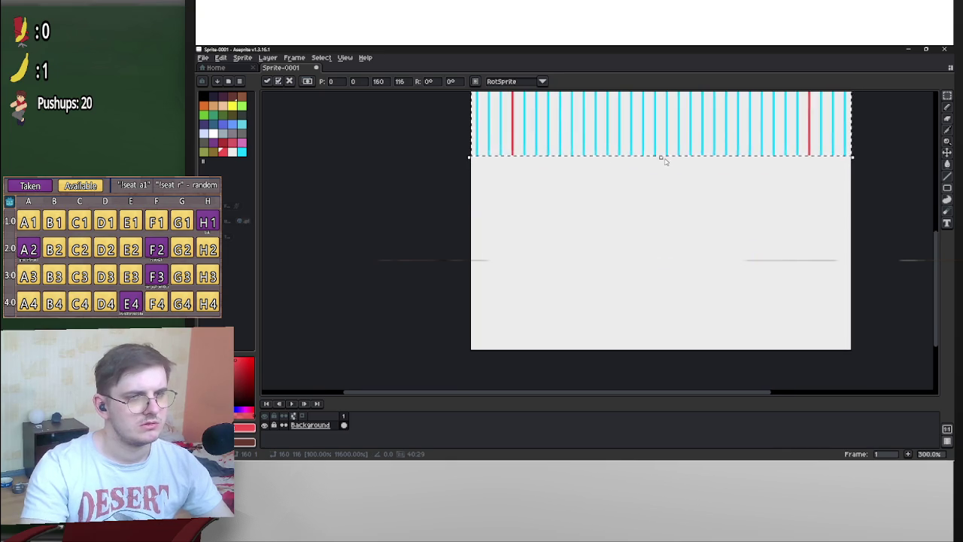
drag(667, 231, 673, 351)
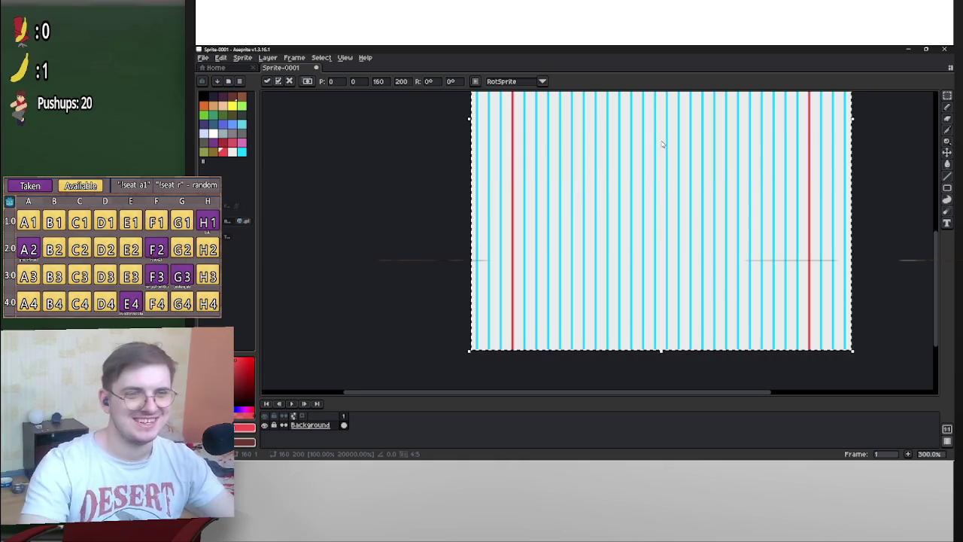
scroll(711, 305, up, 1)
scroll(706, 312, up, 2)
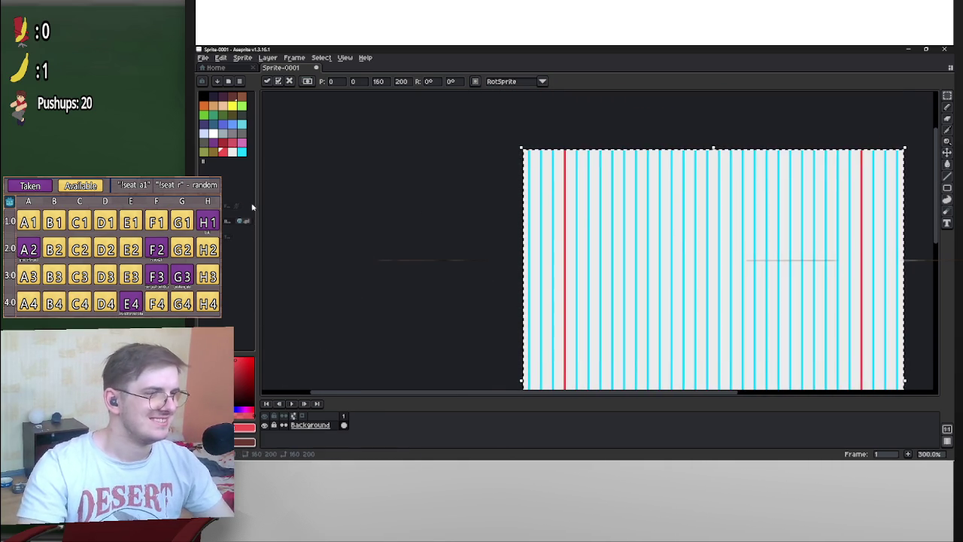
click(913, 136)
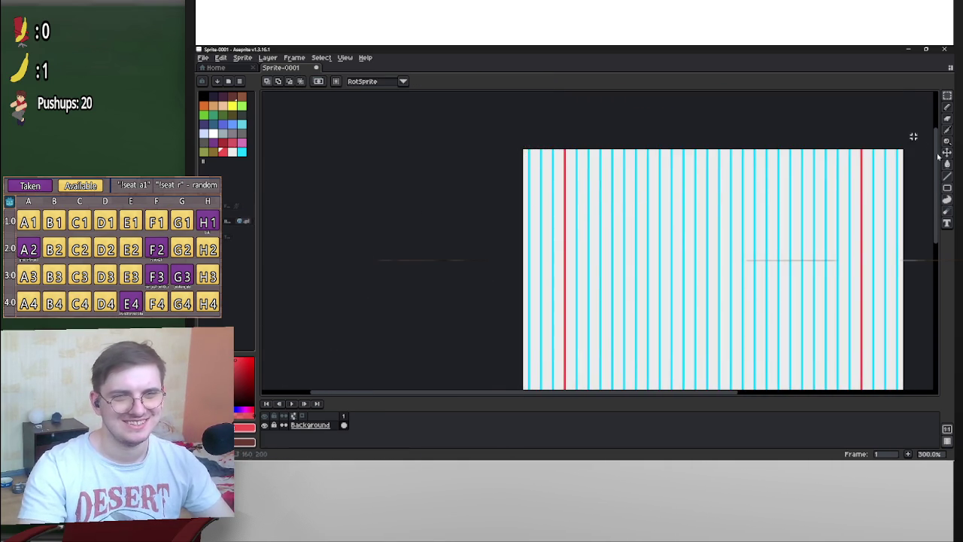
Use the Paint Bucket to refill the cyan lines paler blue and the red lines pinkish red
click(946, 165)
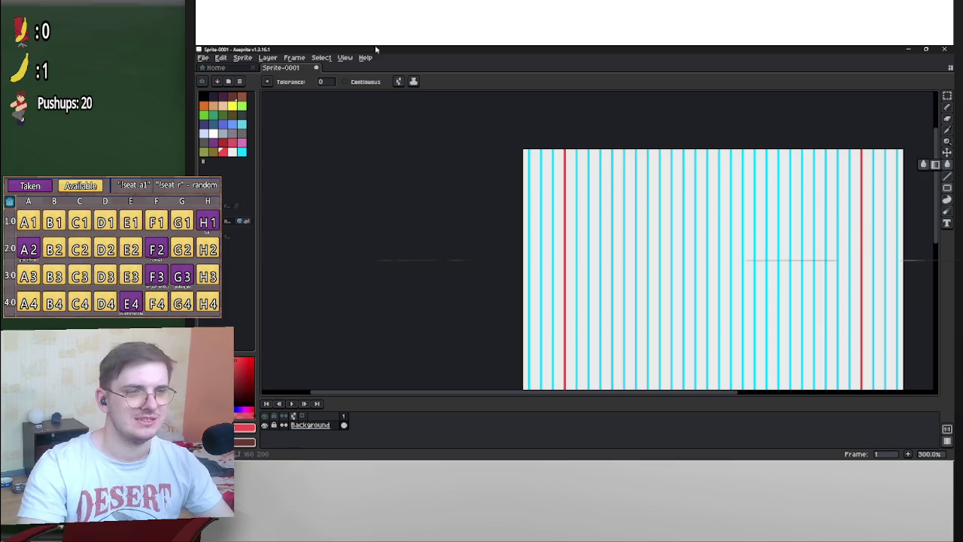
key(ctrl+a)
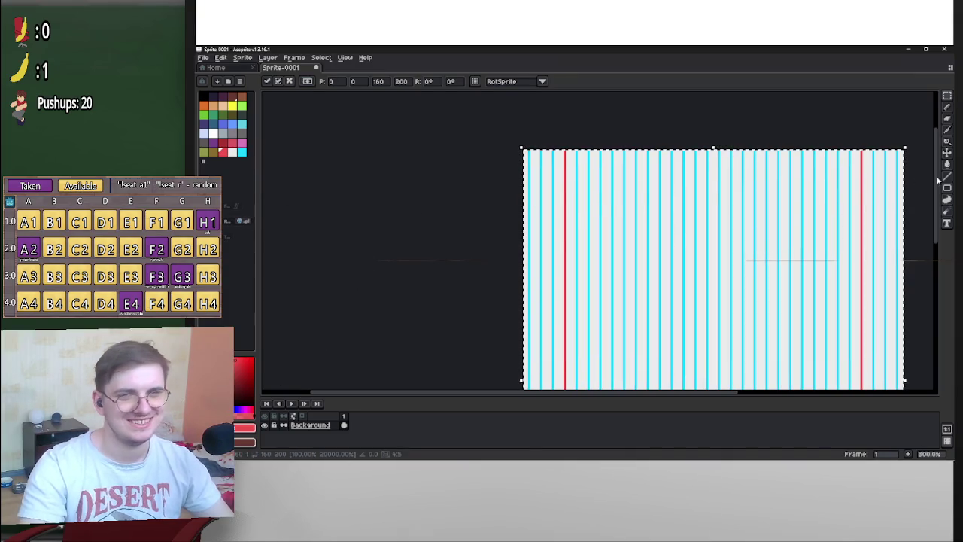
key(ctrl+d)
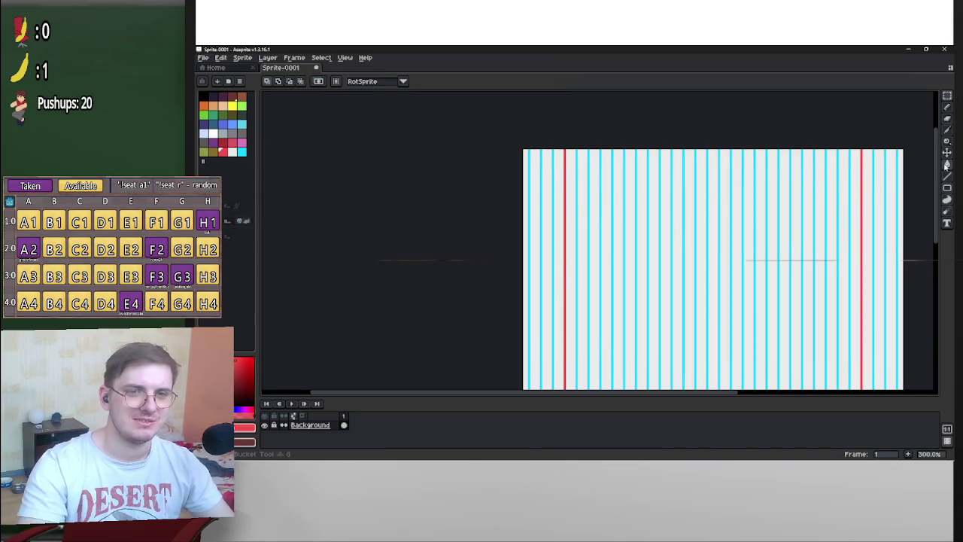
click(946, 165)
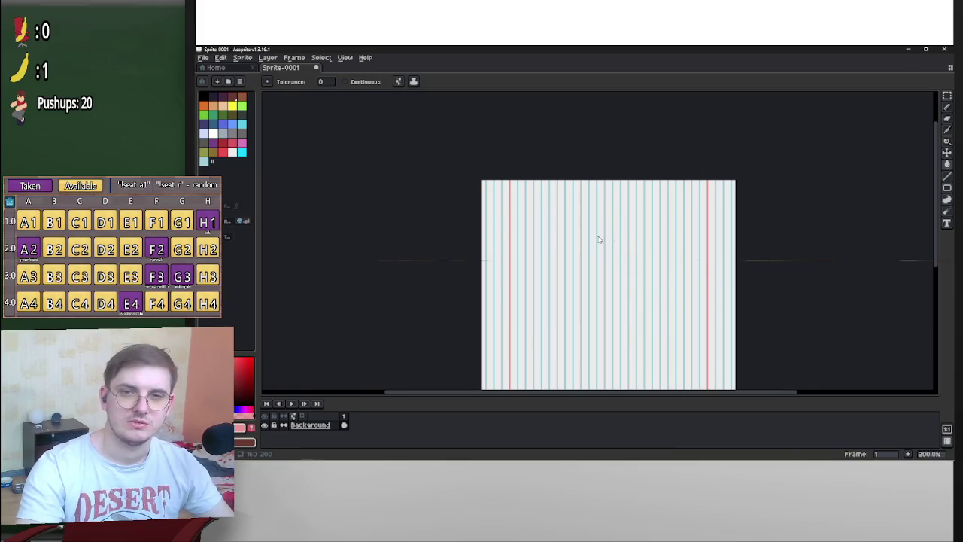
drag(599, 239, 691, 204)
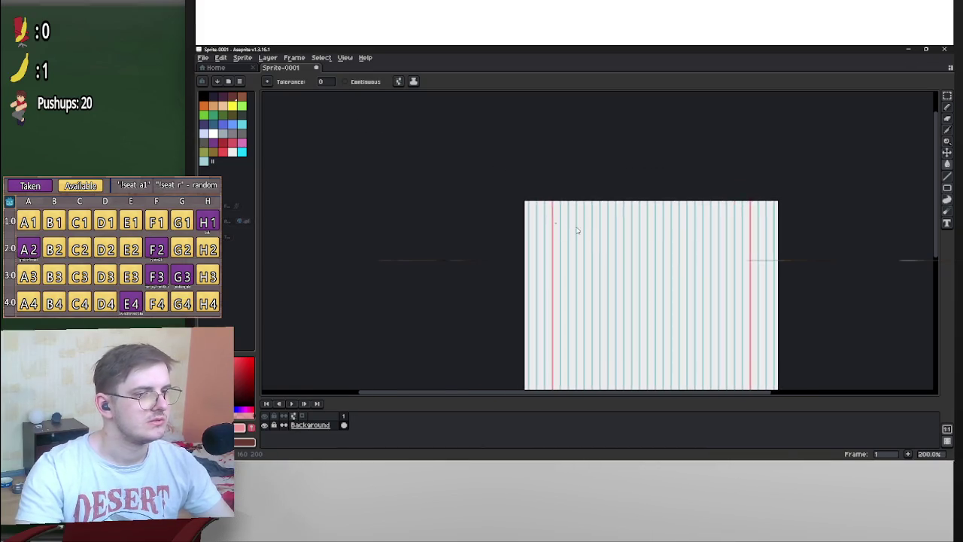
scroll(530, 209, up, 3)
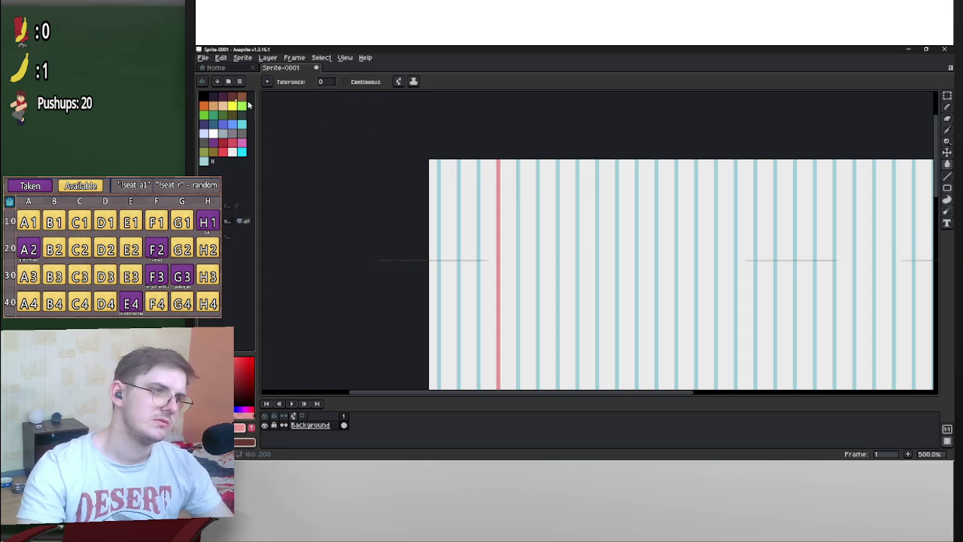
Select the top strip and try moving and rotating it, then cancel the rotation
click(947, 95)
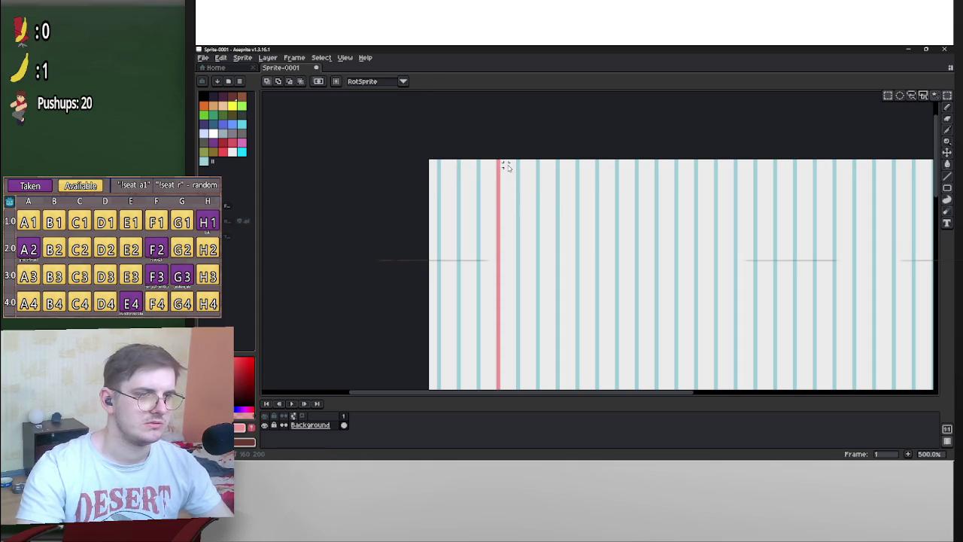
mouse_move(503, 162)
mouse_down()
mouse_move(921, 181)
mouse_move(815, 182)
mouse_up()
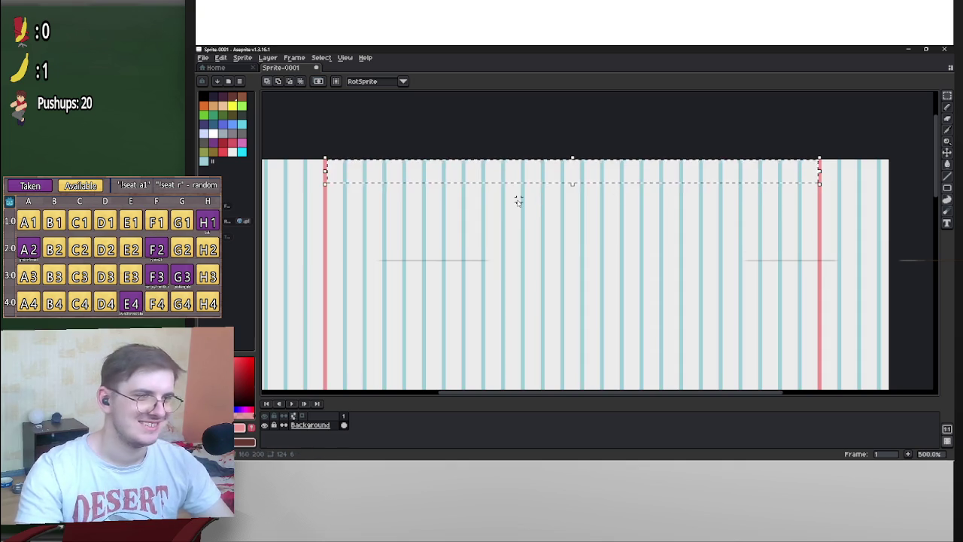
drag(516, 198, 649, 198)
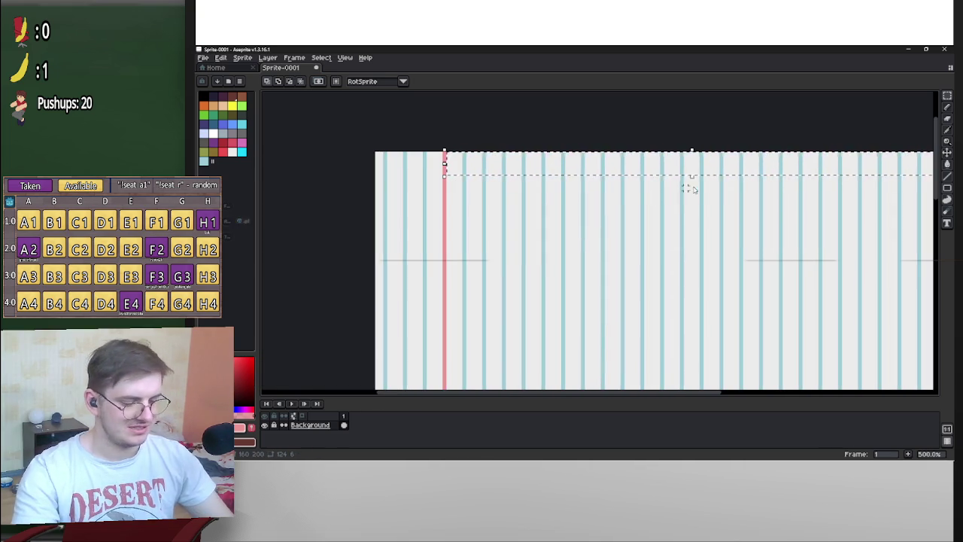
mouse_move(767, 195)
mouse_down()
mouse_move(786, 200)
mouse_move(553, 250)
mouse_up()
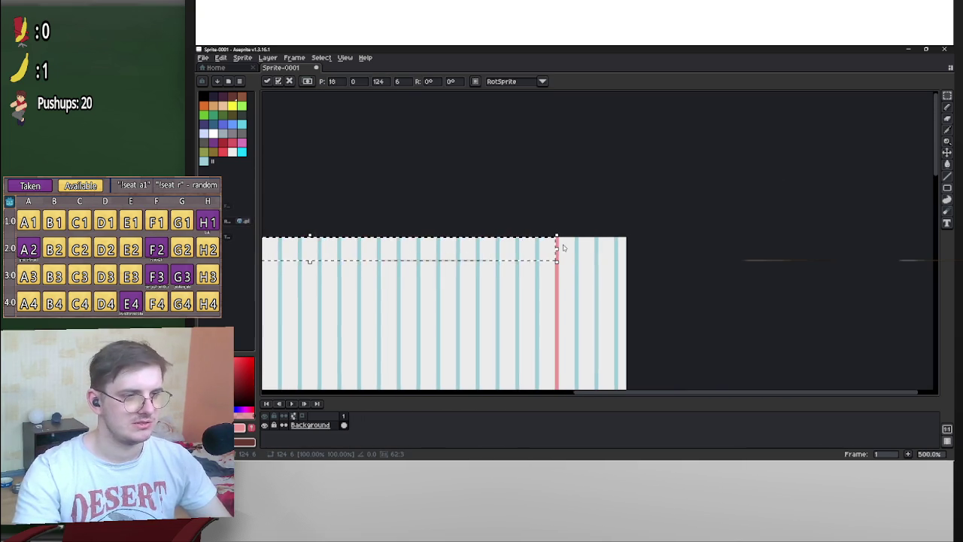
scroll(757, 247, down, 2)
mouse_move(752, 243)
mouse_down()
mouse_move(745, 200)
mouse_move(644, 154)
mouse_move(613, 155)
mouse_up()
drag(613, 160, 613, 160)
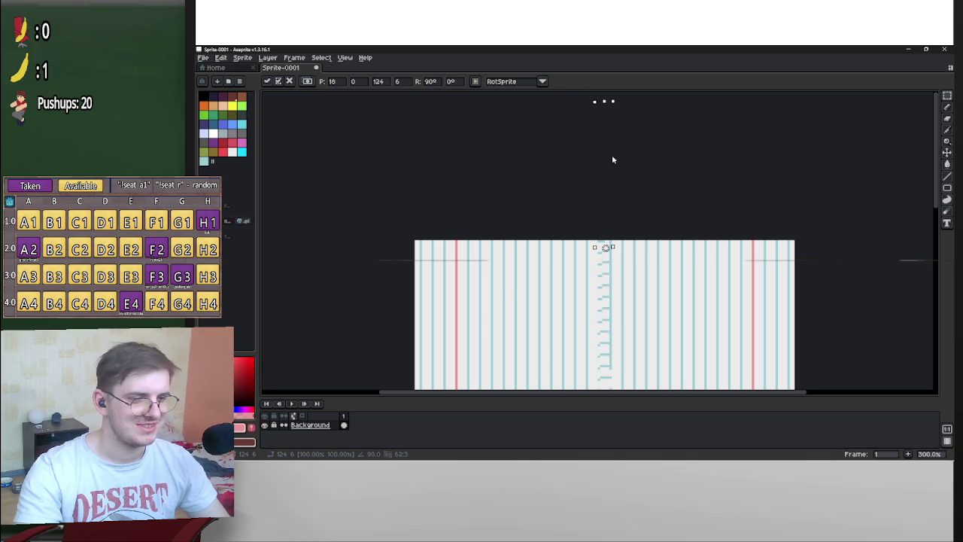
key(Escape)
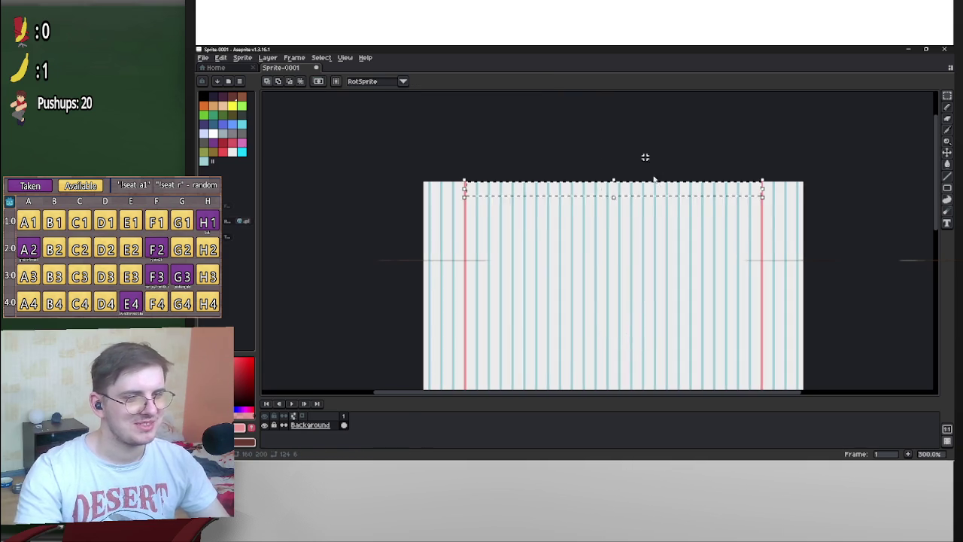
Rotate the strip upright and move it, then cancel the transform
click(768, 199)
mouse_move(769, 199)
mouse_down()
mouse_move(748, 254)
mouse_move(679, 316)
mouse_move(605, 294)
mouse_up()
scroll(686, 225, down, 3)
scroll(691, 241, up, 3)
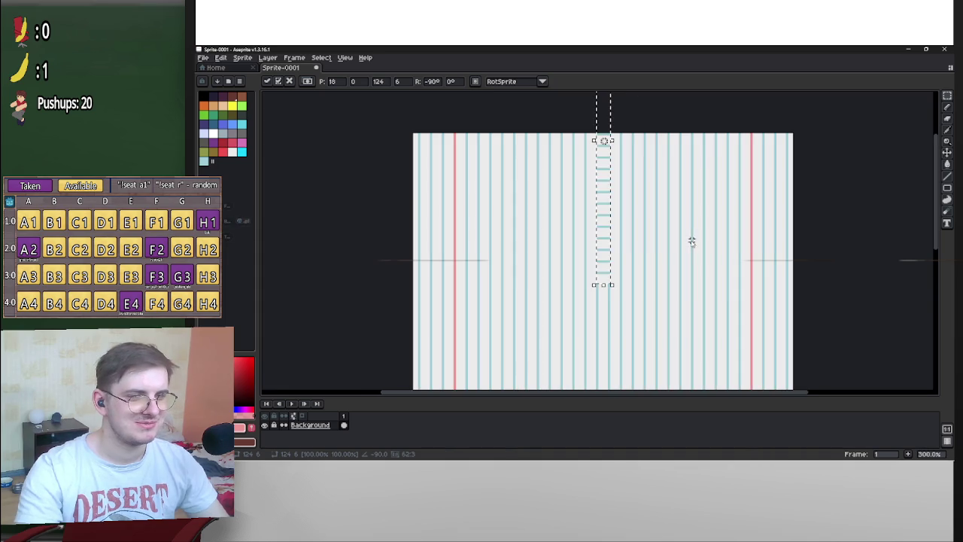
mouse_move(606, 245)
mouse_down()
mouse_move(500, 313)
mouse_move(525, 332)
mouse_move(510, 339)
mouse_move(610, 197)
mouse_move(621, 297)
mouse_up()
scroll(620, 298, down, 1)
key(Escape)
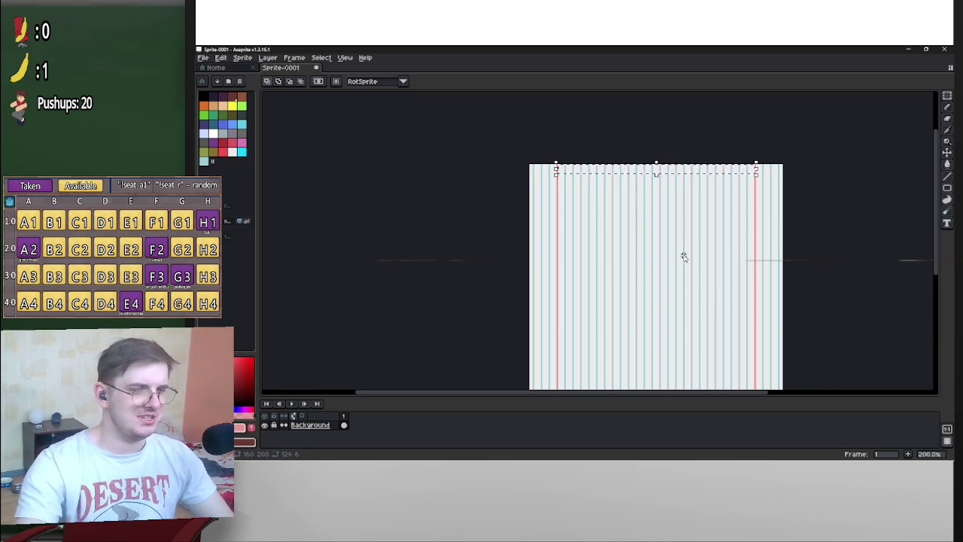
Zoom around the striped sprite to inspect it and choose the Magic Wand
scroll(770, 358, down, 2)
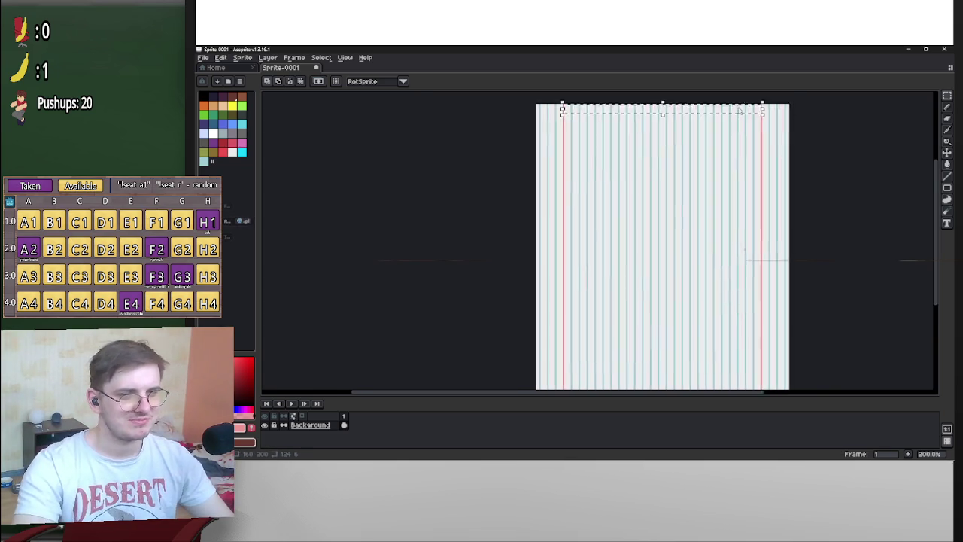
scroll(779, 369, up, 4)
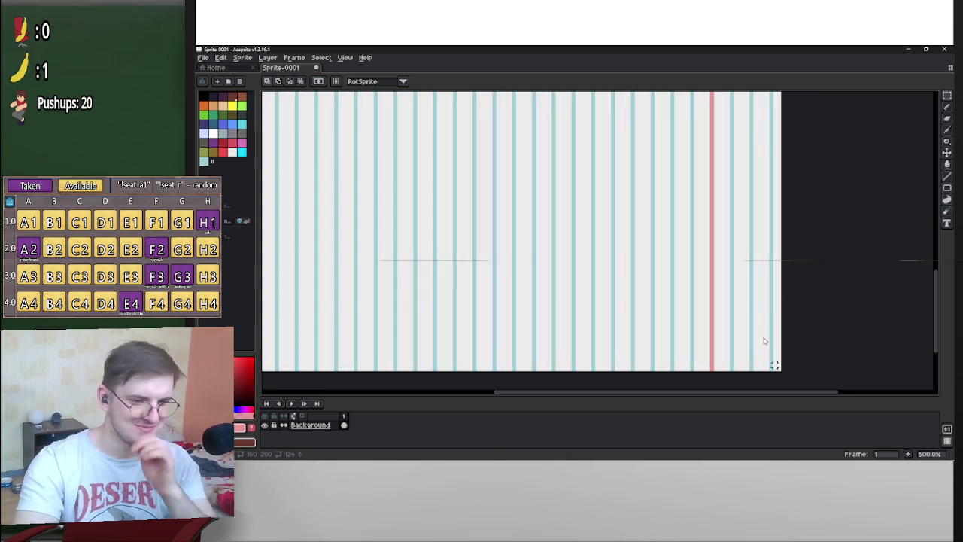
scroll(789, 253, down, 4)
scroll(730, 261, up, 5)
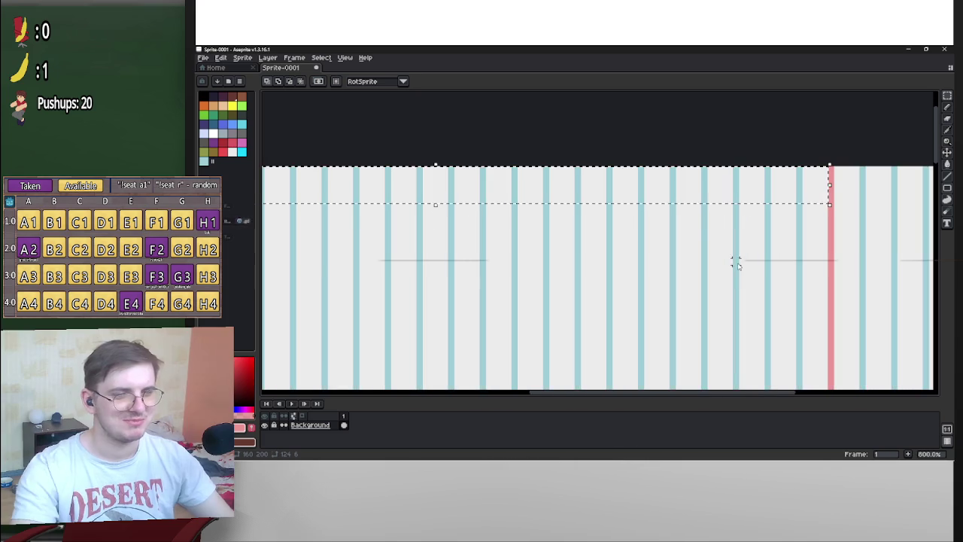
scroll(447, 174, down, 4)
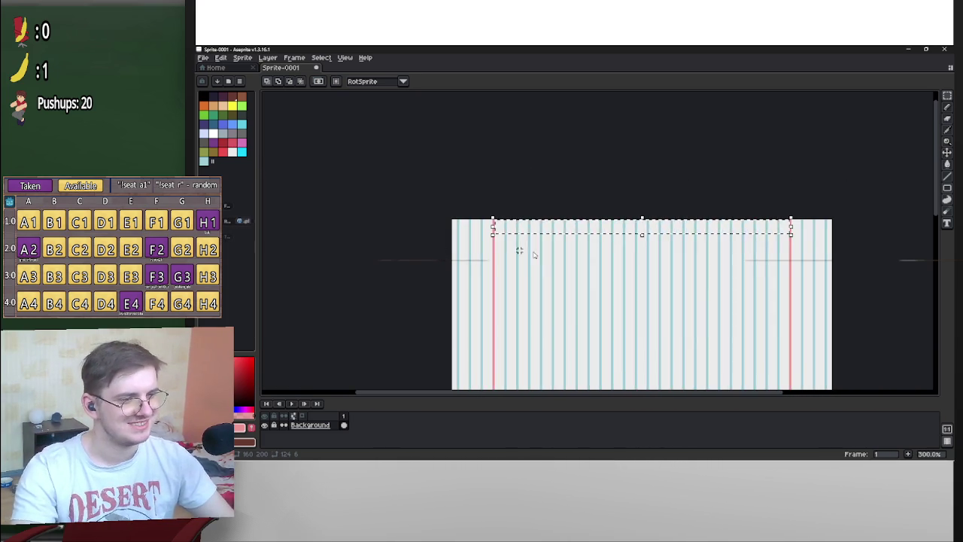
drag(947, 98, 934, 98)
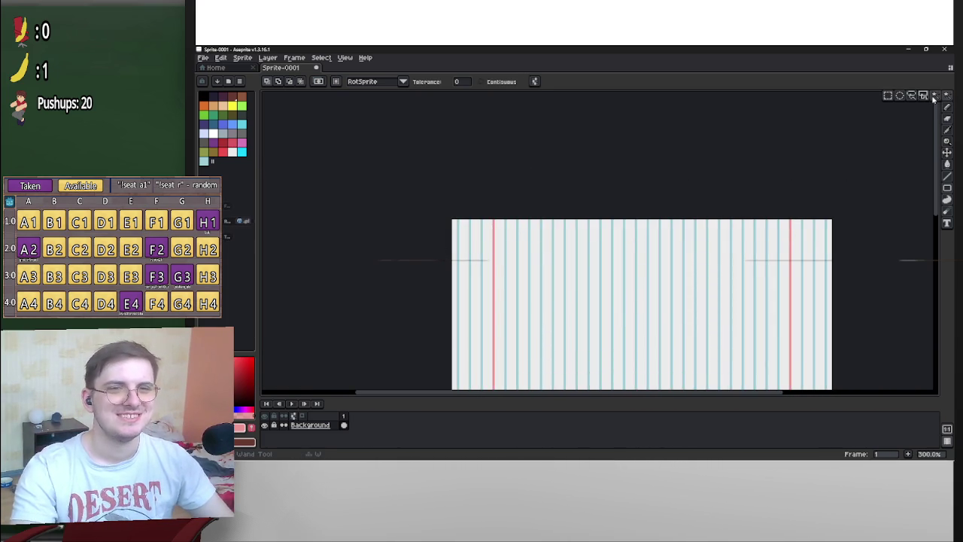
Magic Wand-select all the cyan vertical lines and add a new layer above Background
scroll(730, 233, up, 2)
click(731, 236)
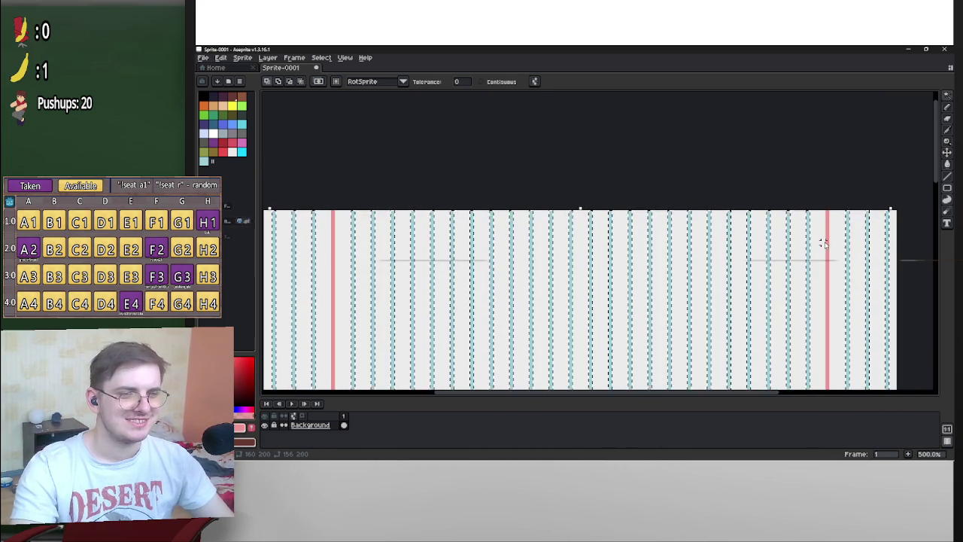
right_click(318, 427)
mouse_move(364, 400)
click(408, 399)
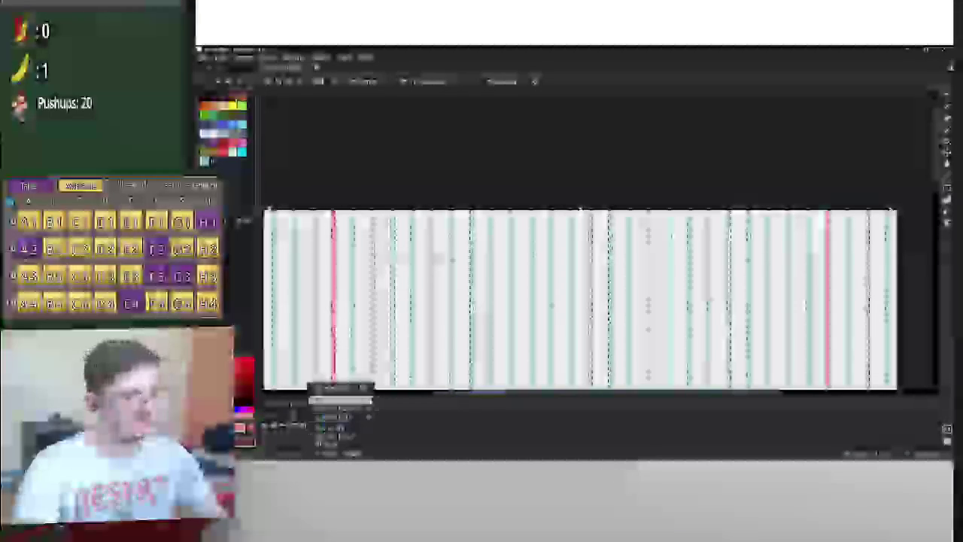
Name the new layers BlueLines and RedLines and make BlueLines the working layer
click(442, 413)
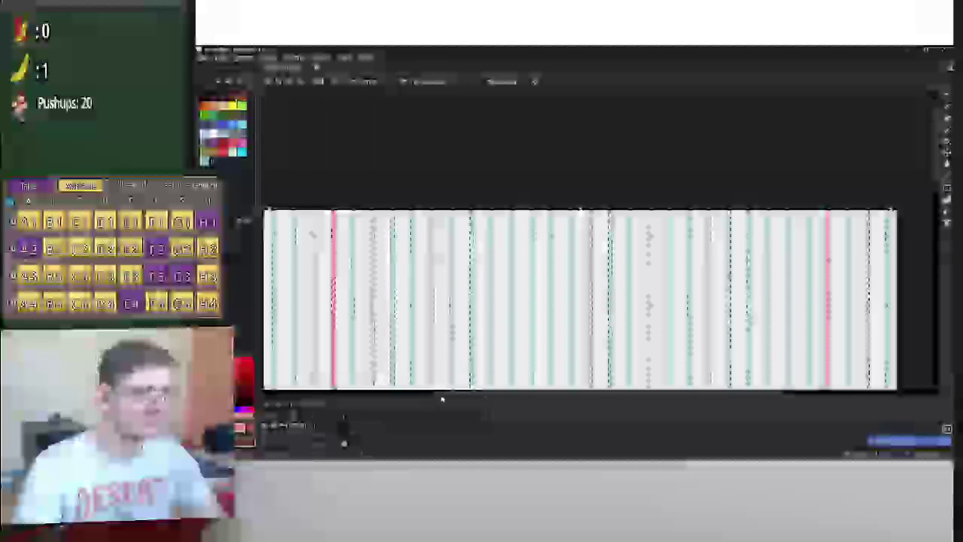
click(317, 433)
text(16)
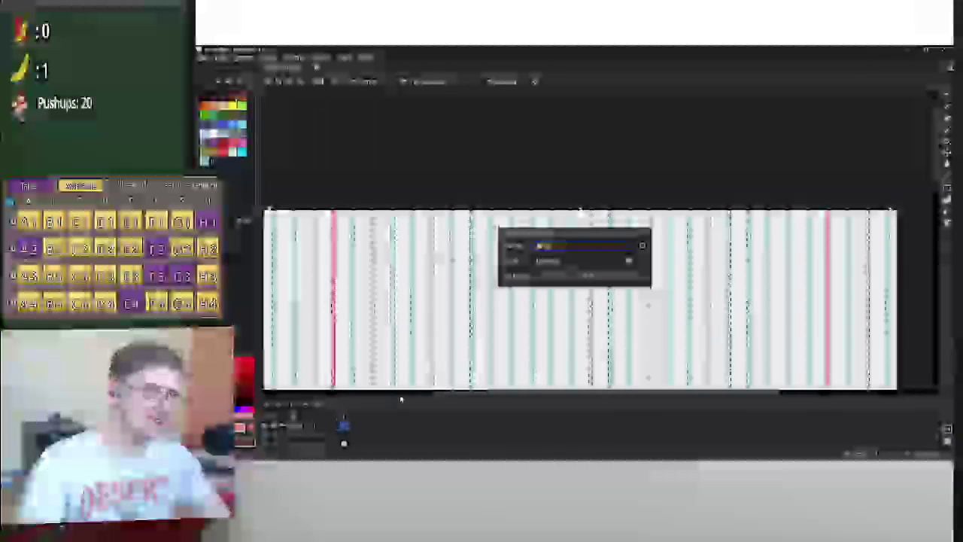
key(Return)
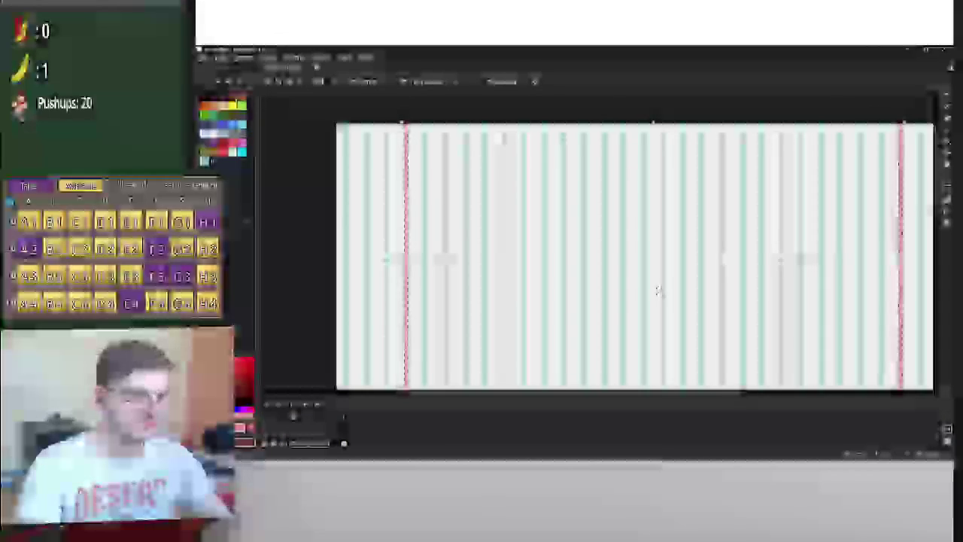
click(320, 434)
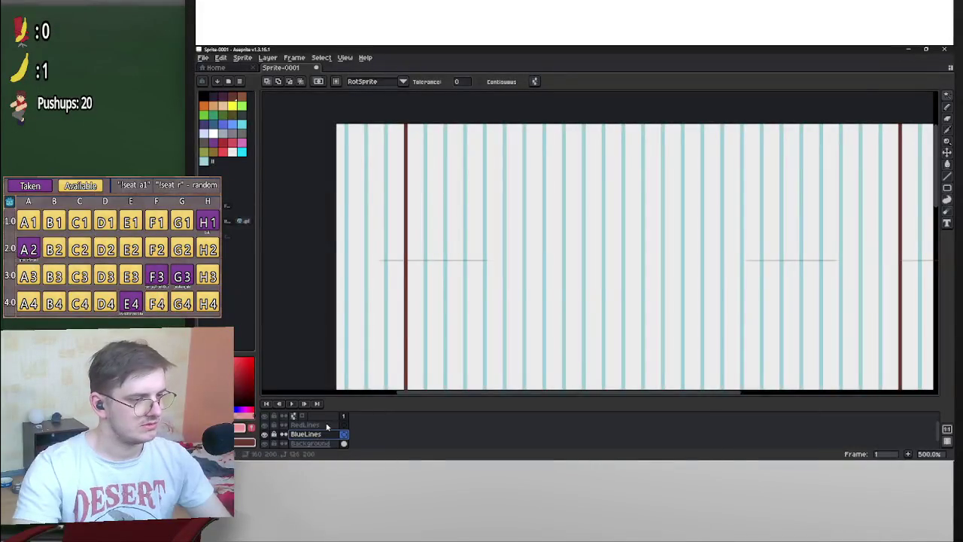
Check the RedLines properties and cycle selections across the RedLines, BlueLines and Background layers
double_click(334, 425)
click(647, 233)
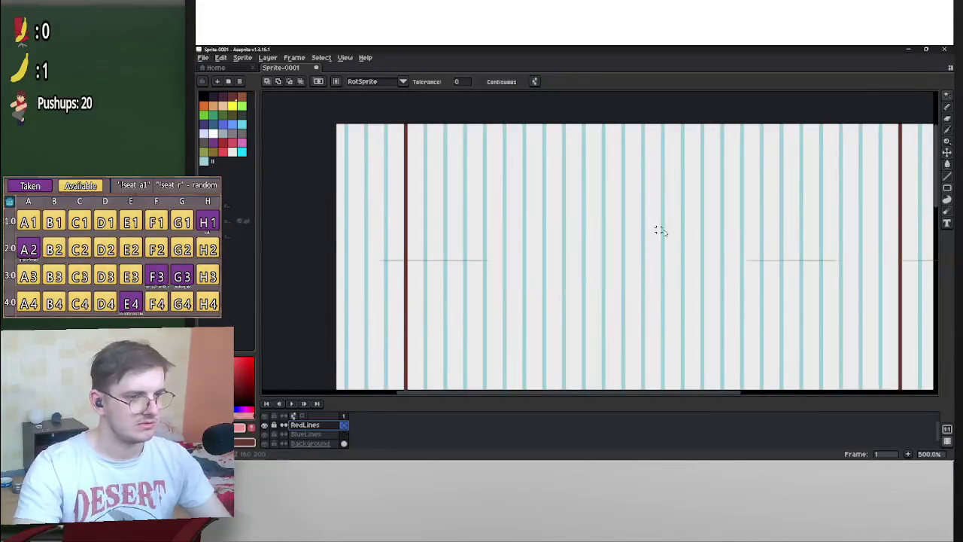
key(ctrl+t)
click(318, 437)
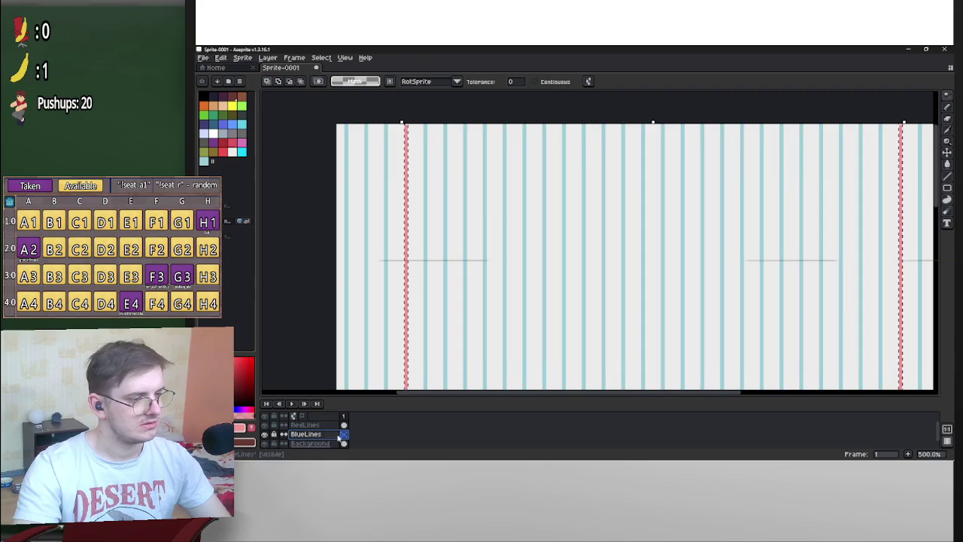
key(ctrl+a)
click(310, 443)
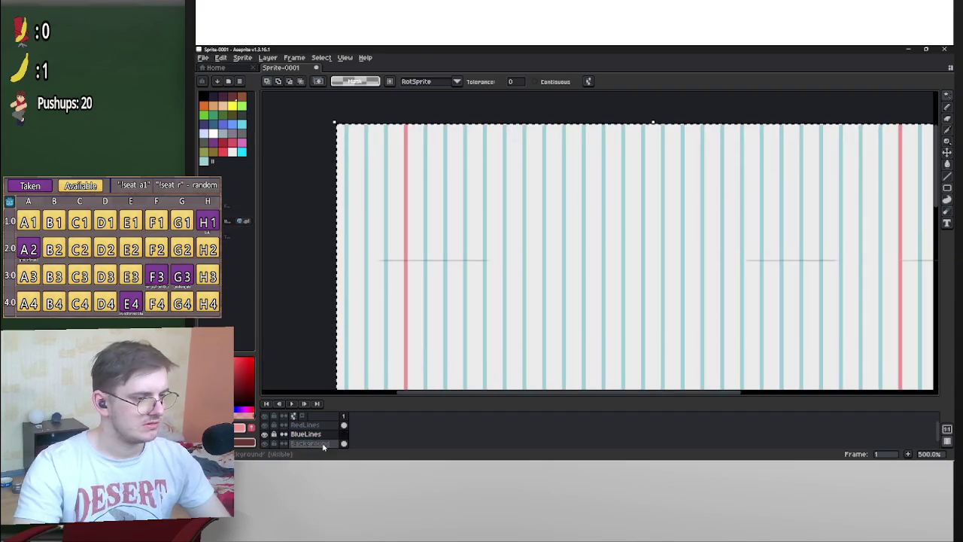
key(ctrl+d)
Try dark red fills on the background and cyan stripes, then undo them
click(425, 333)
key(f)
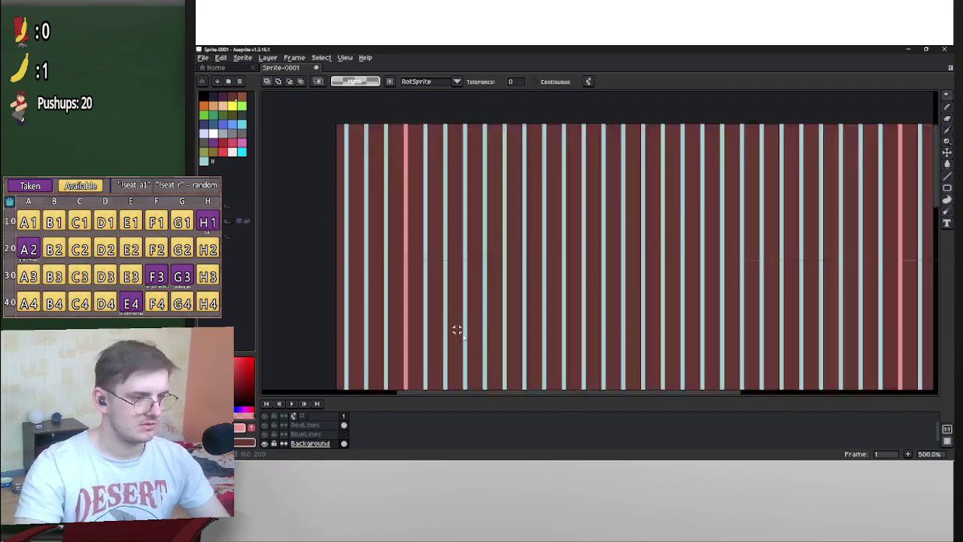
key(ctrl+z)
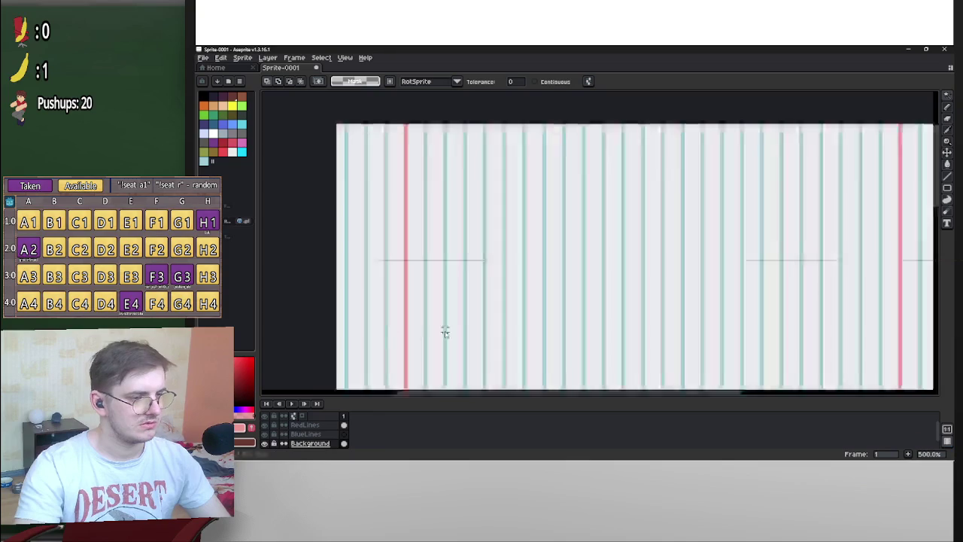
click(424, 328)
key(f)
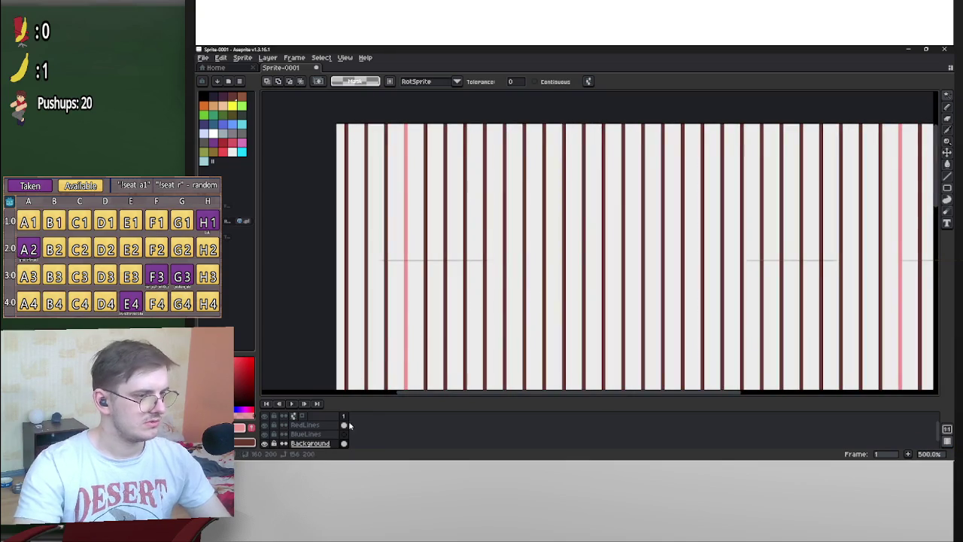
click(325, 434)
key(ctrl+z)
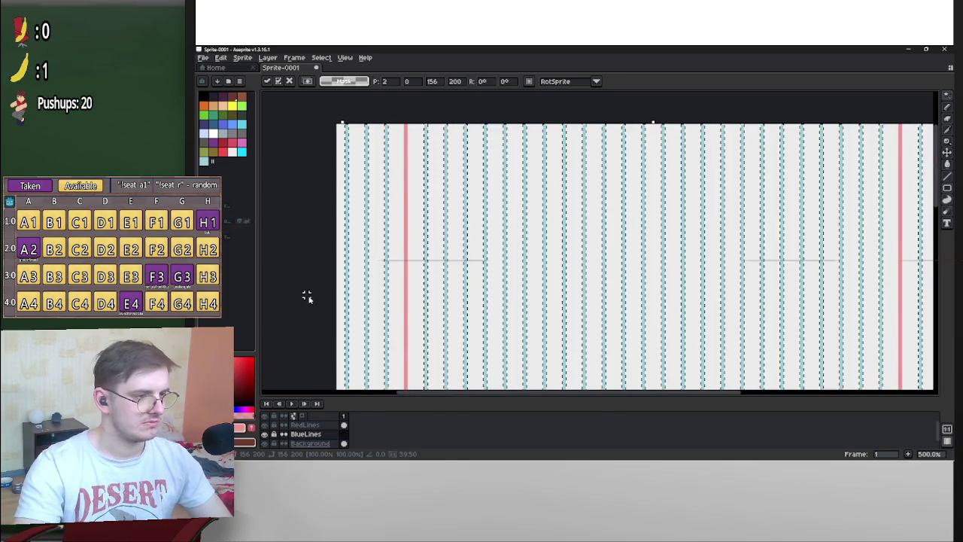
Try polygon selections of a thin strip along the sprite's top
scroll(451, 242, up, 3)
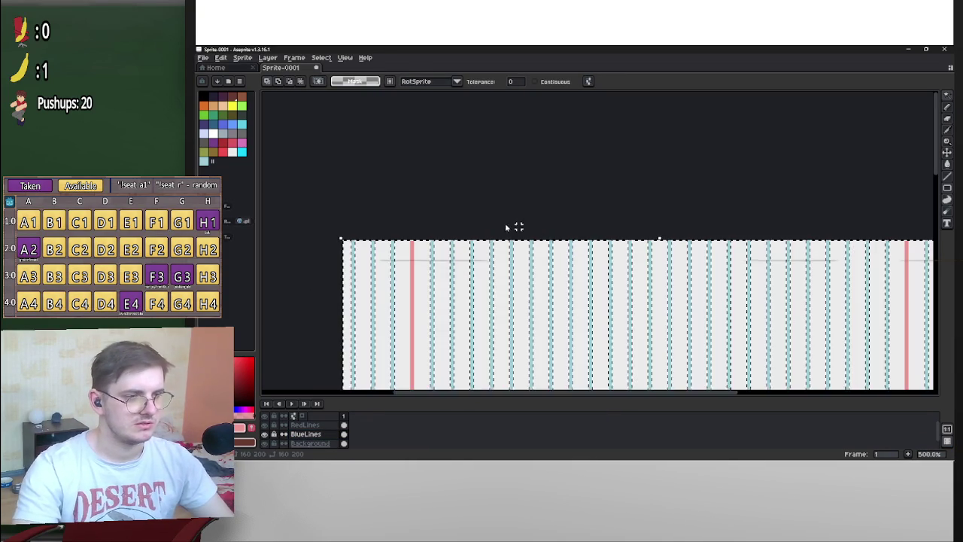
click(945, 96)
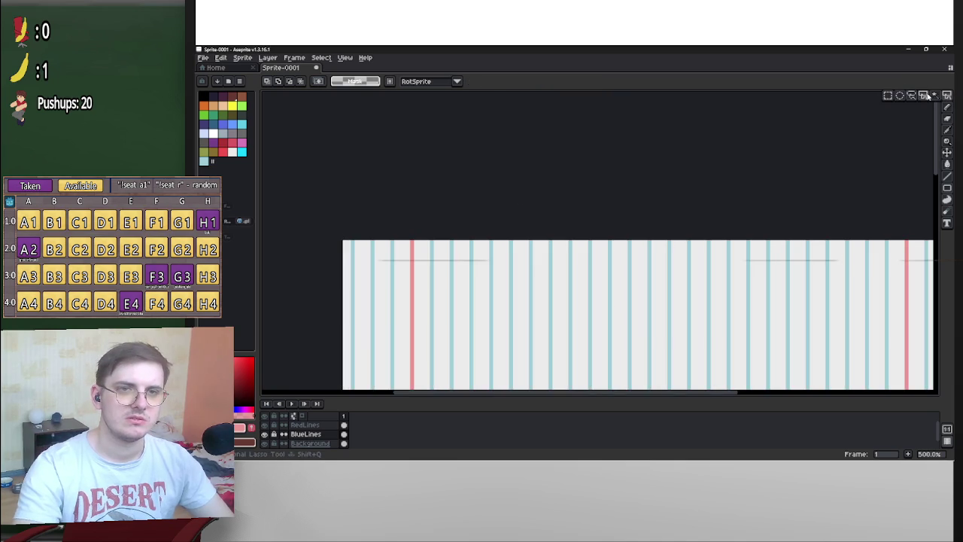
mouse_move(415, 244)
mouse_down()
mouse_move(699, 253)
mouse_move(853, 245)
mouse_move(928, 124)
mouse_move(922, 115)
mouse_move(816, 280)
mouse_up()
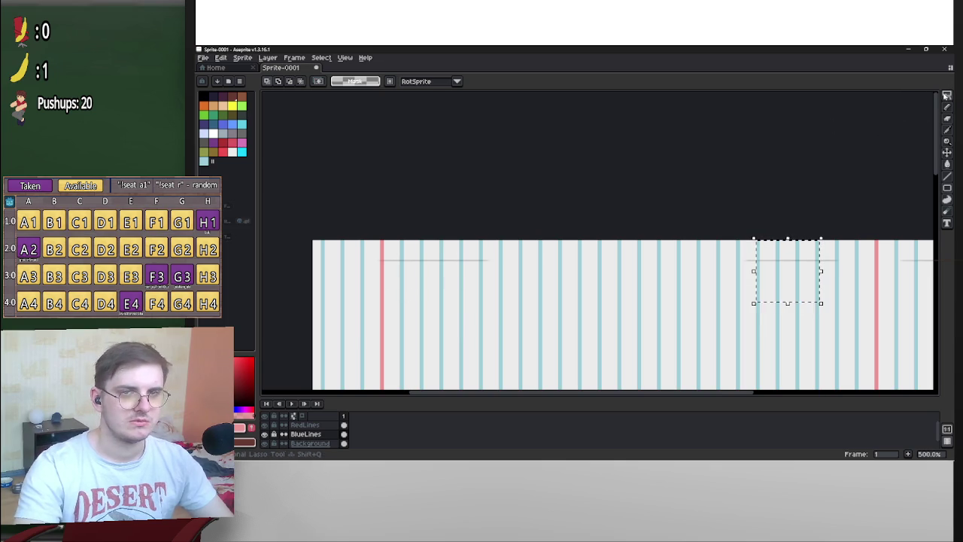
click(946, 95)
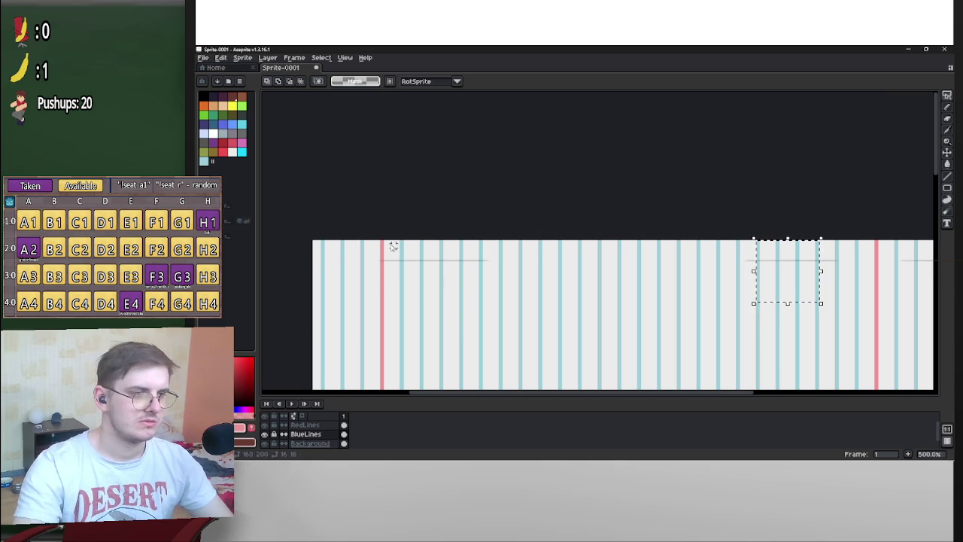
mouse_move(385, 243)
mouse_down()
mouse_move(520, 276)
mouse_move(598, 280)
mouse_up()
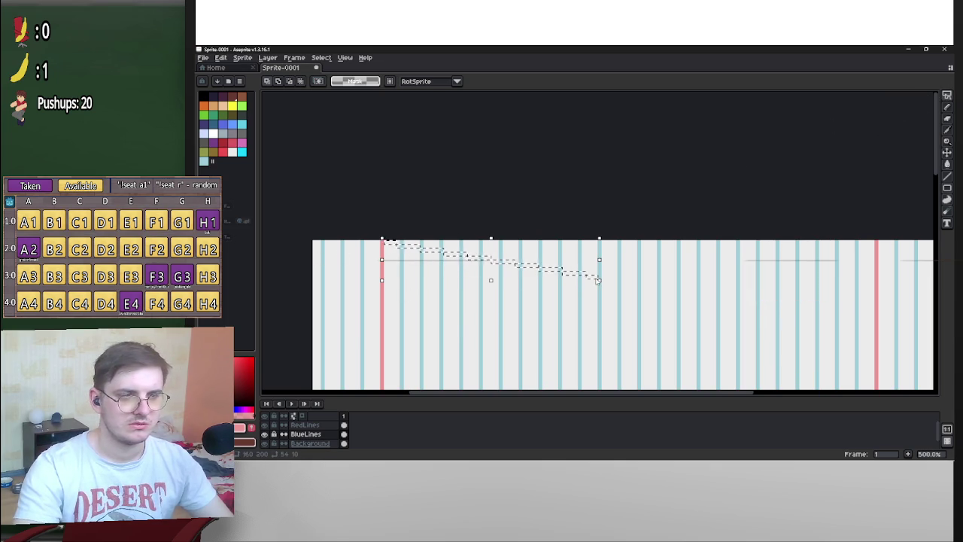
Rectangle-select a 124×1 strip along the top edge between the red lines
click(946, 96)
click(888, 97)
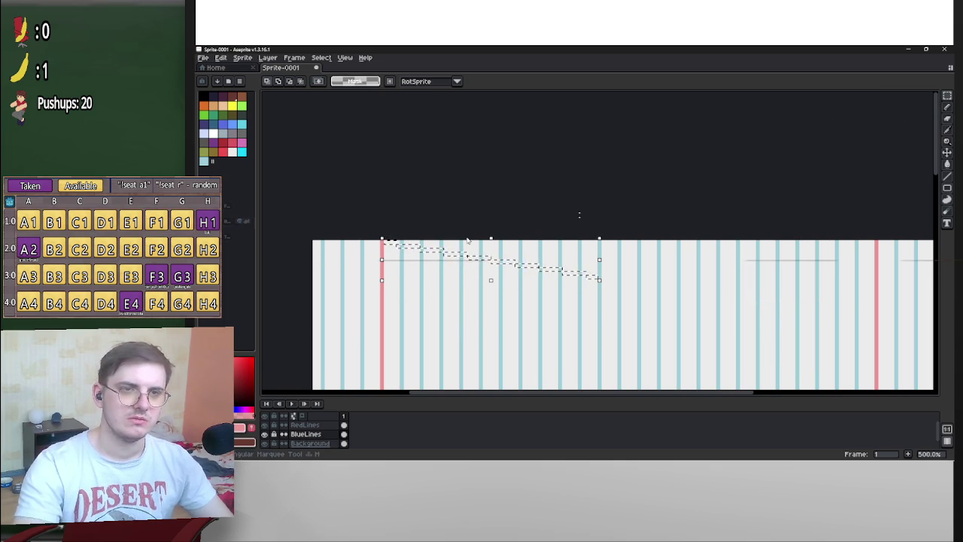
mouse_move(871, 242)
mouse_down()
mouse_move(827, 261)
mouse_move(431, 291)
mouse_move(382, 252)
mouse_move(522, 288)
mouse_up()
scroll(381, 254, up, 5)
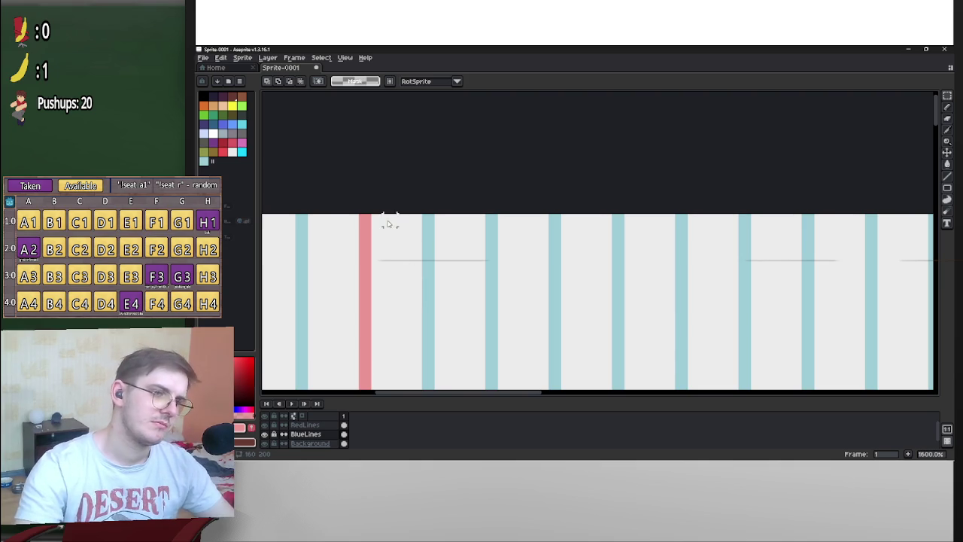
mouse_move(380, 223)
mouse_down()
mouse_move(458, 255)
mouse_move(763, 251)
mouse_move(881, 218)
mouse_move(935, 220)
mouse_move(637, 203)
mouse_move(652, 202)
mouse_up()
scroll(652, 202, down, 5)
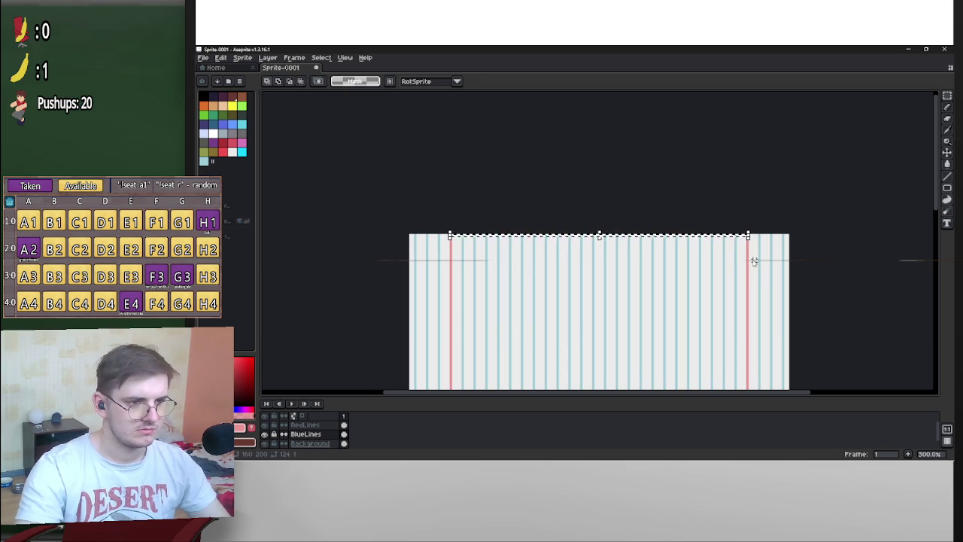
Rotate the selected 1-px strip of blue squares with Ctrl+T so it runs horizontally
key(ctrl+t)
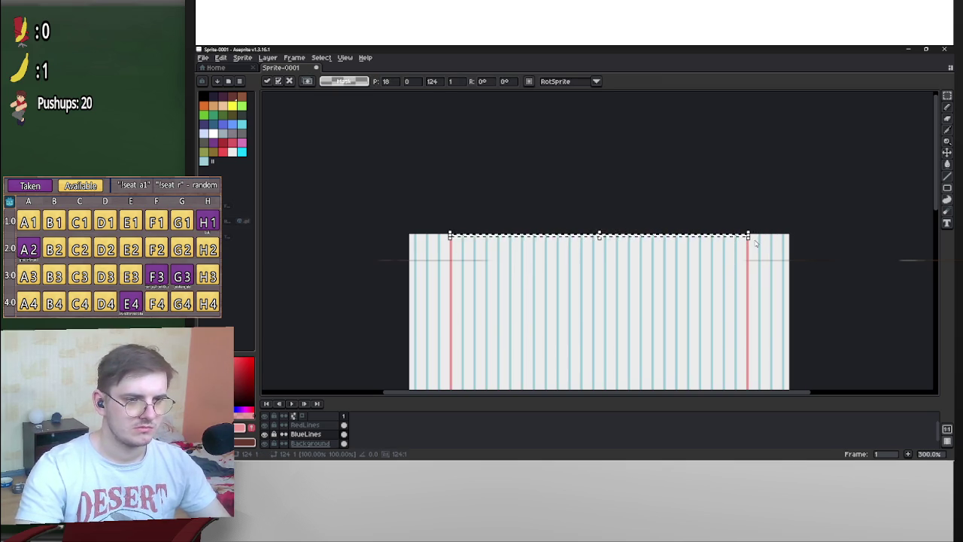
drag(755, 246, 759, 241)
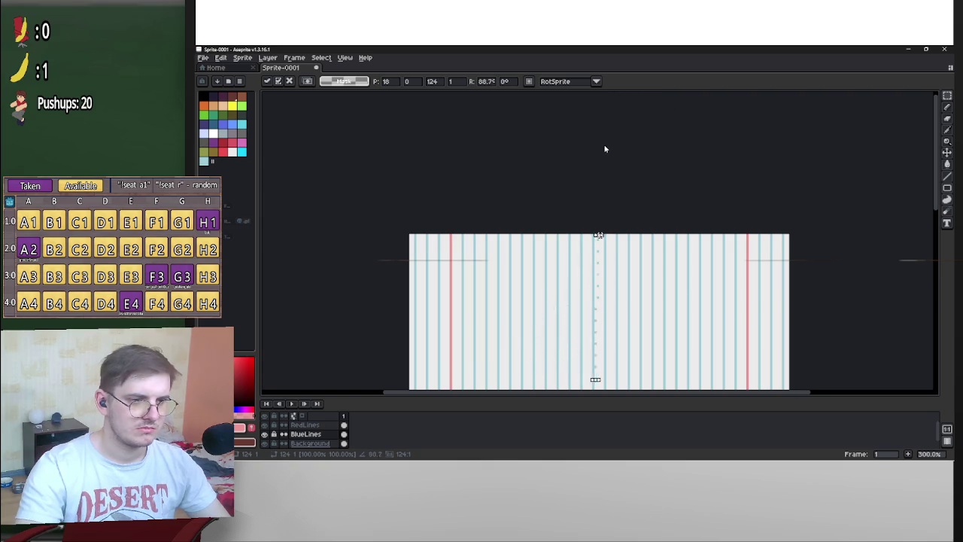
drag(604, 149, 623, 152)
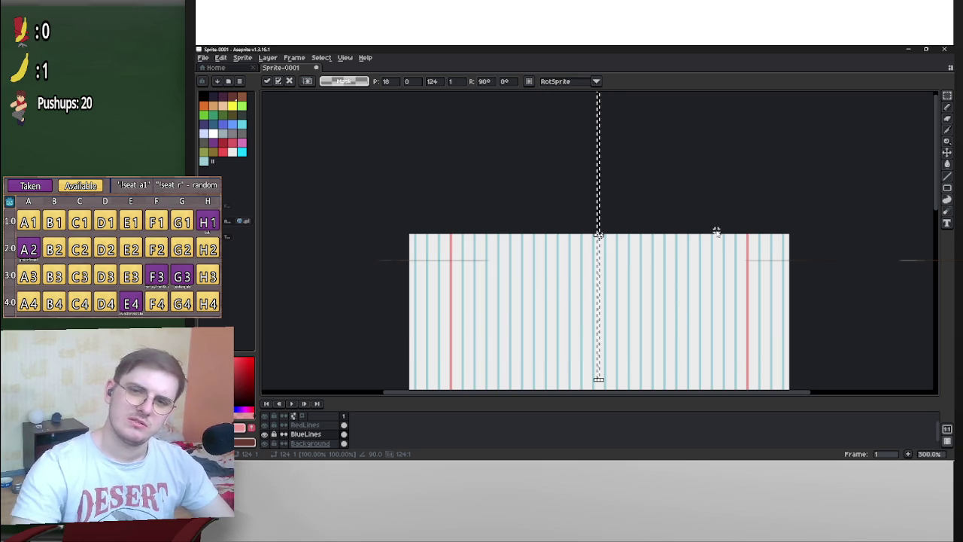
scroll(683, 253, down, 3)
scroll(683, 253, left, 2)
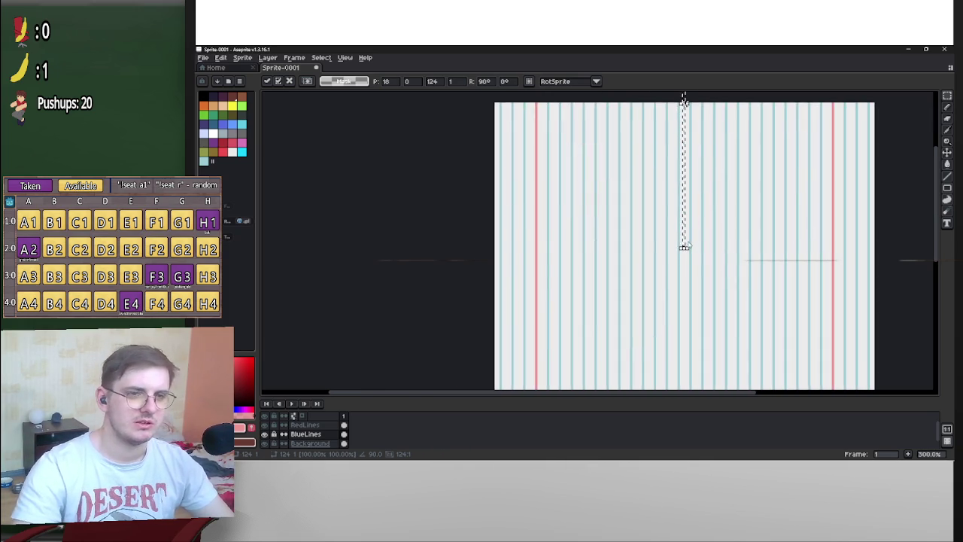
mouse_move(675, 378)
mouse_down()
mouse_move(726, 215)
mouse_move(709, 200)
mouse_up()
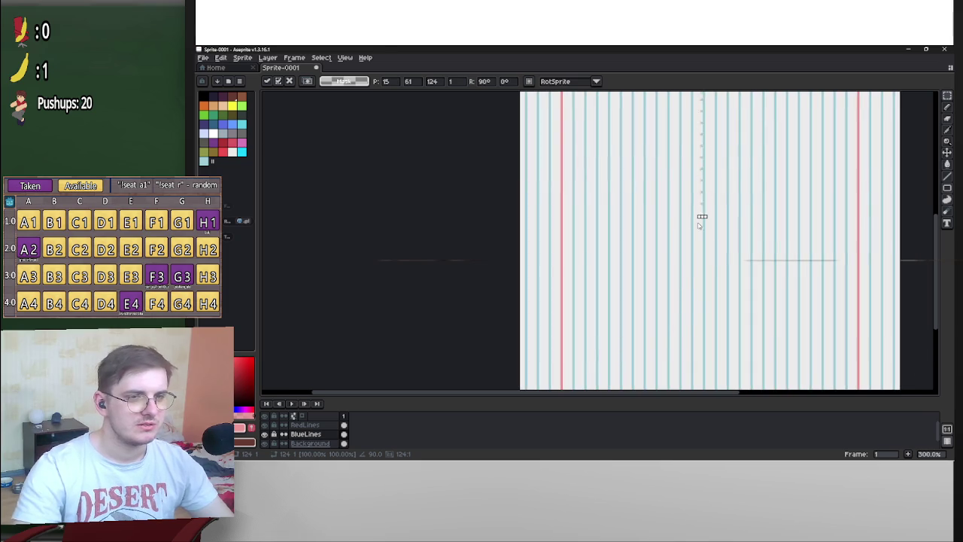
Move the rotated column of blue squares down and deselect it
scroll(703, 188, down, 3)
scroll(703, 188, left, 1)
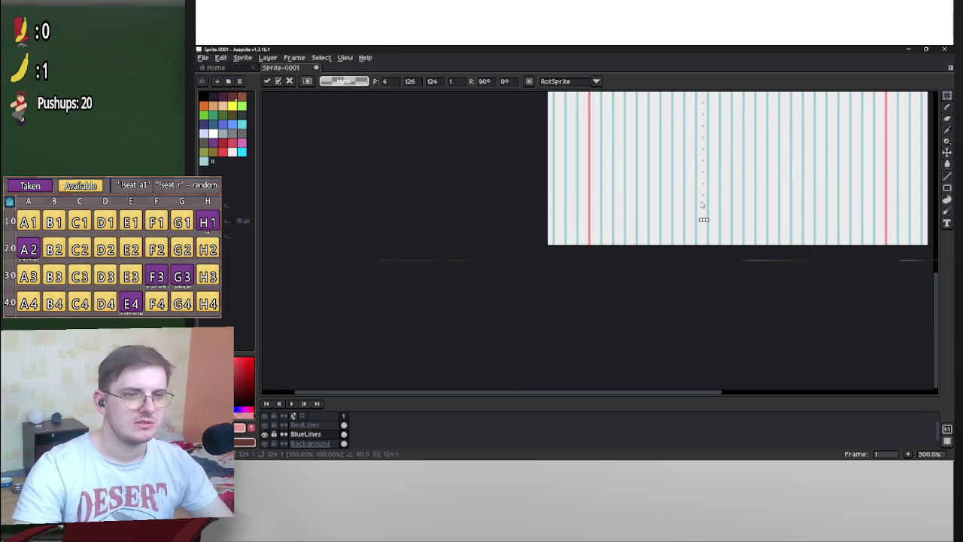
scroll(701, 203, up, 4)
scroll(670, 183, up, 3)
drag(648, 160, 656, 283)
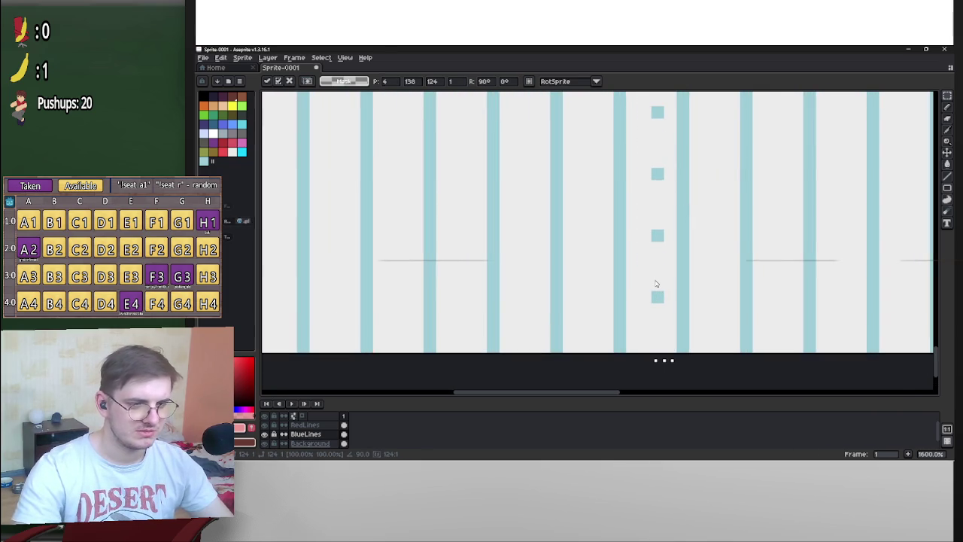
key(ctrl+d)
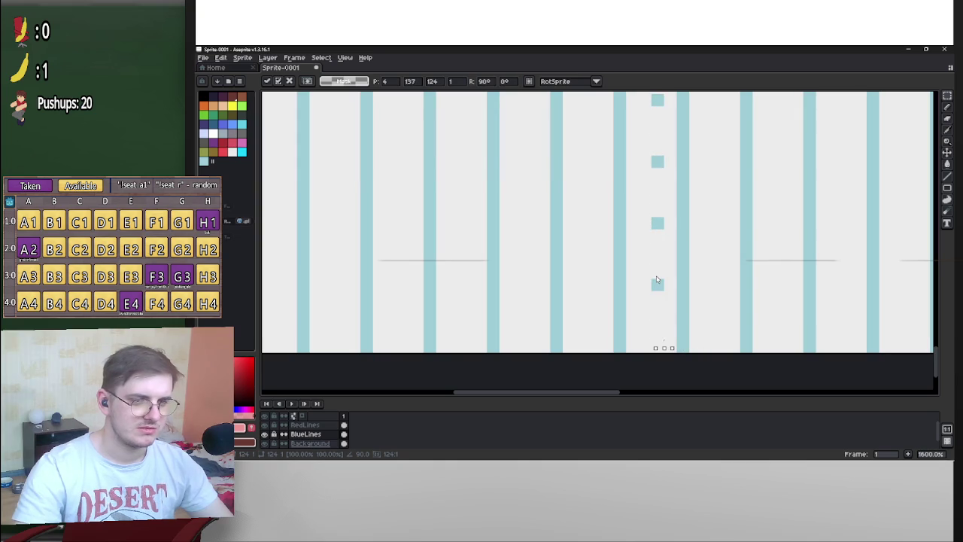
Stretch the dotted column sideways into a patch of square grid
scroll(714, 267, down, 4)
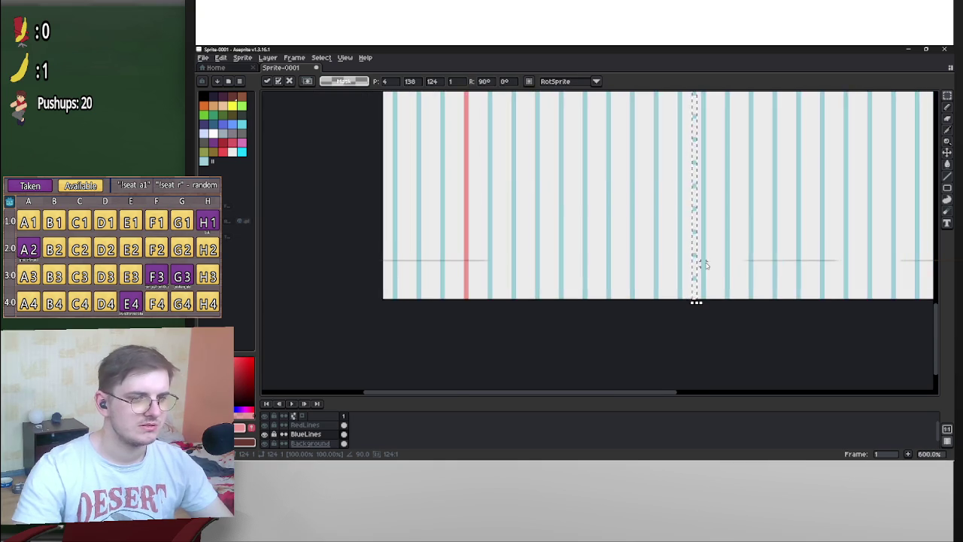
scroll(630, 269, right, 1)
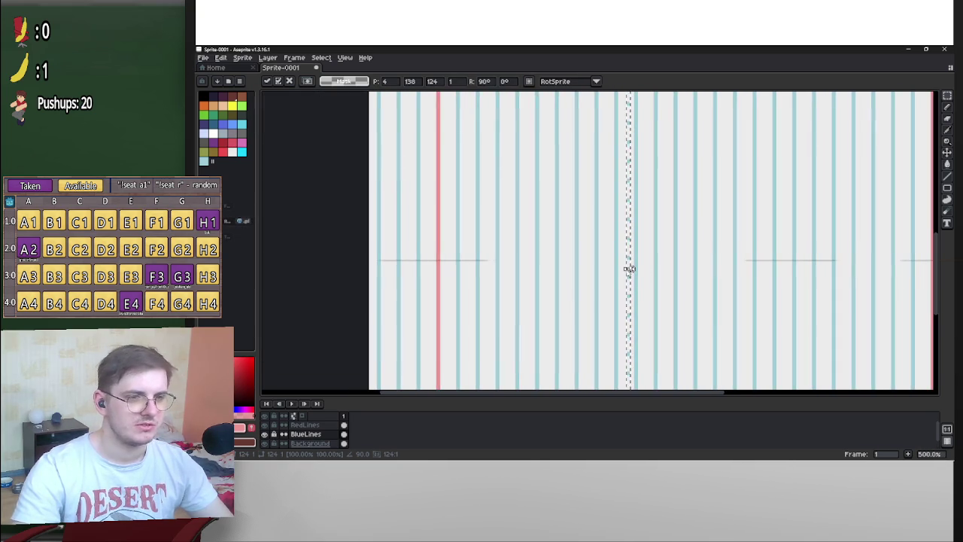
mouse_move(629, 268)
mouse_down()
mouse_move(609, 273)
mouse_move(767, 266)
mouse_up()
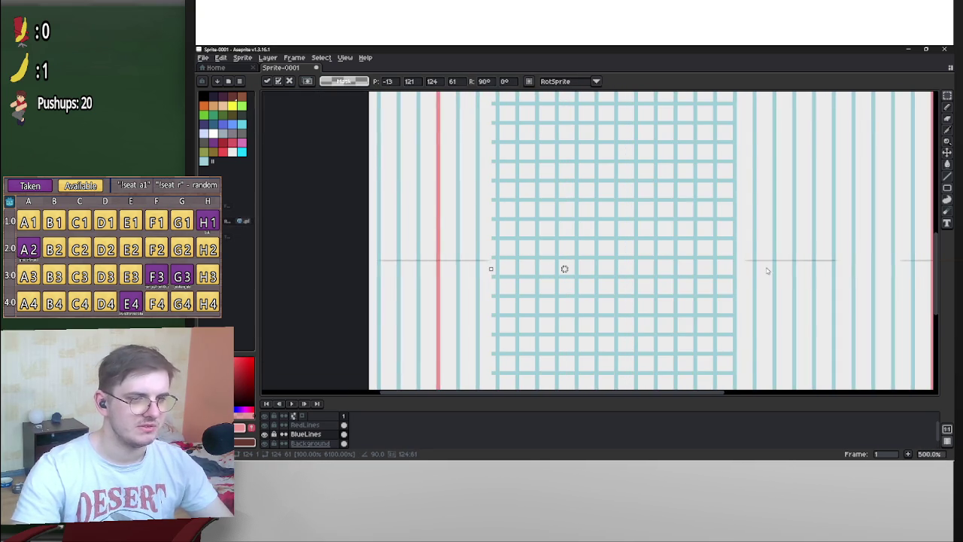
Widen the grid patch to the right and left so it spans the canvas
scroll(816, 266, right, 5)
drag(550, 280, 787, 281)
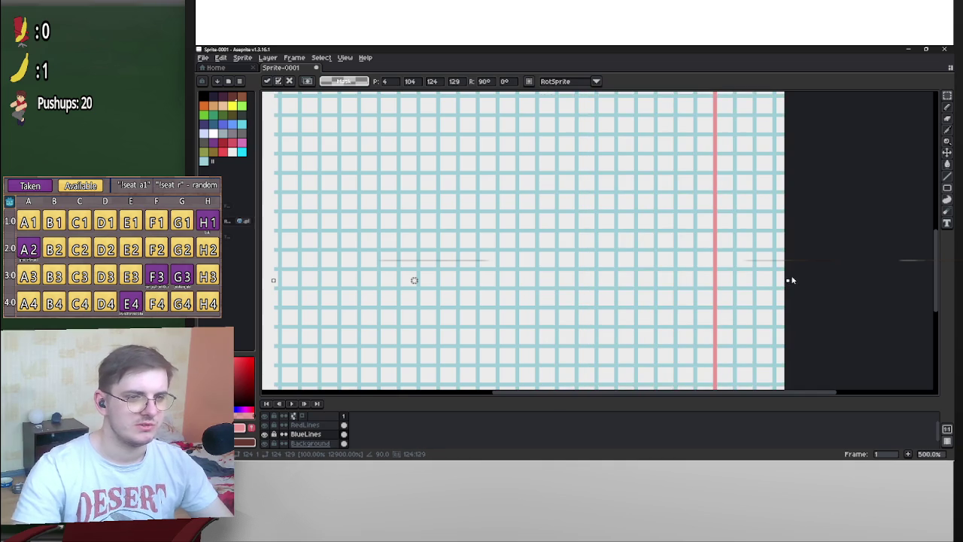
scroll(776, 285, left, 5)
drag(693, 295, 576, 294)
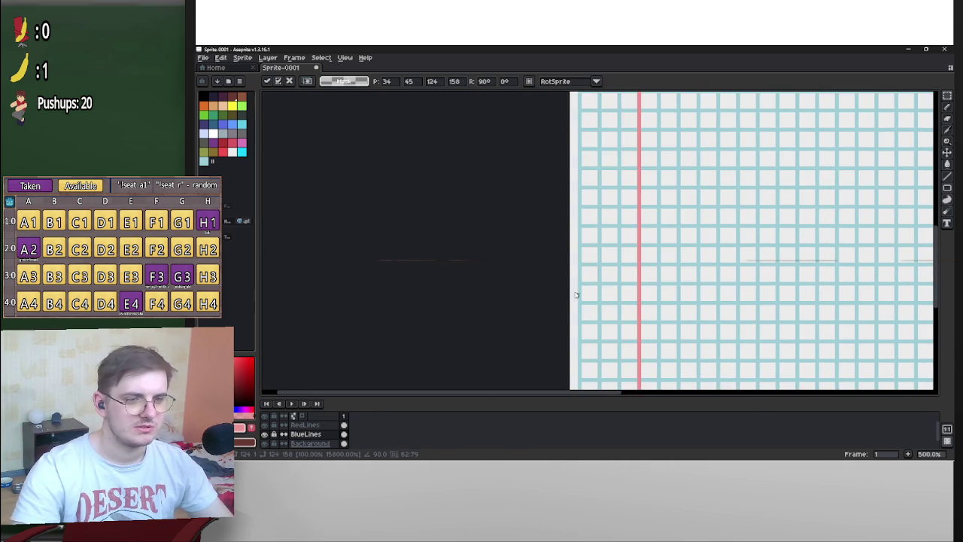
Move the grid block to the sheet's top, nudge it down two pixels, and apply
scroll(736, 239, down, 3)
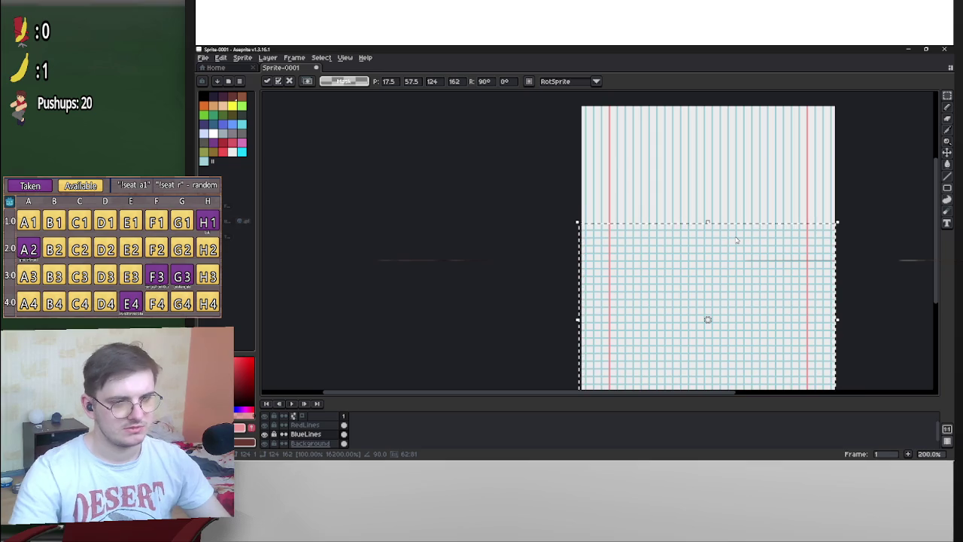
mouse_move(736, 239)
mouse_down()
mouse_move(756, 287)
mouse_move(757, 268)
mouse_move(757, 292)
mouse_move(792, 245)
mouse_move(778, 195)
mouse_up()
scroll(778, 196, up, 2)
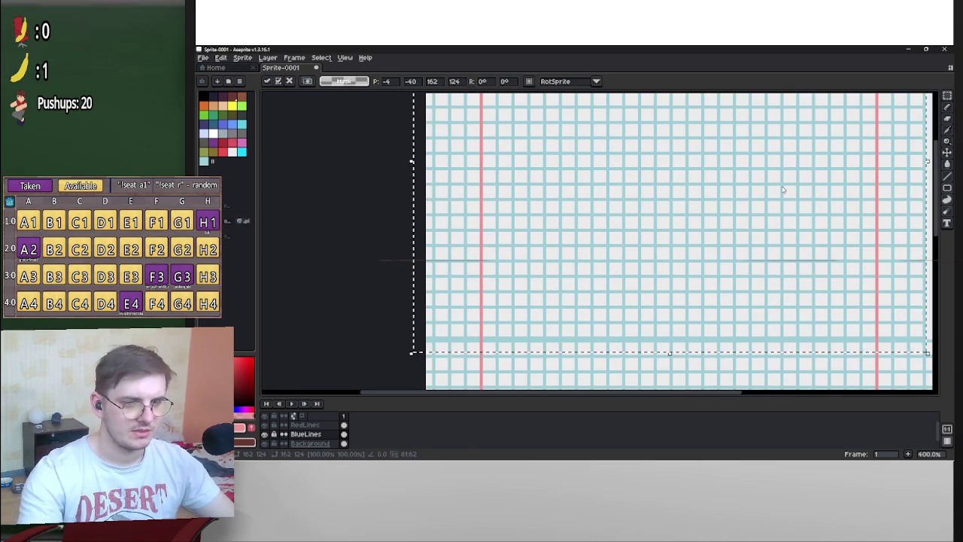
key(Down)
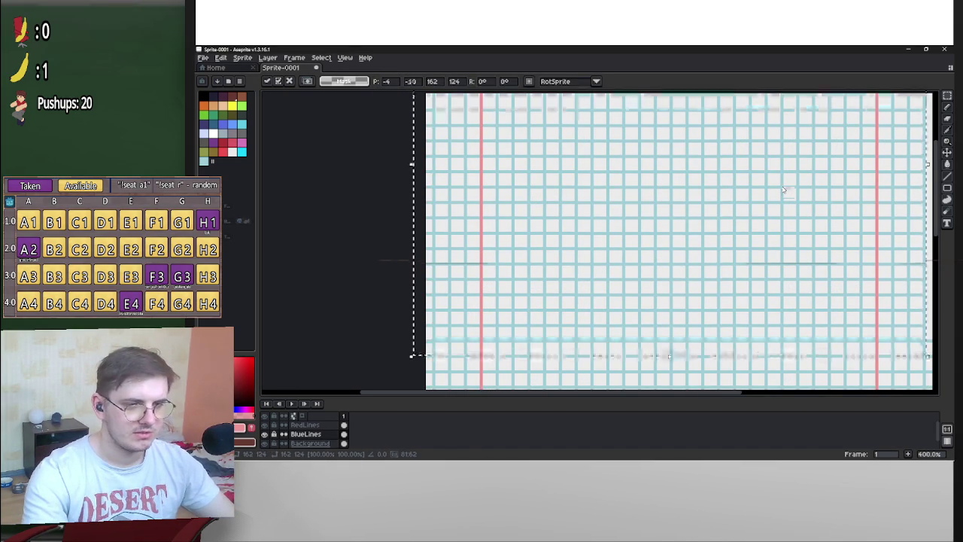
scroll(782, 190, down, 2)
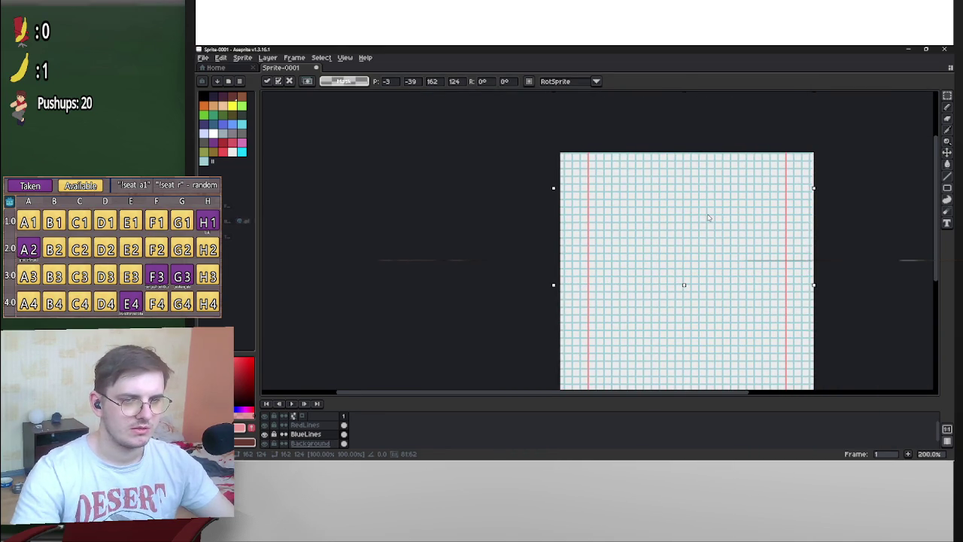
scroll(755, 223, up, 2)
key(Down)
scroll(758, 223, down, 4)
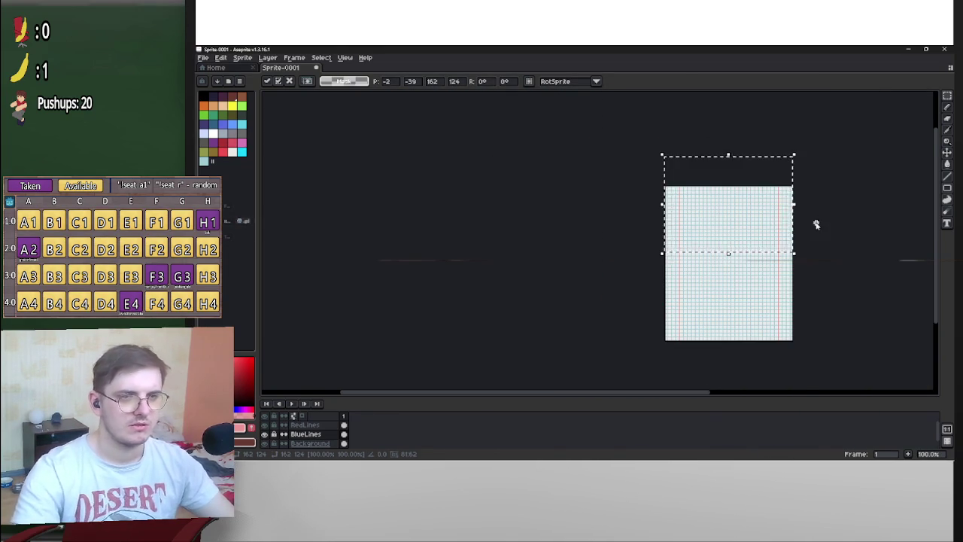
key(Return)
scroll(817, 224, up, 3)
scroll(818, 214, down, 2)
scroll(819, 204, up, 2)
scroll(816, 210, down, 1)
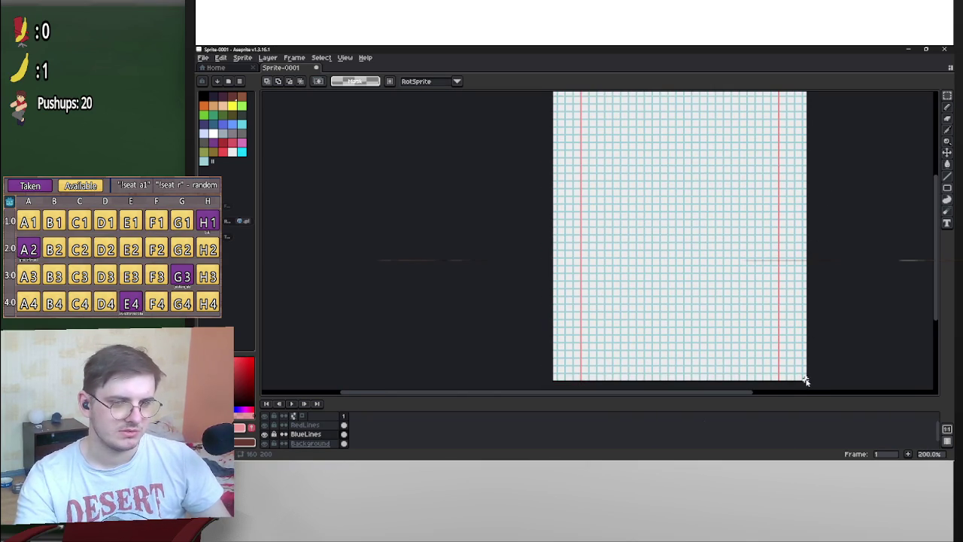
Select the whole canvas, start a transform, and cancel it
scroll(822, 349, down, 1)
scroll(824, 339, up, 1)
key(ctrl+a)
key(ctrl+t)
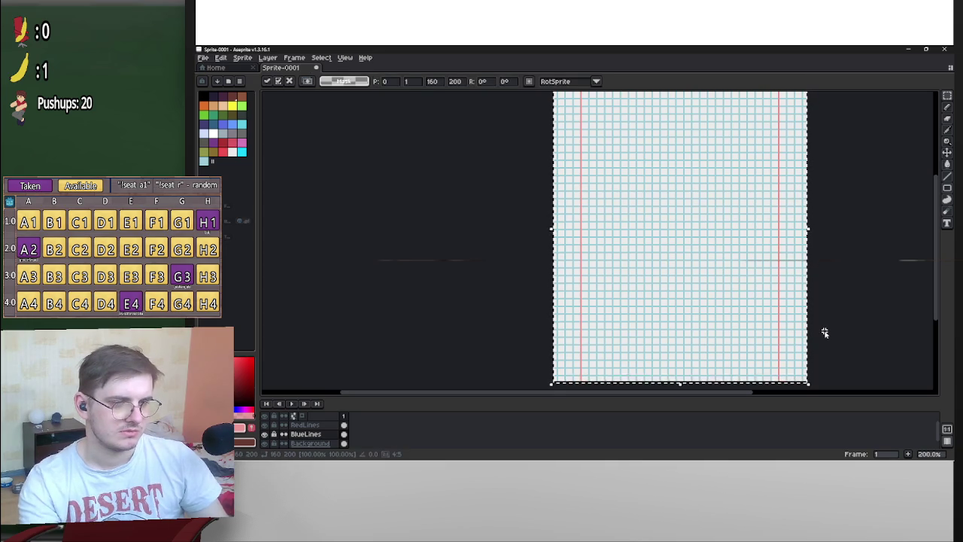
scroll(867, 254, up, 1)
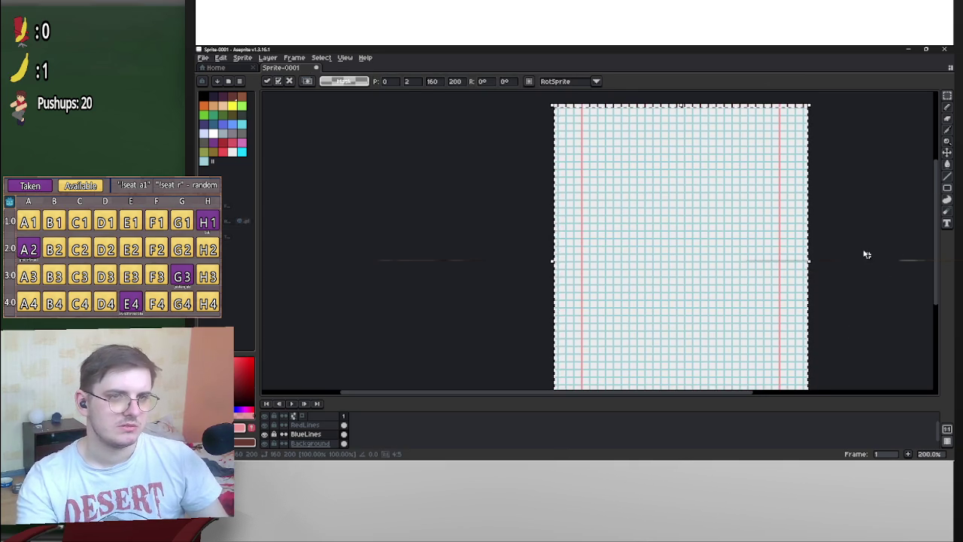
key(Return)
Sample the dark red from the top-edge marks and Magic Wand the cyan grid lines
scroll(707, 188, up, 4)
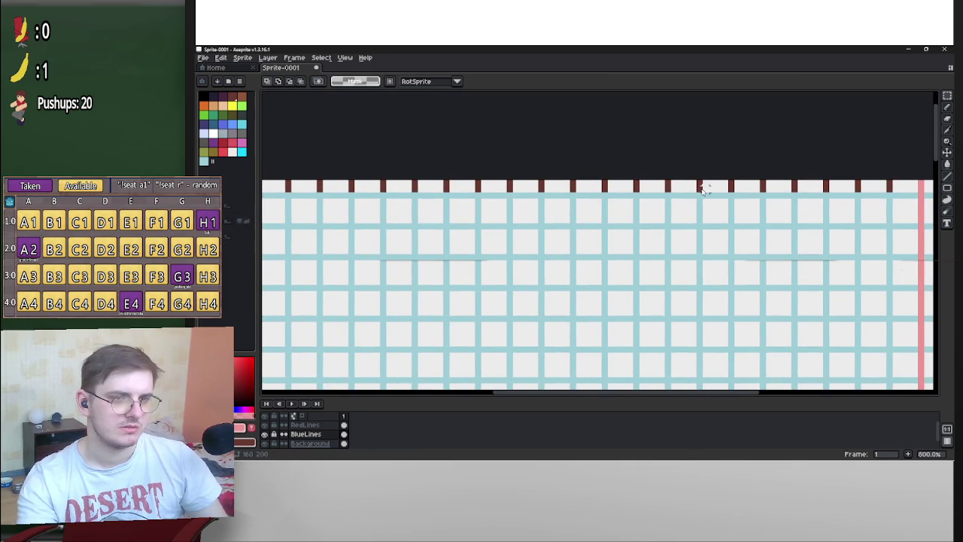
alt+click(699, 188)
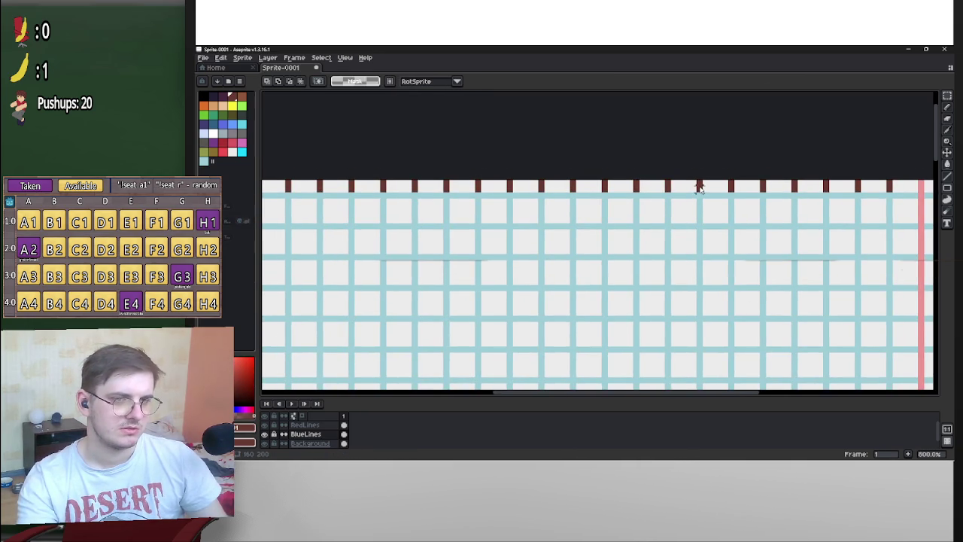
click(935, 95)
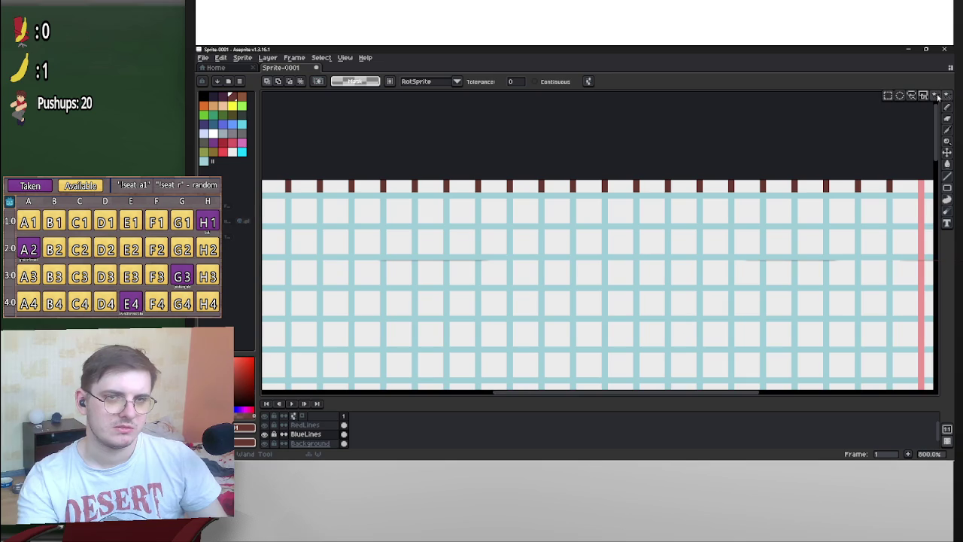
click(727, 188)
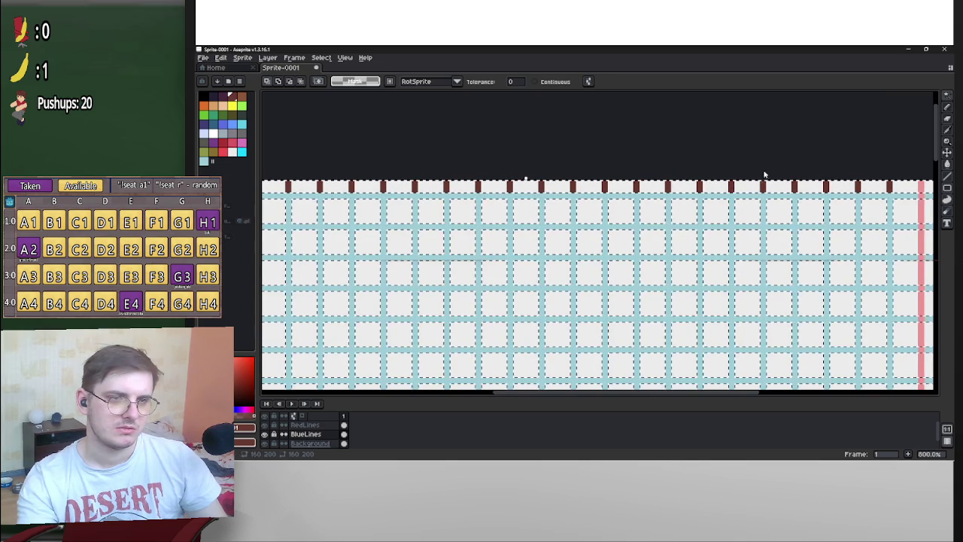
Deselect, return to the Rectangular Marquee, and reselect the grid lines
key(ctrl+d)
click(888, 99)
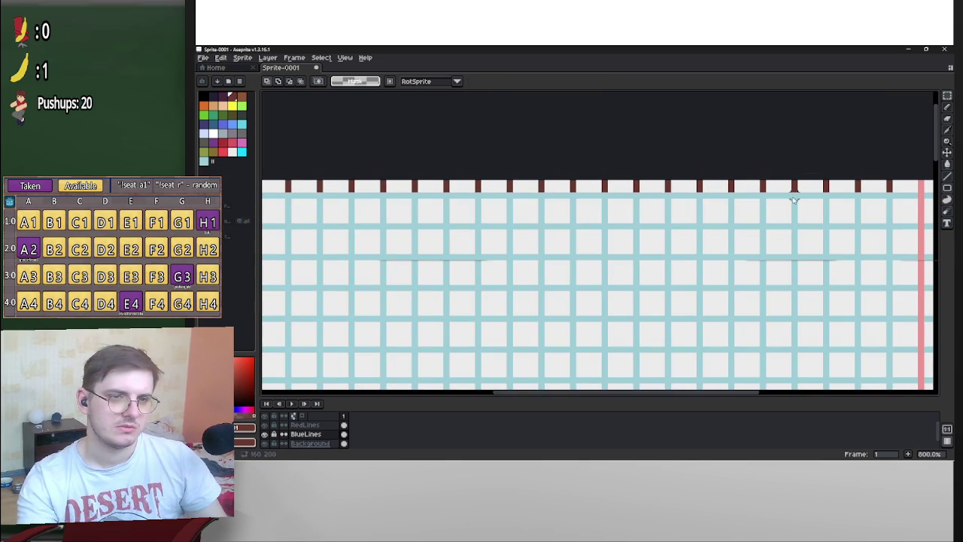
scroll(794, 198, down, 1)
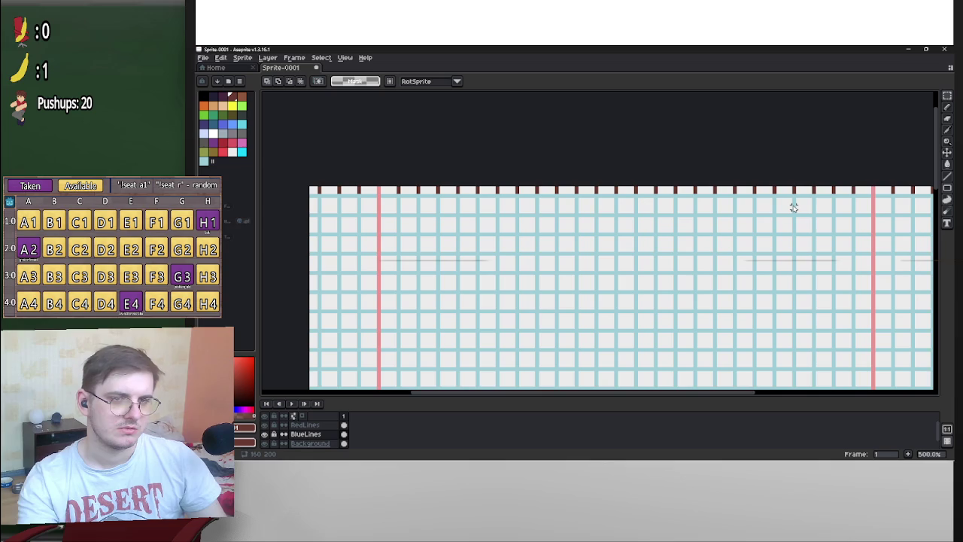
key(ctrl+shift+d)
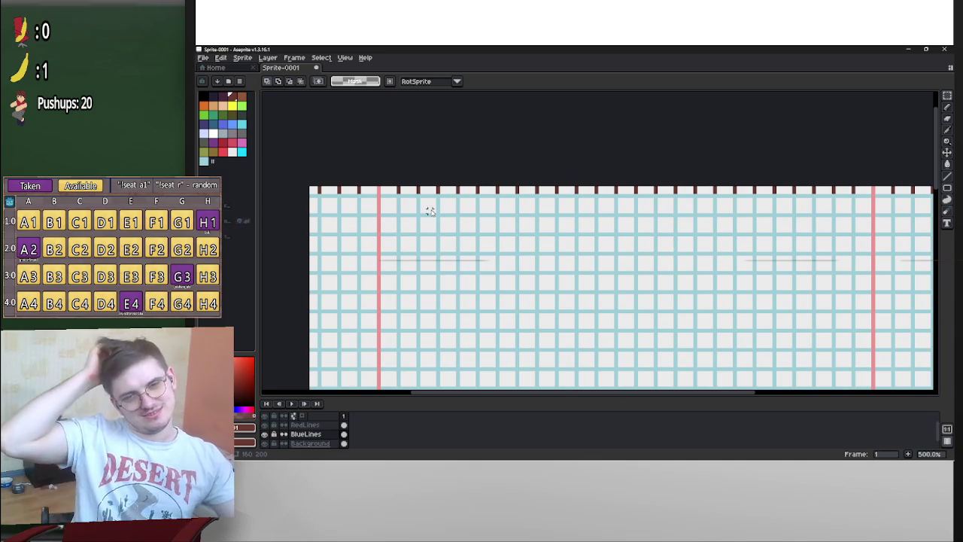
scroll(460, 174, down, 1)
scroll(460, 174, up, 1)
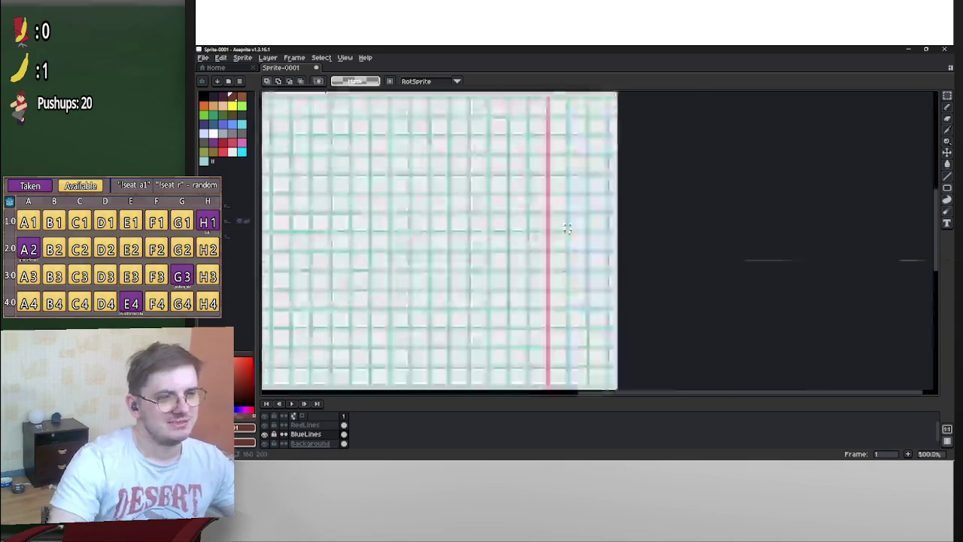
scroll(641, 285, down, 1)
scroll(346, 173, up, 1)
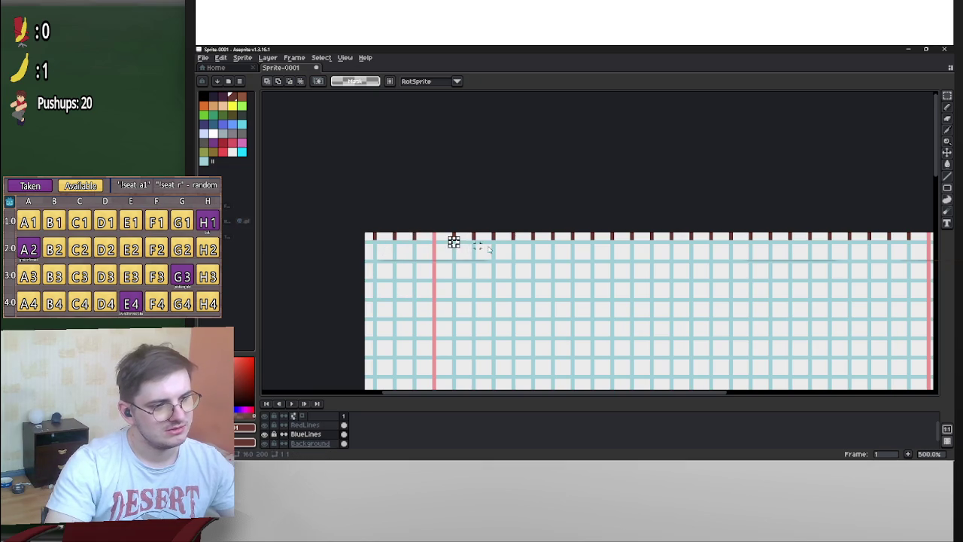
Try selecting cells along the top edge, then clear the selection
scroll(456, 242, up, 5)
mouse_move(364, 229)
mouse_down()
mouse_move(443, 242)
mouse_move(631, 243)
mouse_up()
click(623, 236)
click(704, 219)
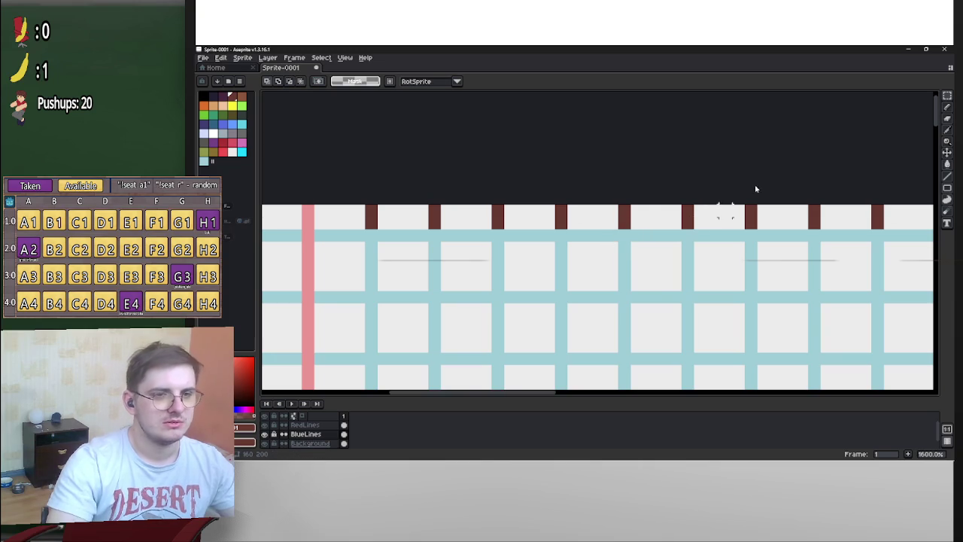
scroll(547, 275, down, 2)
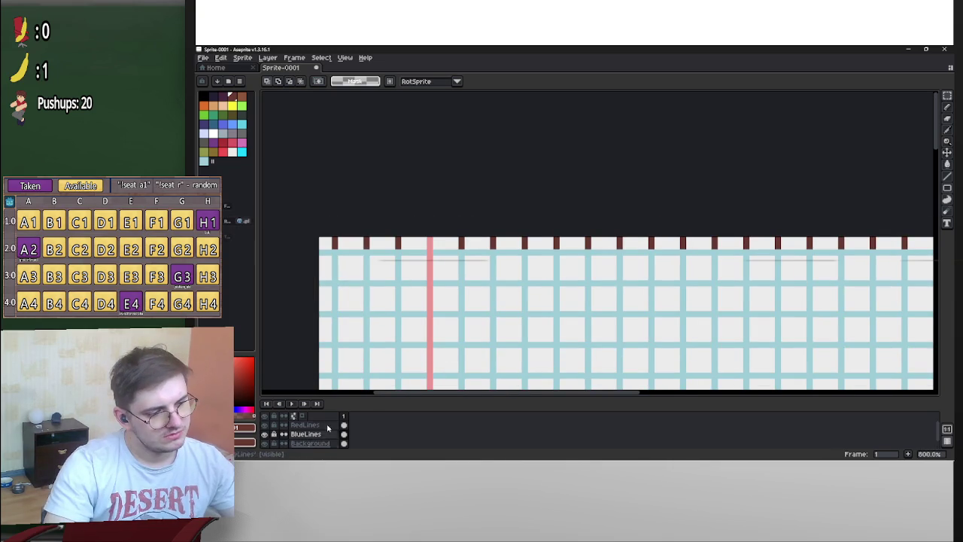
On the Background layer, Magic Wand every dark mark along the top row
click(310, 443)
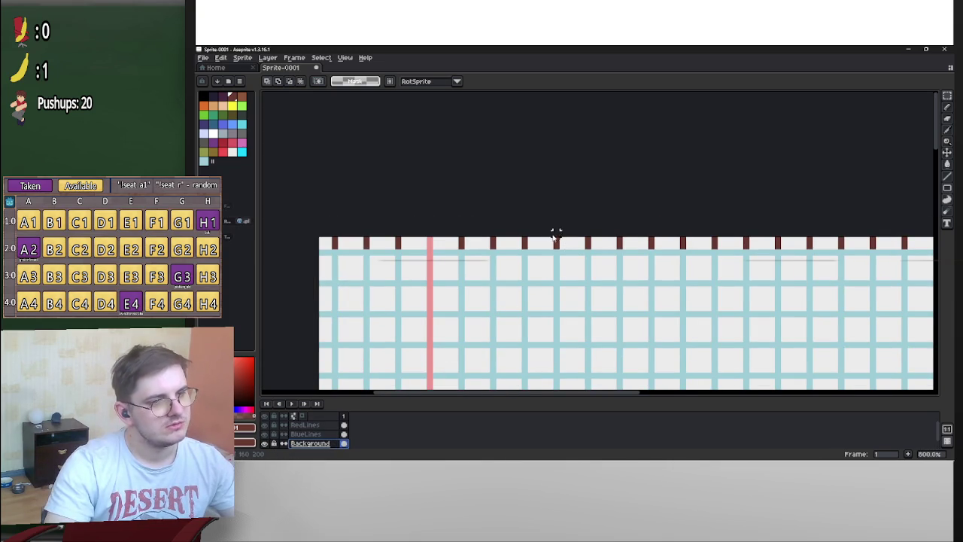
mouse_move(947, 96)
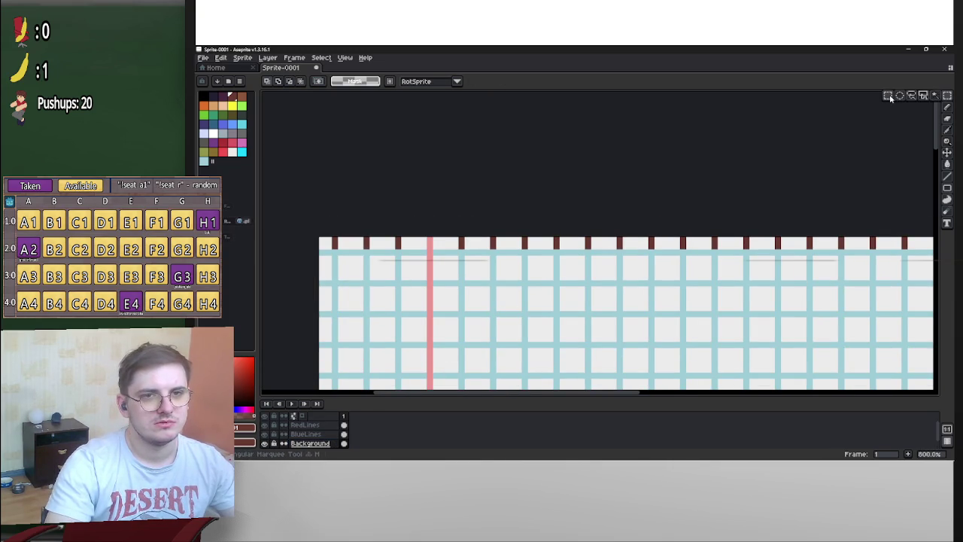
mouse_move(824, 245)
mouse_down()
mouse_move(929, 335)
mouse_move(863, 159)
mouse_up()
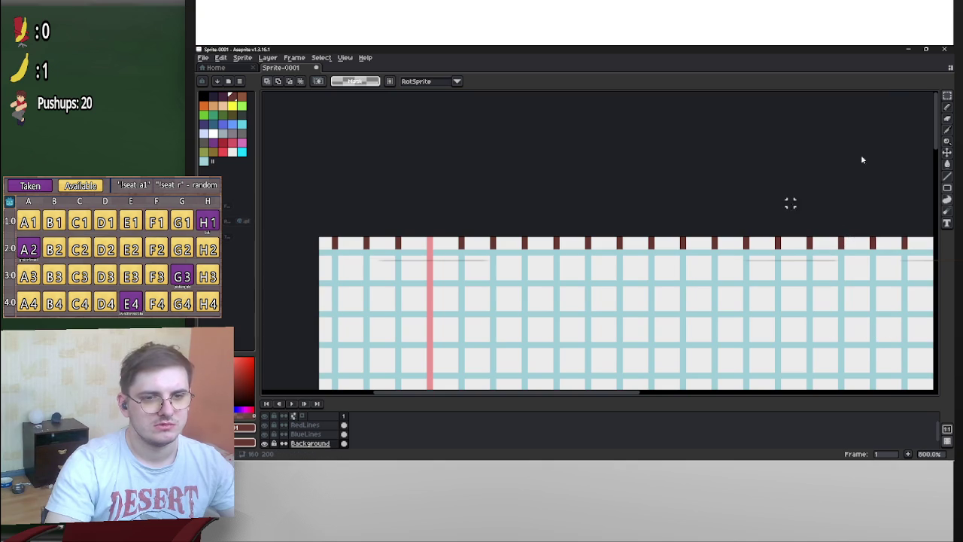
click(936, 96)
click(841, 243)
scroll(820, 234, down, 4)
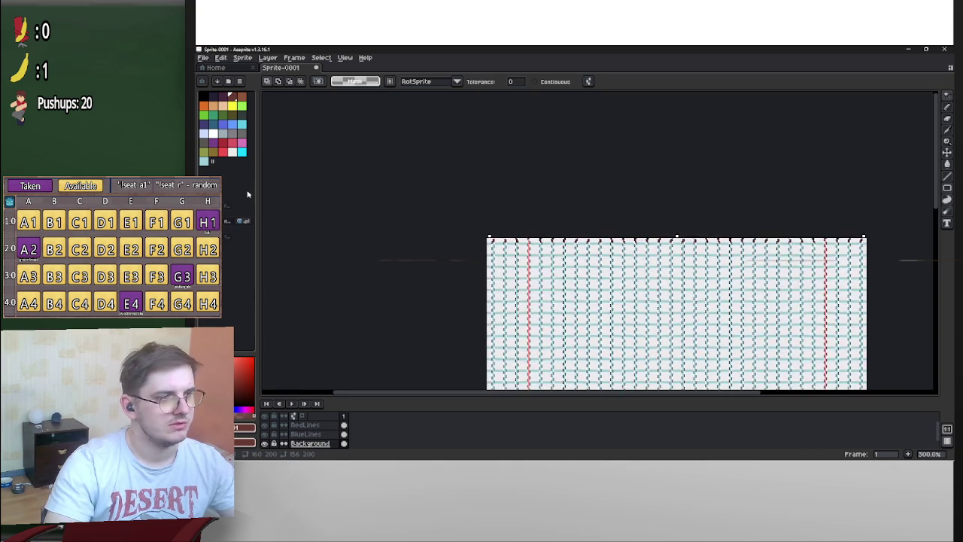
Fill the dark top-row marks with light cyan using the Paint Bucket
click(203, 162)
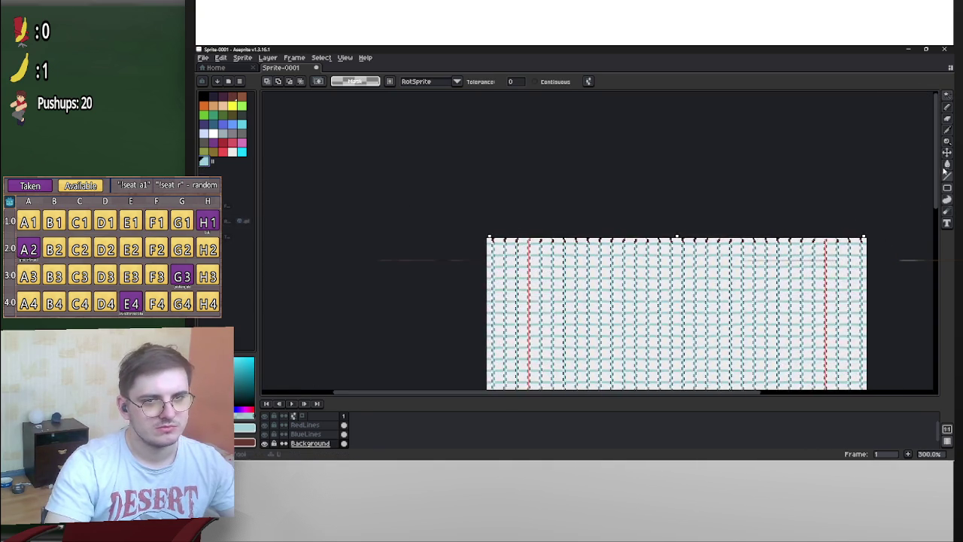
key(g)
scroll(748, 247, up, 4)
click(748, 247)
scroll(748, 209, down, 4)
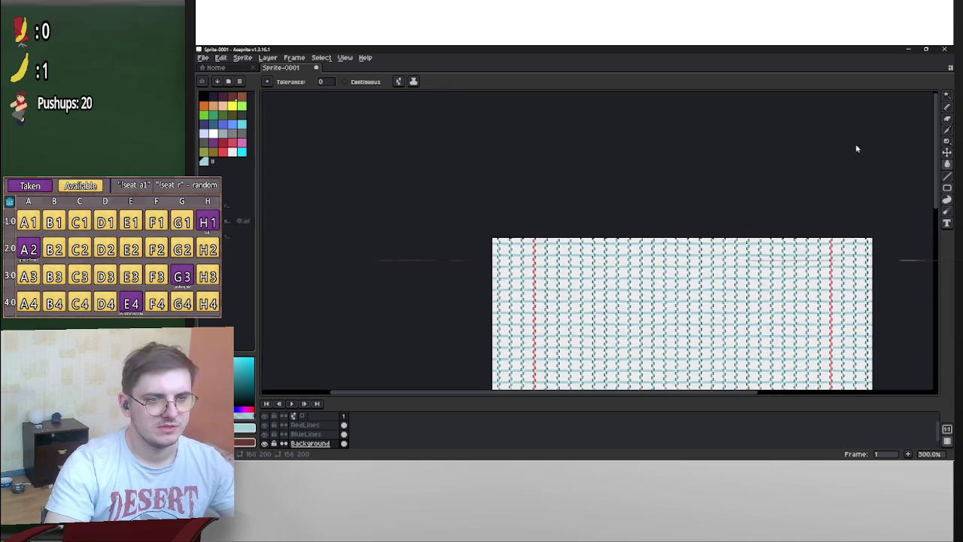
Switch to the Rectangular Marquee, then back to the Paint Bucket, zooming in on the top rows
click(946, 94)
scroll(813, 225, down, 4)
scroll(599, 154, up, 4)
scroll(582, 157, down, 3)
scroll(695, 222, up, 1)
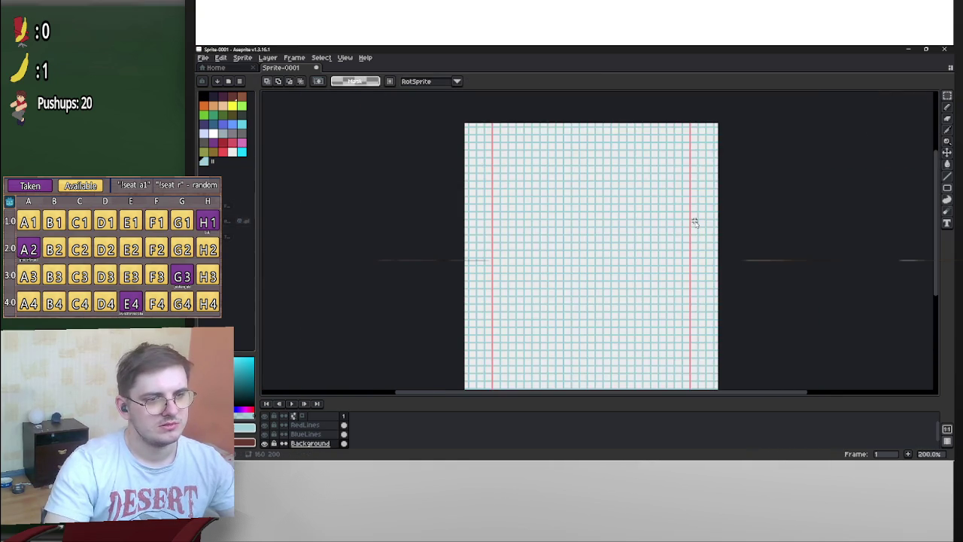
scroll(489, 248, up, 3)
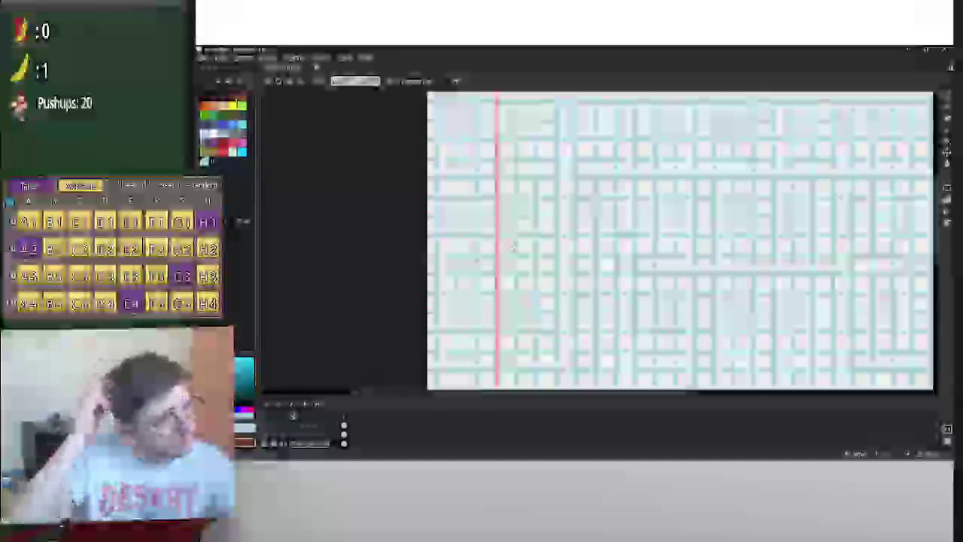
scroll(635, 288, down, 3)
scroll(635, 288, up, 3)
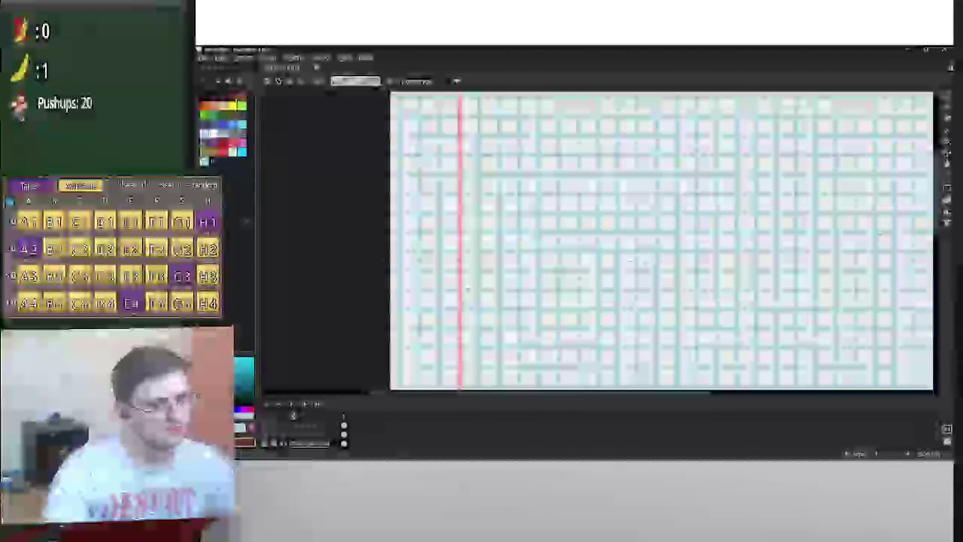
click(923, 164)
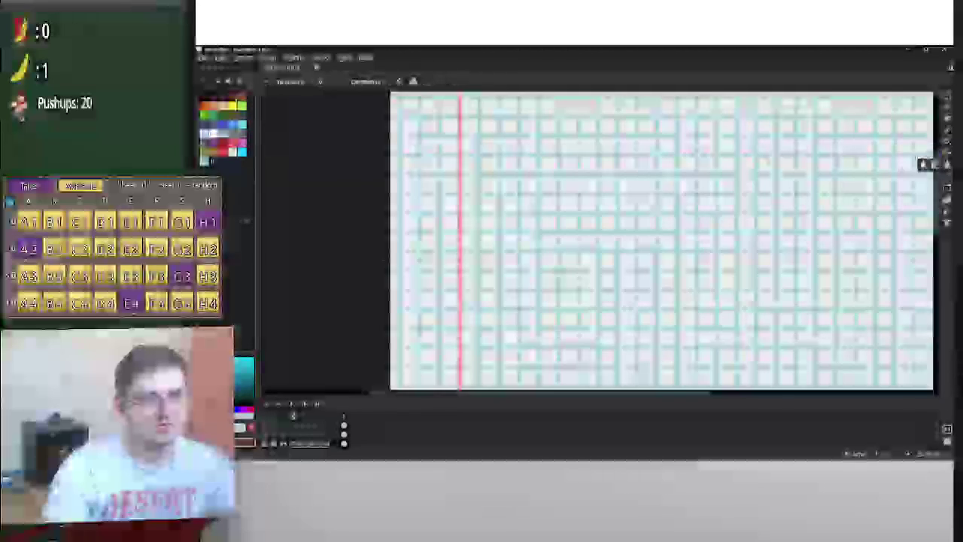
drag(527, 226, 573, 374)
scroll(481, 259, up, 3)
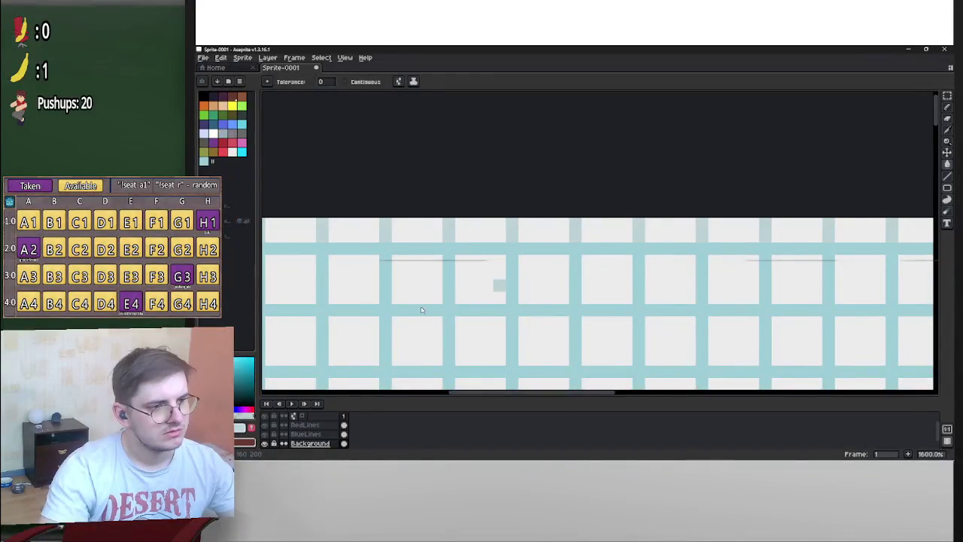
Fill the top-row grid lines with grey as a trial, then undo it
click(385, 236)
key(ctrl+z)
scroll(597, 303, down, 3)
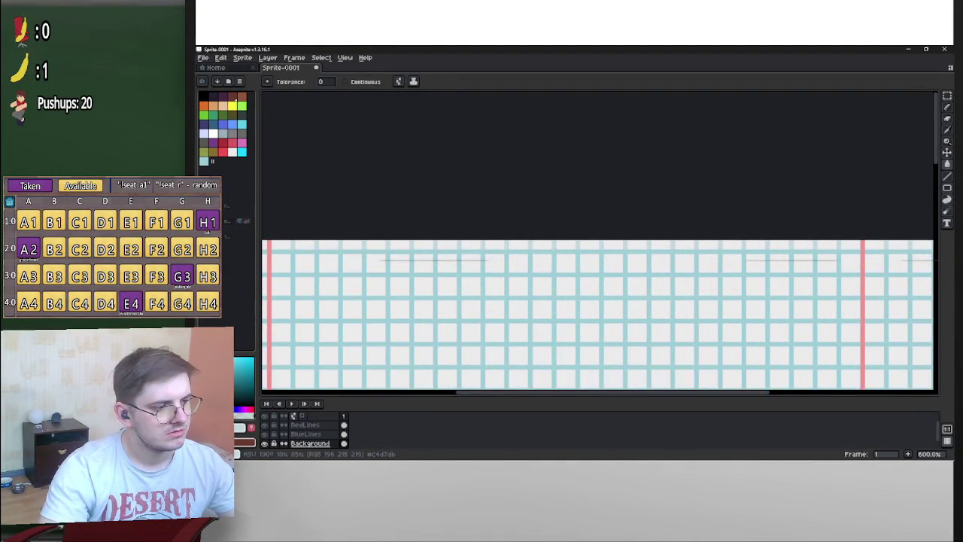
scroll(434, 249, up, 4)
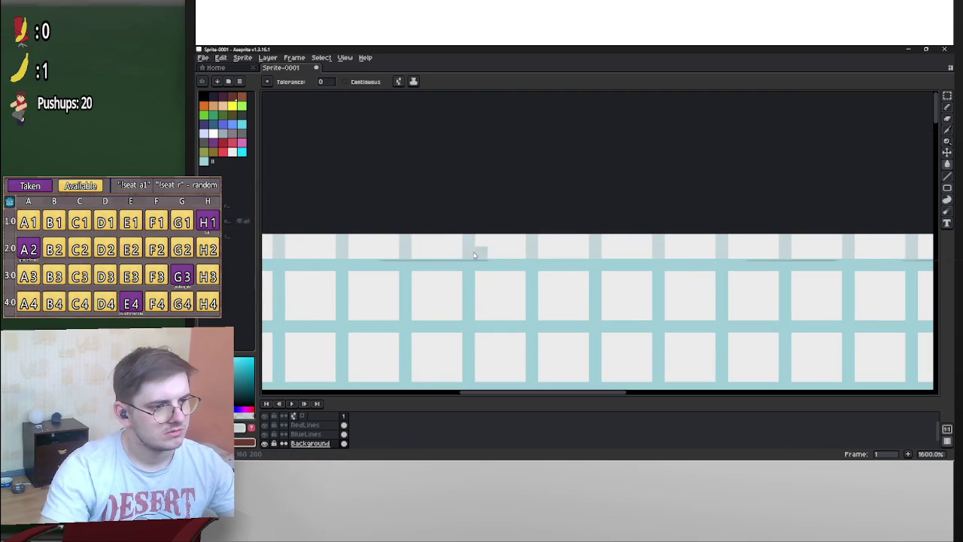
scroll(479, 252, down, 3)
Make the BlueLines layer active, then return to the Background layer
key(alt+Up)
scroll(447, 275, down, 4)
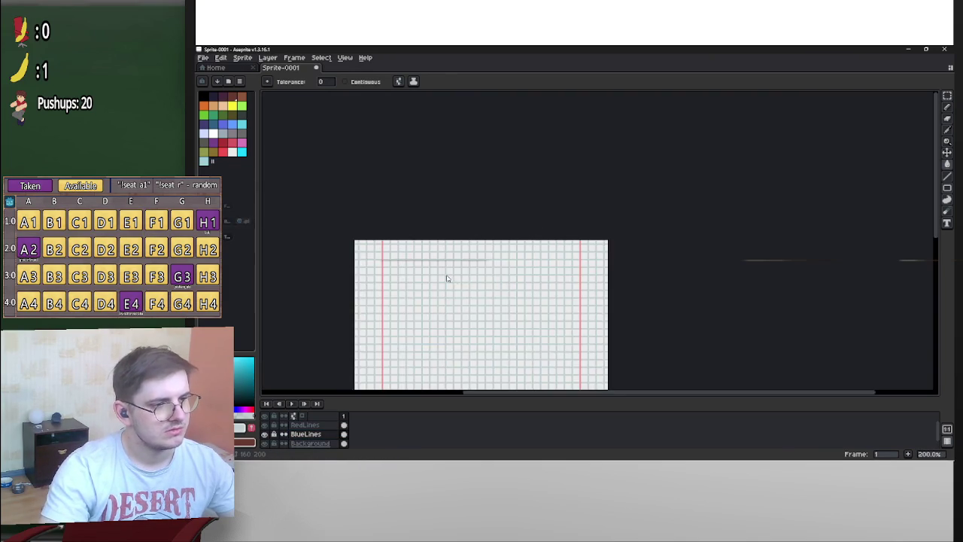
scroll(610, 230, up, 3)
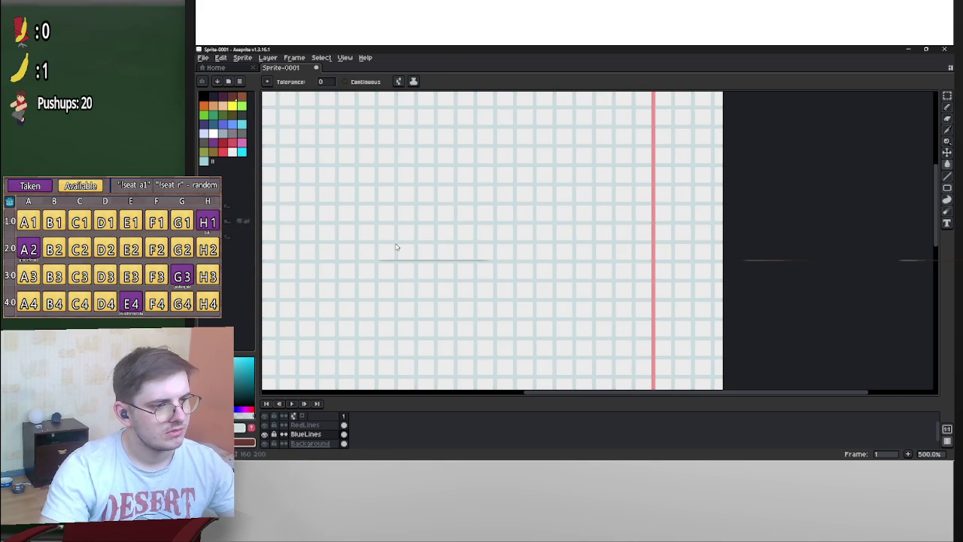
scroll(580, 328, down, 1)
scroll(651, 288, up, 5)
scroll(549, 261, up, 2)
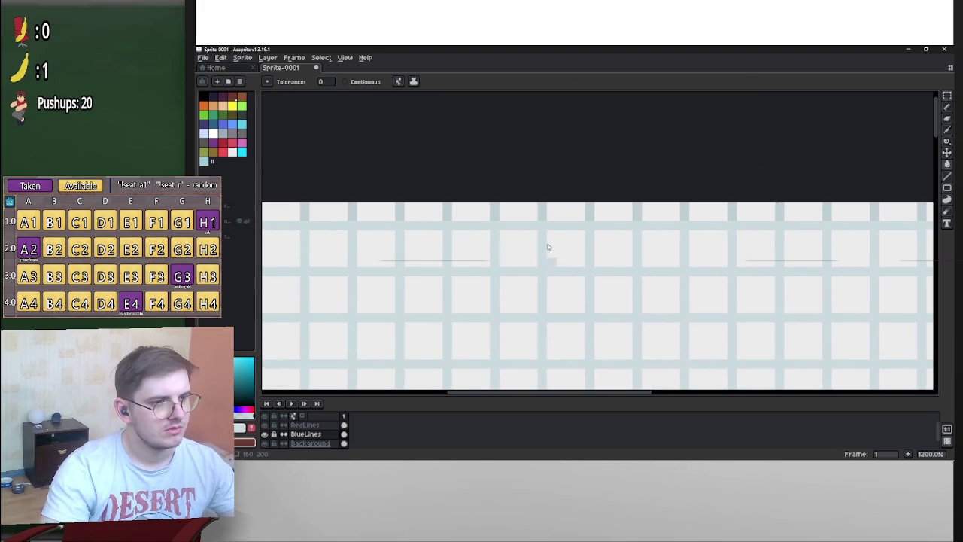
key(alt+Down)
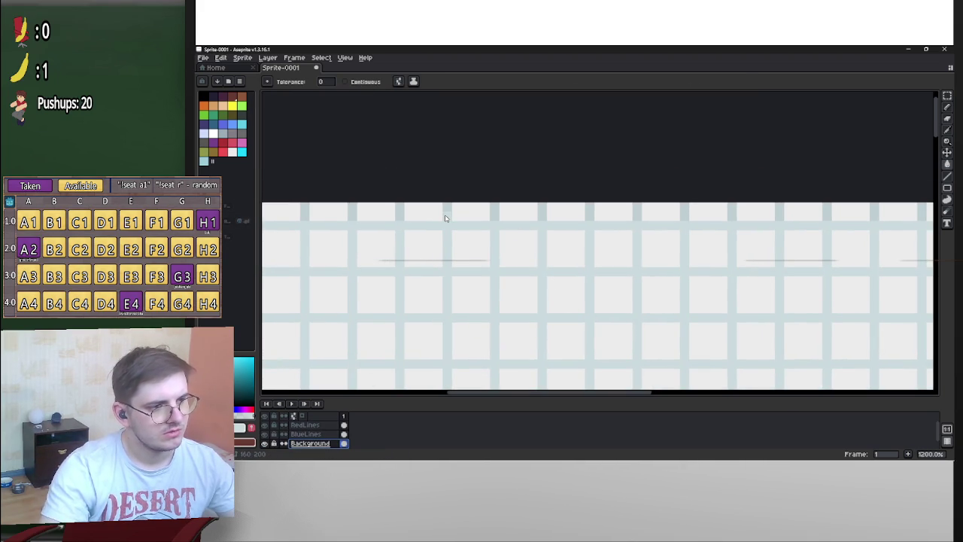
scroll(614, 289, down, 4)
scroll(614, 290, down, 4)
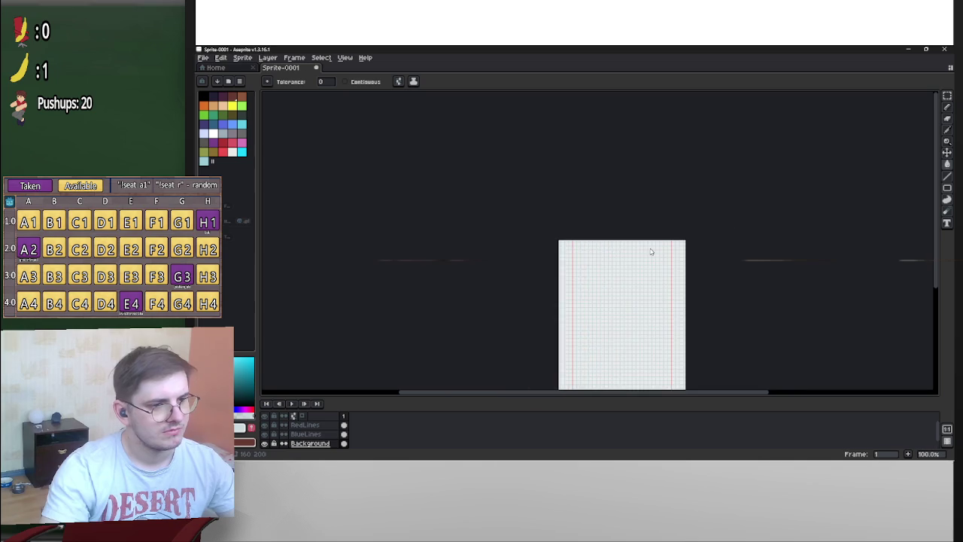
scroll(742, 170, up, 2)
Toggle between Move and Paint Bucket tools, then minimize Aseprite to reveal Blender
key(v)
key(g)
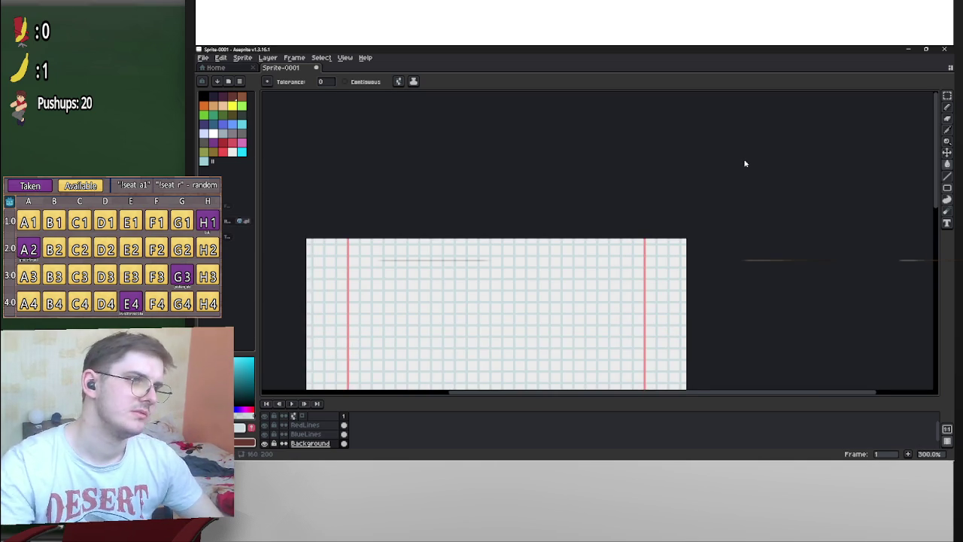
key(v)
key(g)
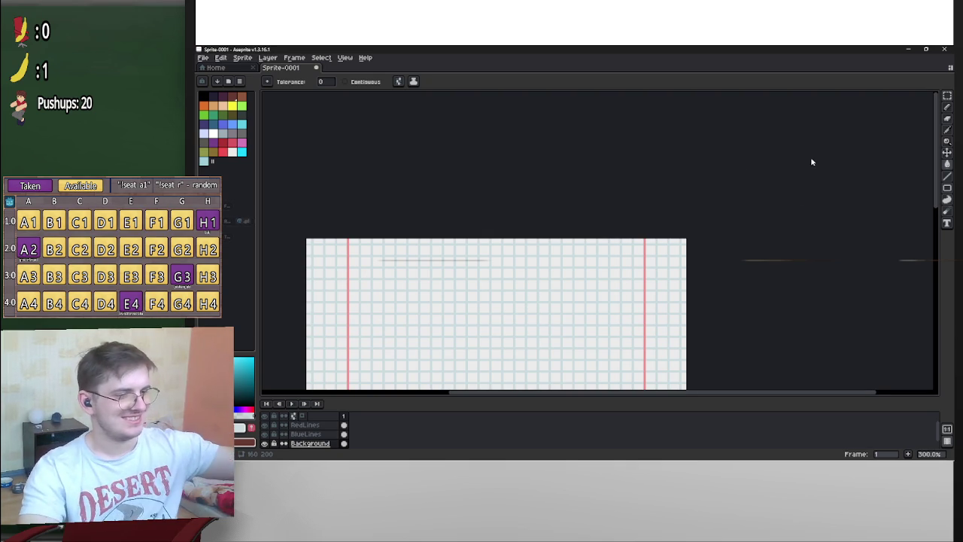
scroll(587, 293, down, 5)
scroll(590, 289, up, 4)
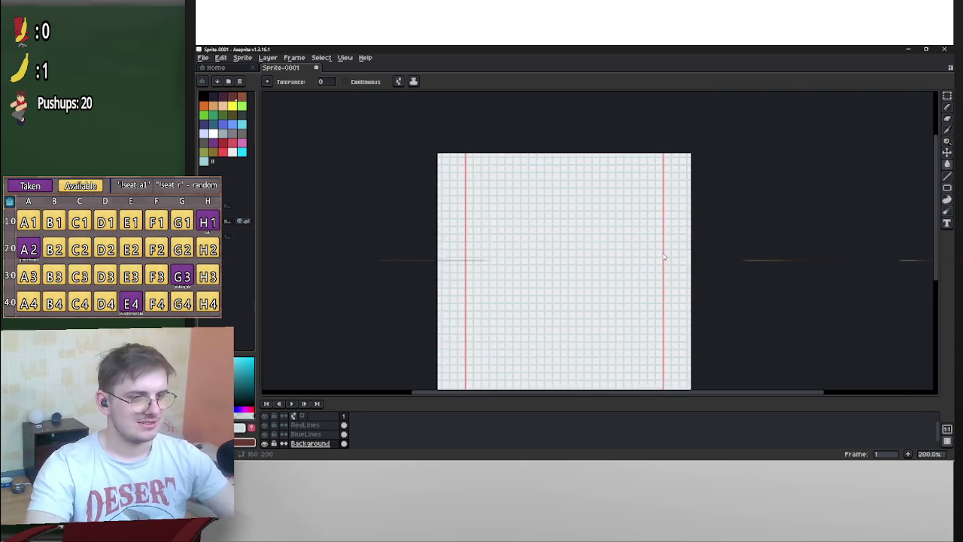
scroll(624, 271, up, 1)
scroll(660, 250, left, 2)
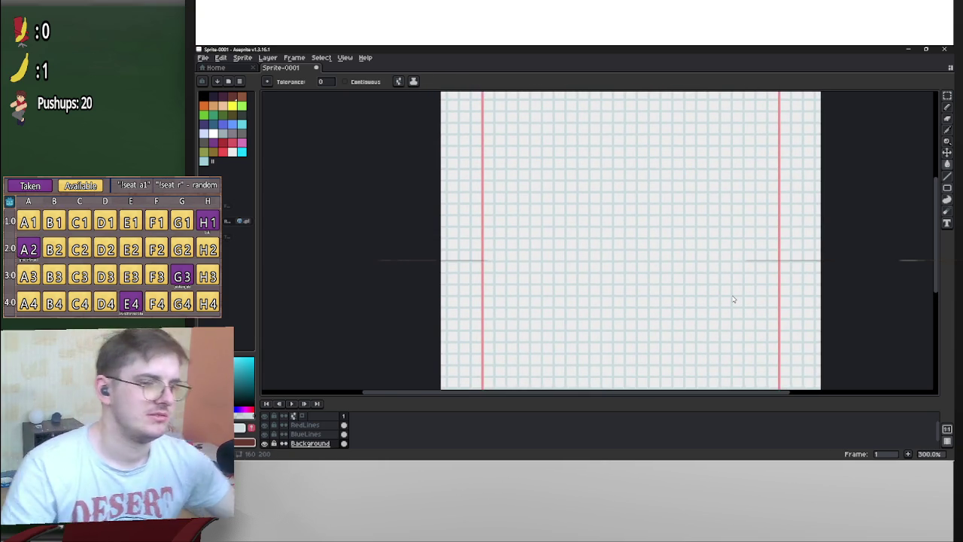
scroll(681, 263, up, 1)
scroll(707, 241, left, 2)
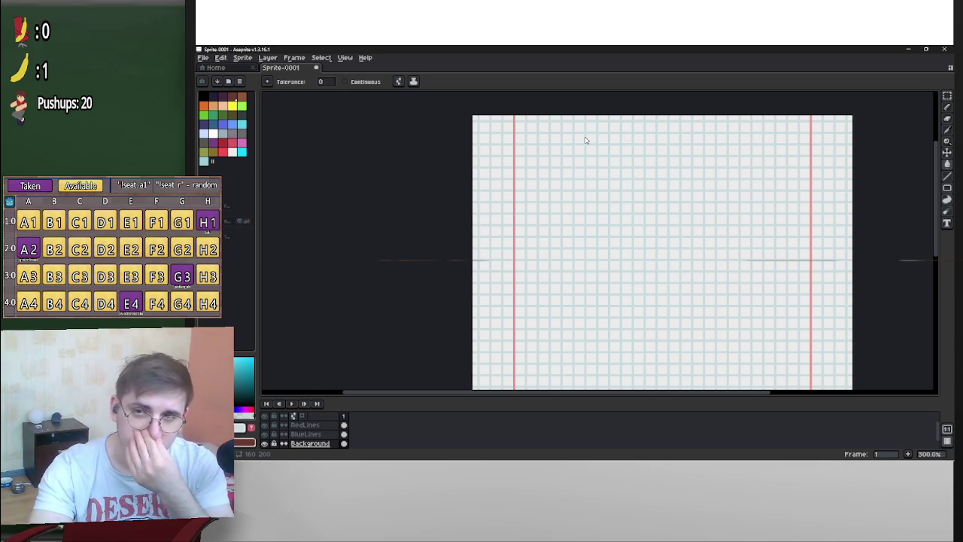
click(910, 51)
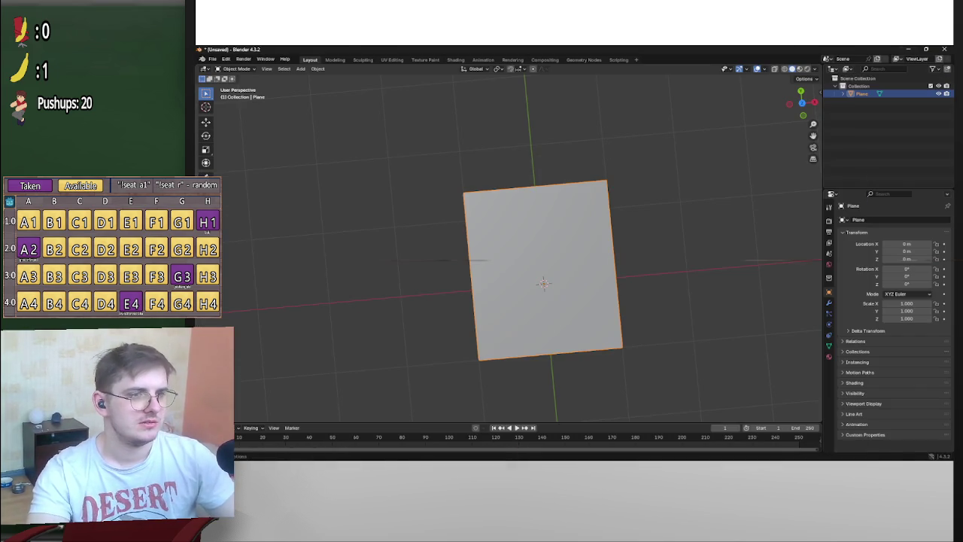
mouse_move(534, 456)
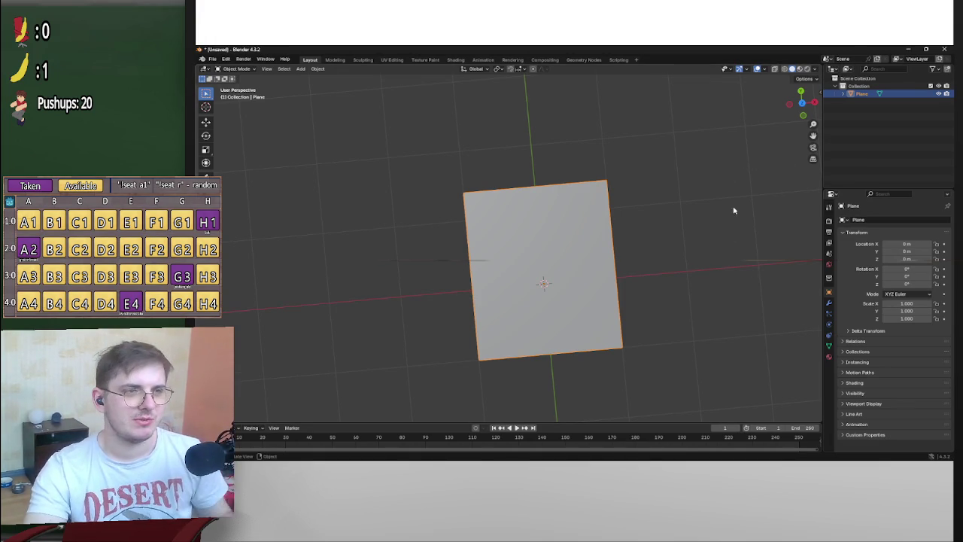
scroll(627, 249, up, 5)
Rename the Plane object to Paper
scroll(627, 249, down, 5)
mouse_move(627, 249)
mouse_down()
mouse_move(597, 206)
mouse_move(568, 203)
mouse_up()
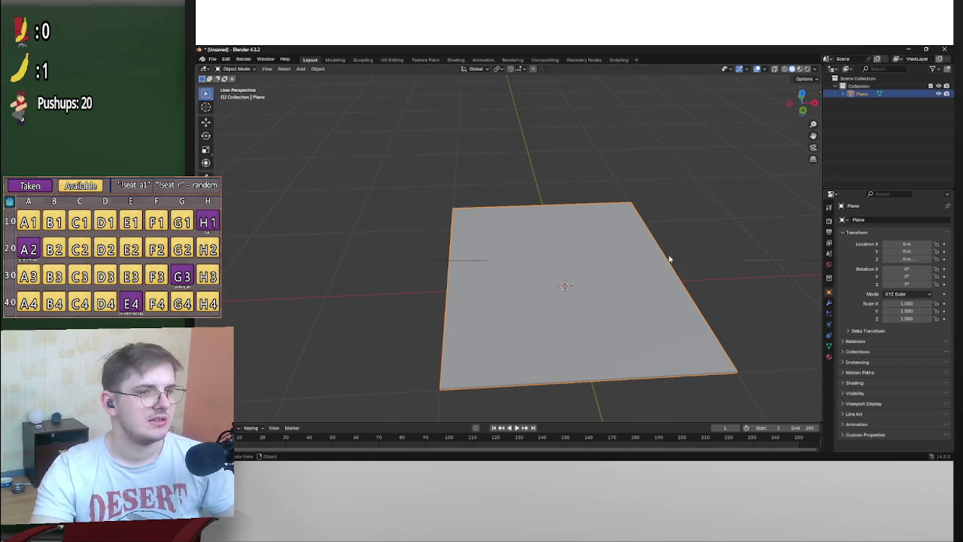
drag(668, 258, 752, 248)
mouse_move(573, 154)
mouse_down()
mouse_move(589, 230)
mouse_move(680, 233)
mouse_up()
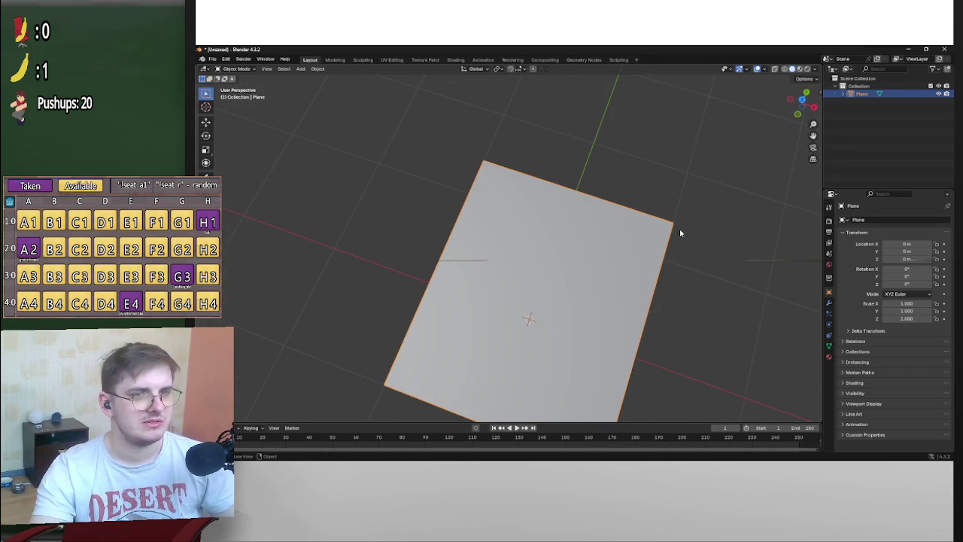
mouse_move(621, 198)
mouse_down()
mouse_move(629, 249)
mouse_move(610, 269)
mouse_move(601, 214)
mouse_move(617, 248)
mouse_move(657, 240)
mouse_up()
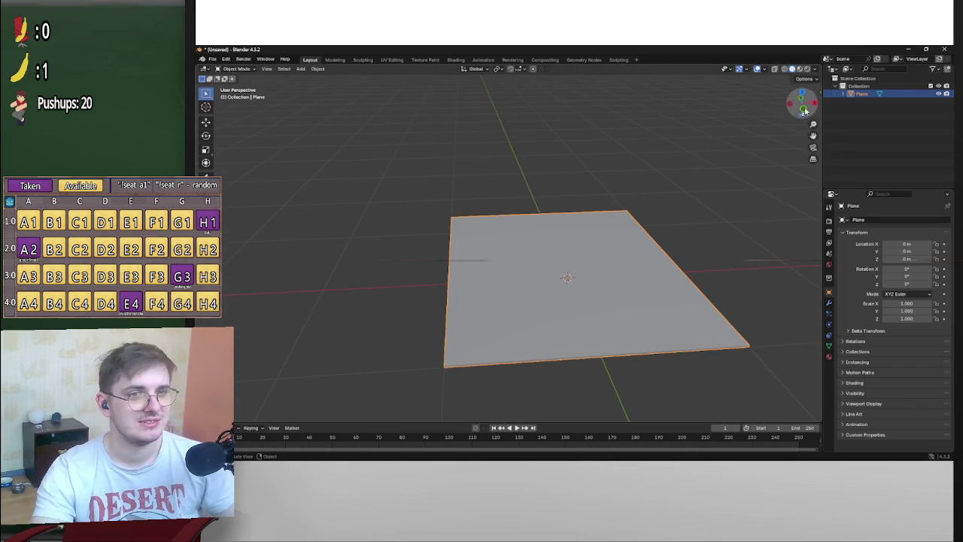
double_click(862, 94)
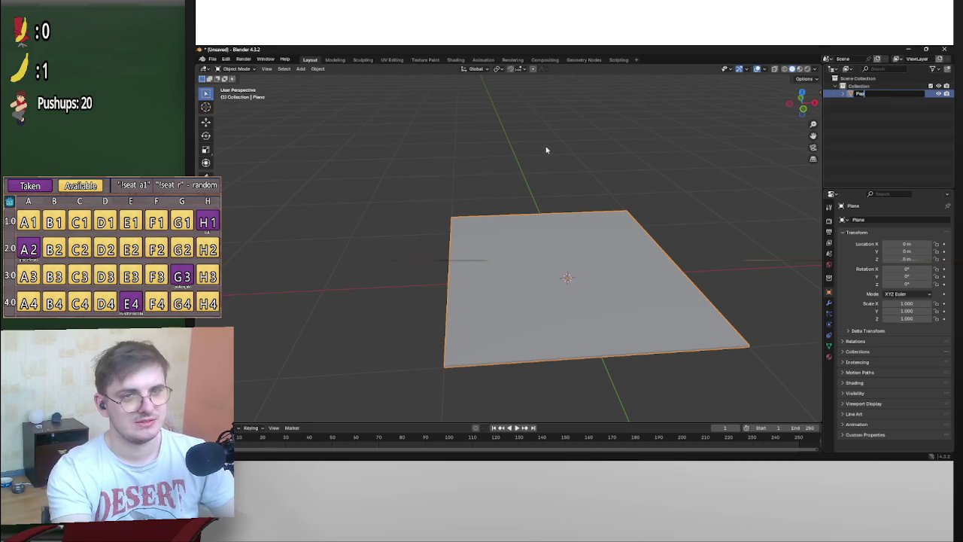
key(Return)
Create a new material on the plane and name it Paper
mouse_move(394, 318)
mouse_down()
mouse_move(562, 267)
mouse_move(505, 219)
mouse_up()
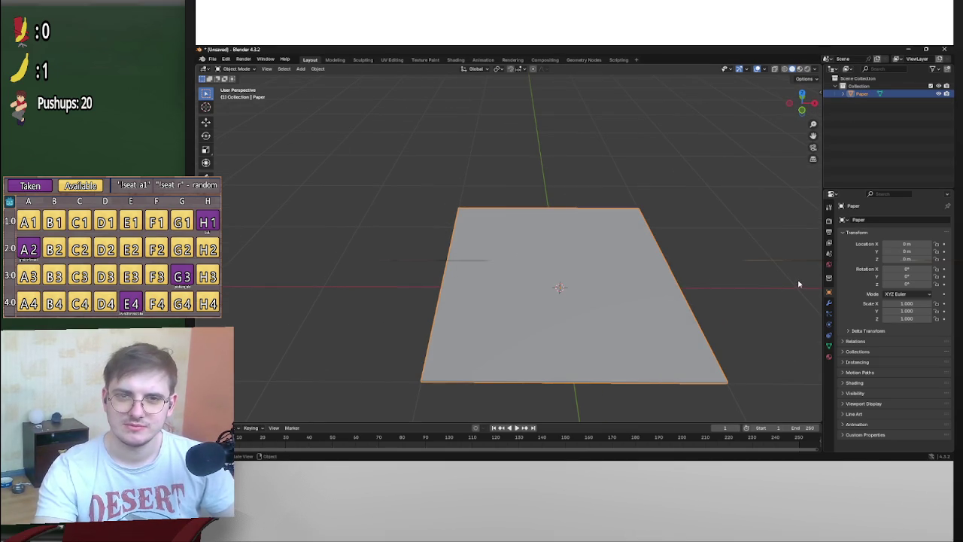
click(829, 346)
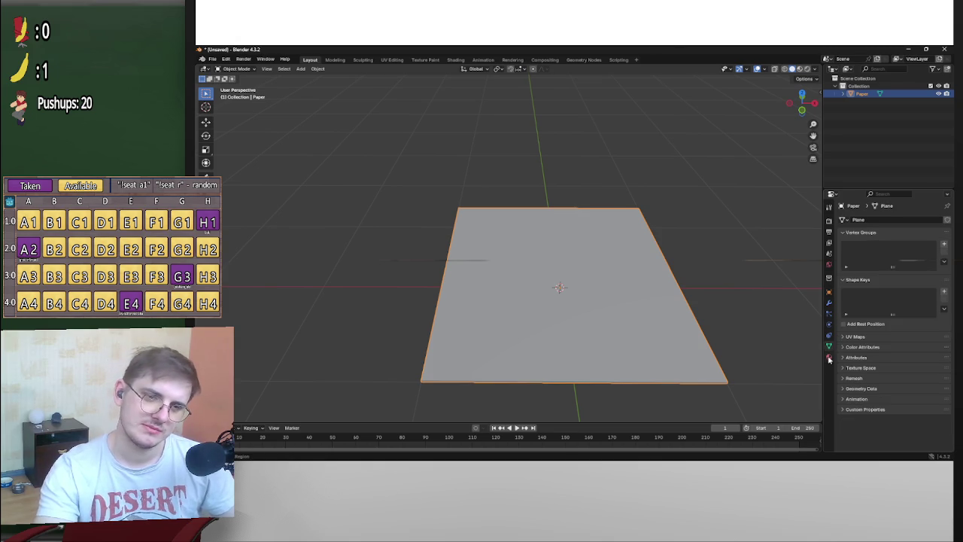
click(829, 358)
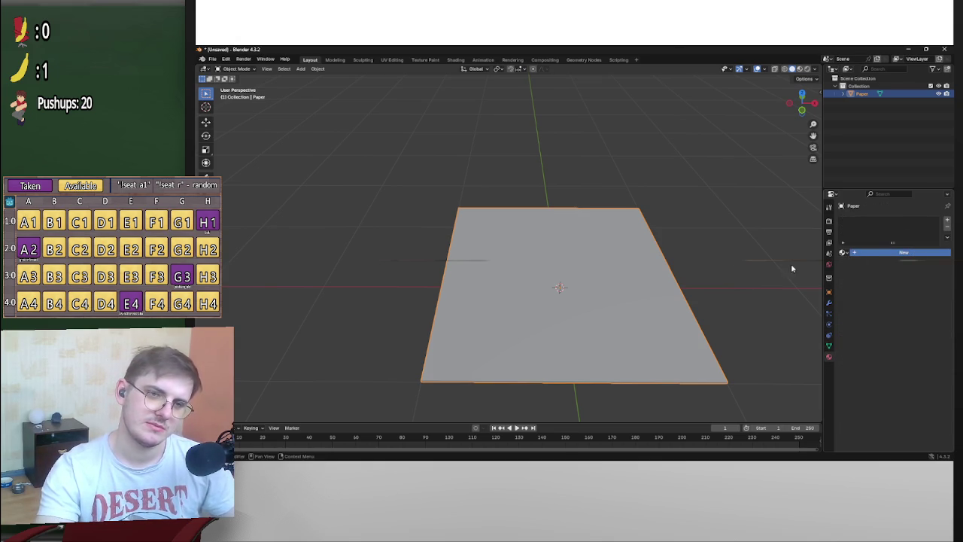
click(888, 256)
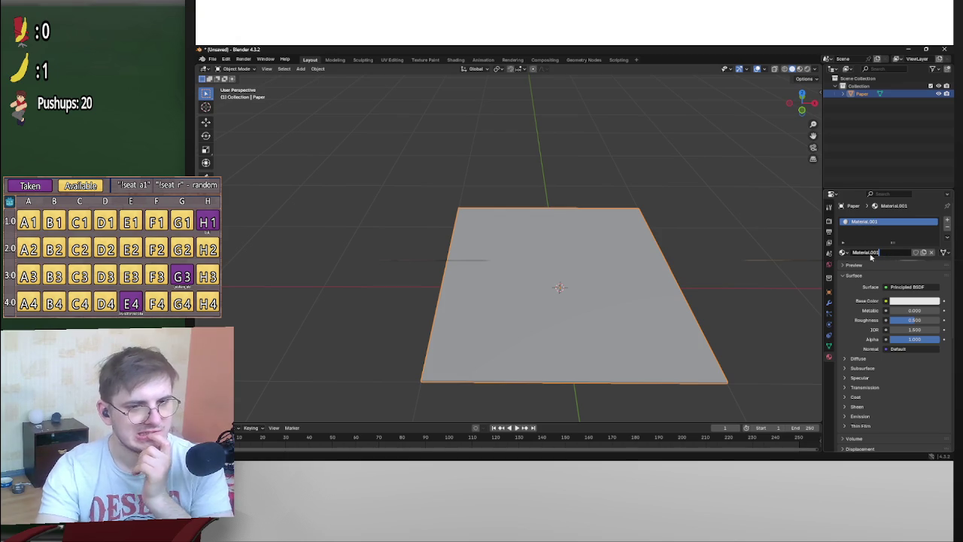
key(ctrl+a)
text(Pa)
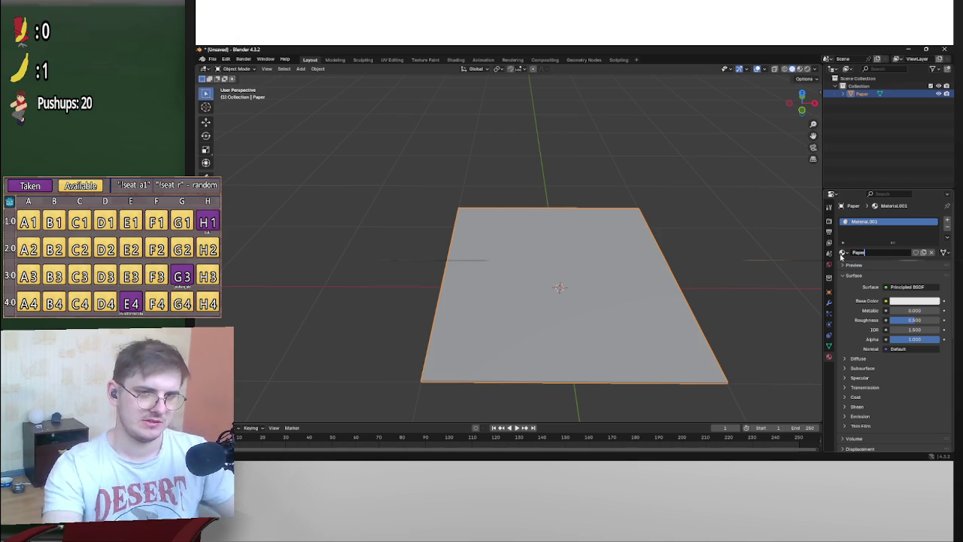
key(Return)
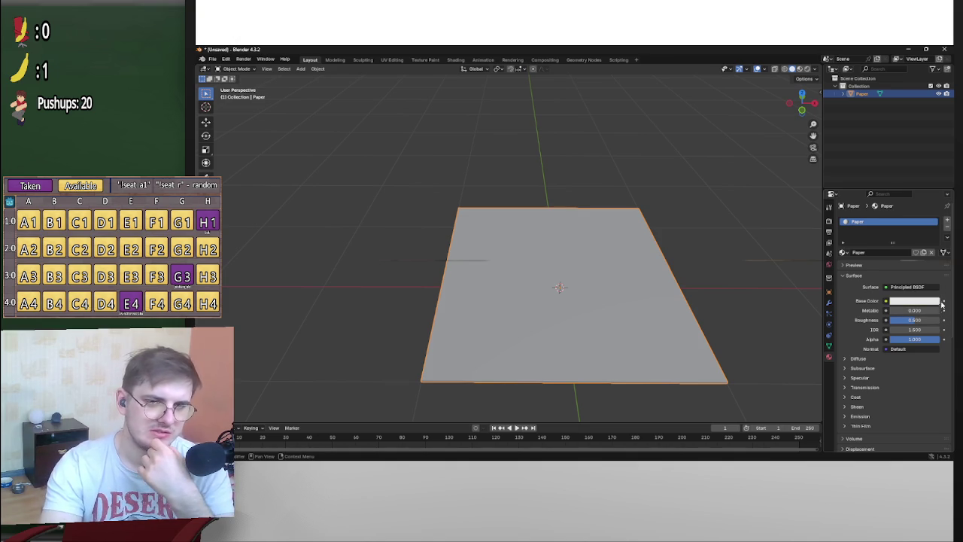
Feed the Paper material's Base Color from an Image Texture node
click(885, 300)
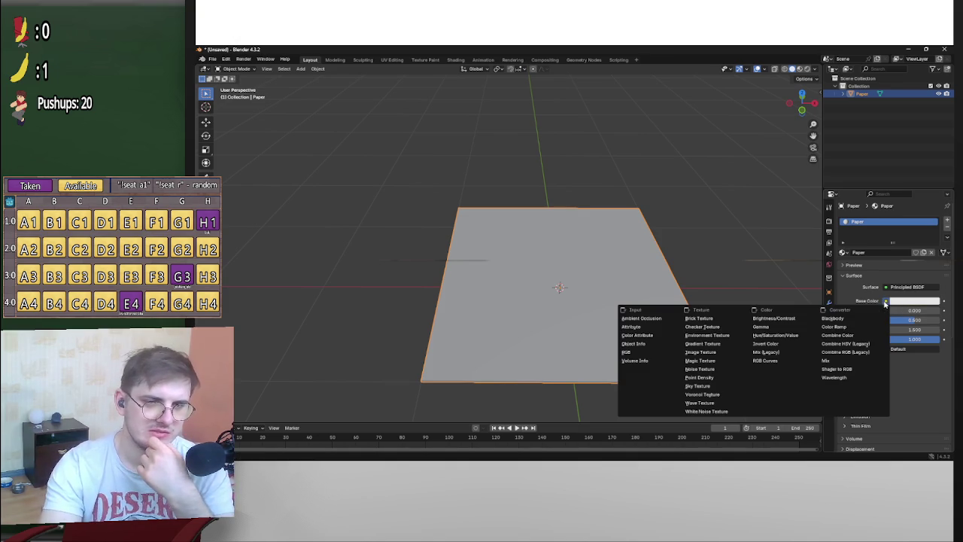
click(727, 352)
mouse_move(762, 453)
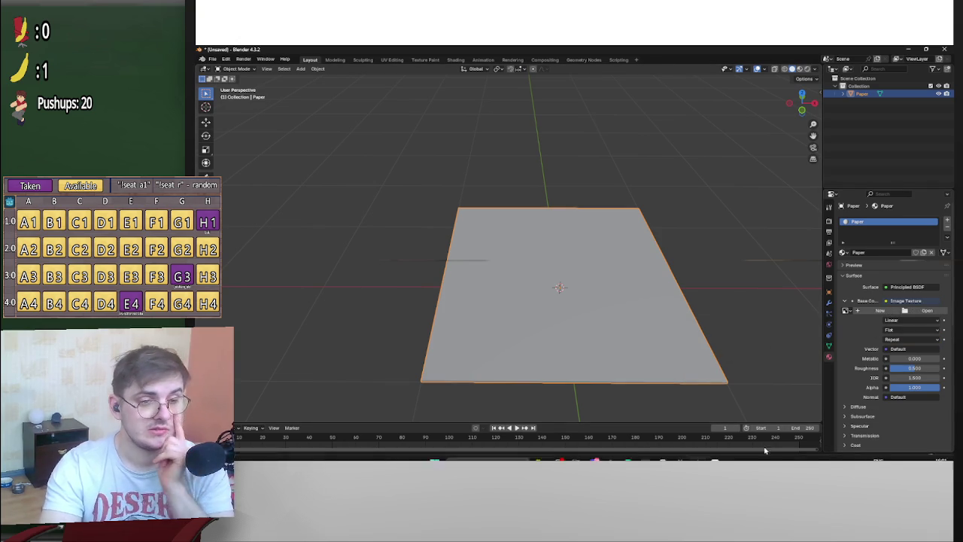
key(alt+Tab)
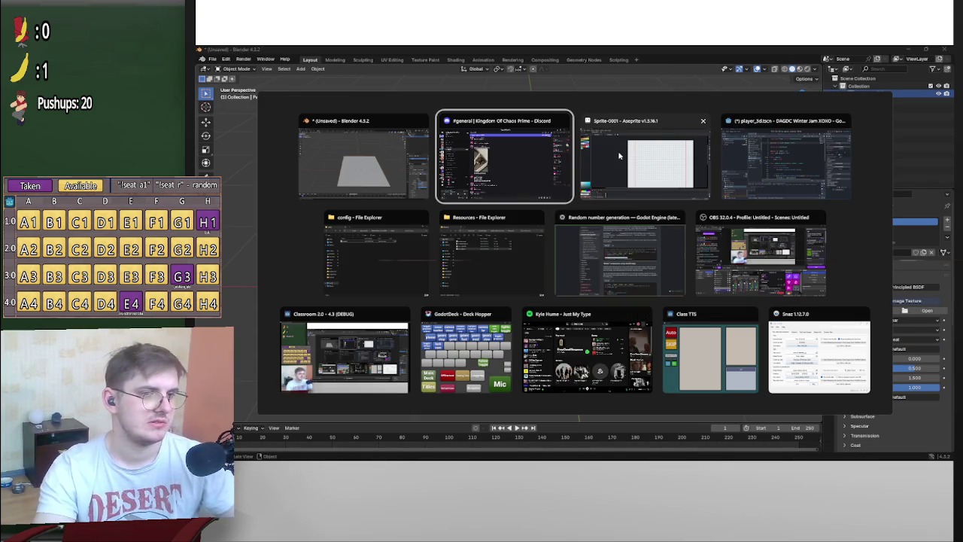
Back in Aseprite, browse the save dialog to Documents/GodotProjects/degdc-winter-jam-xoxo
click(617, 150)
key(ctrl+s)
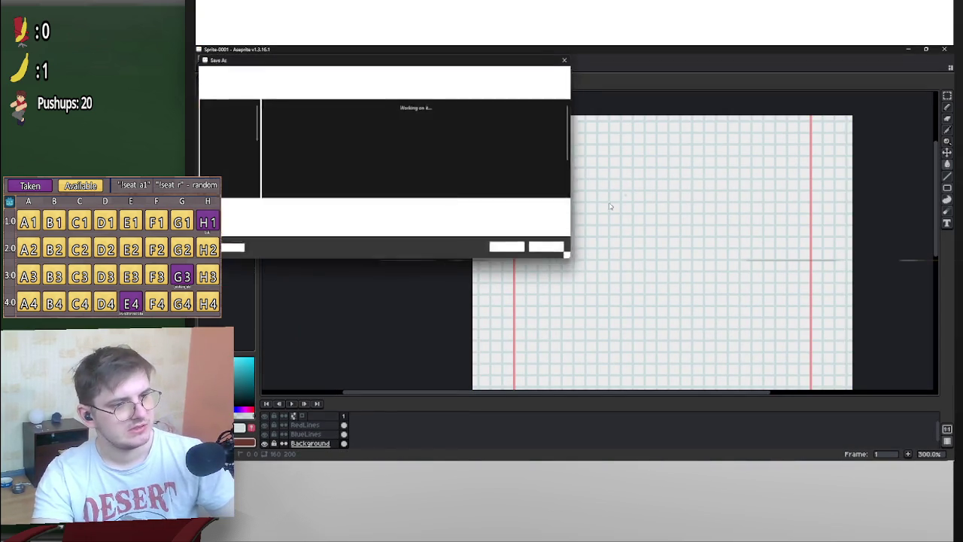
scroll(230, 148, down, 2)
scroll(230, 148, up, 3)
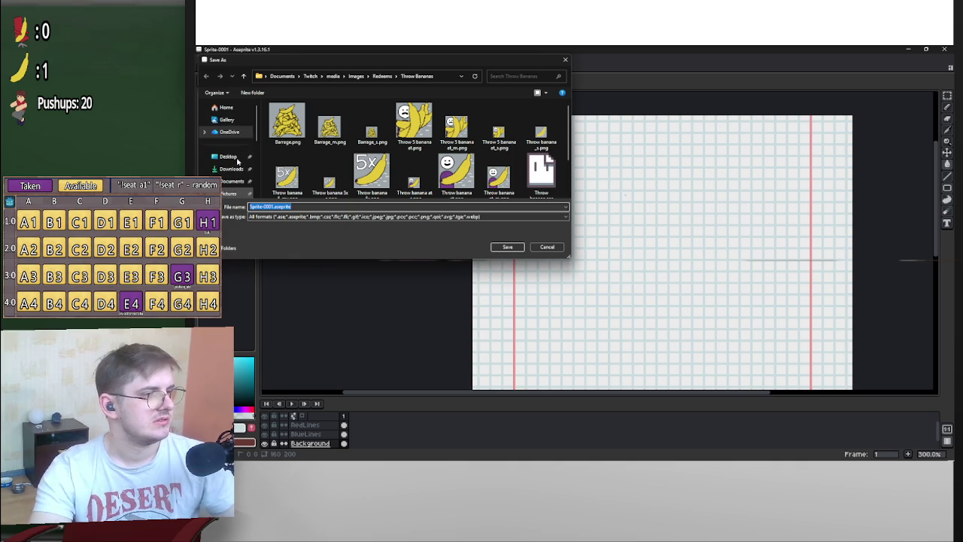
click(232, 181)
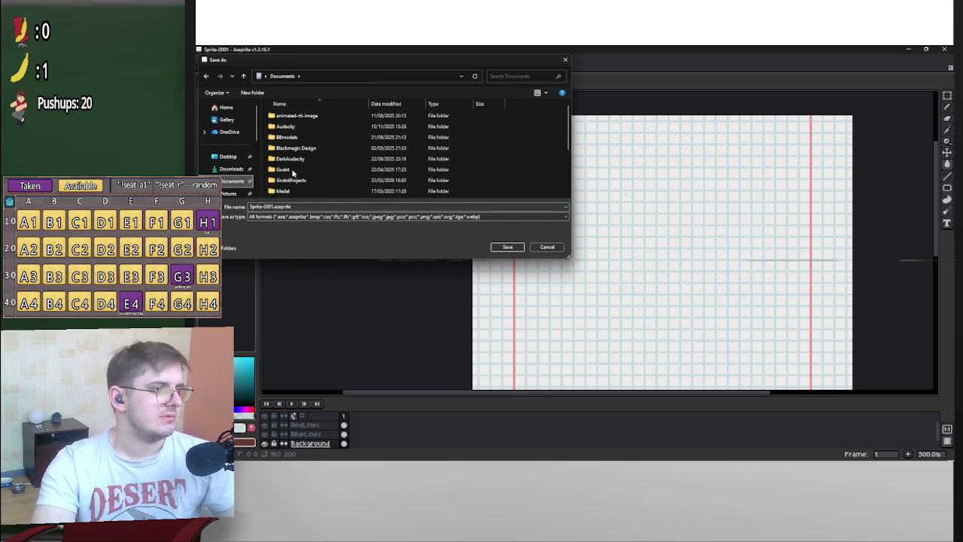
scroll(305, 161, up, 2)
double_click(305, 147)
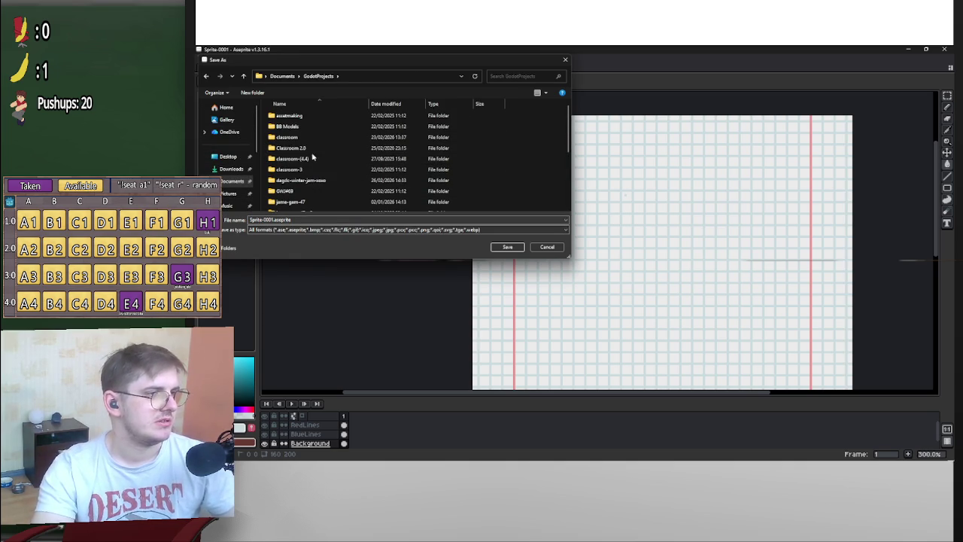
scroll(323, 188, down, 3)
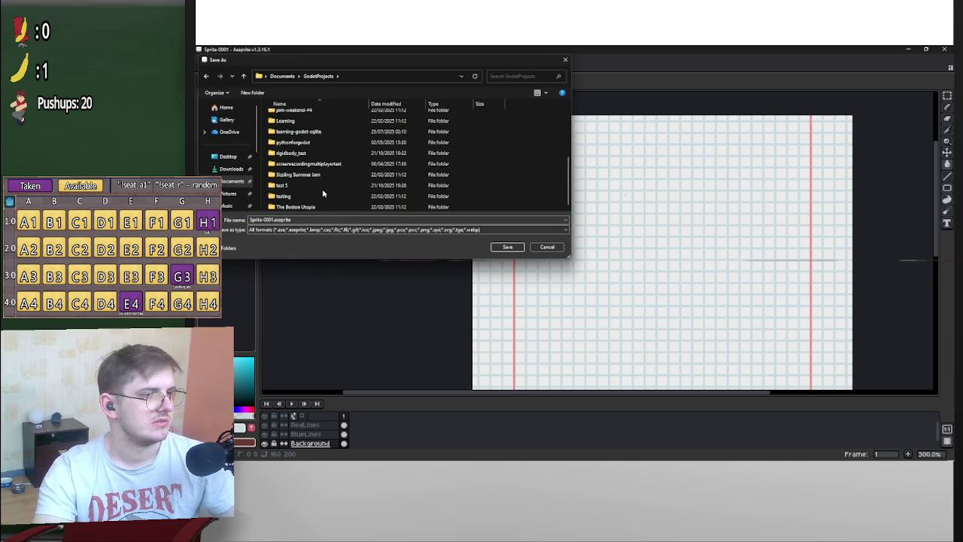
scroll(326, 193, up, 3)
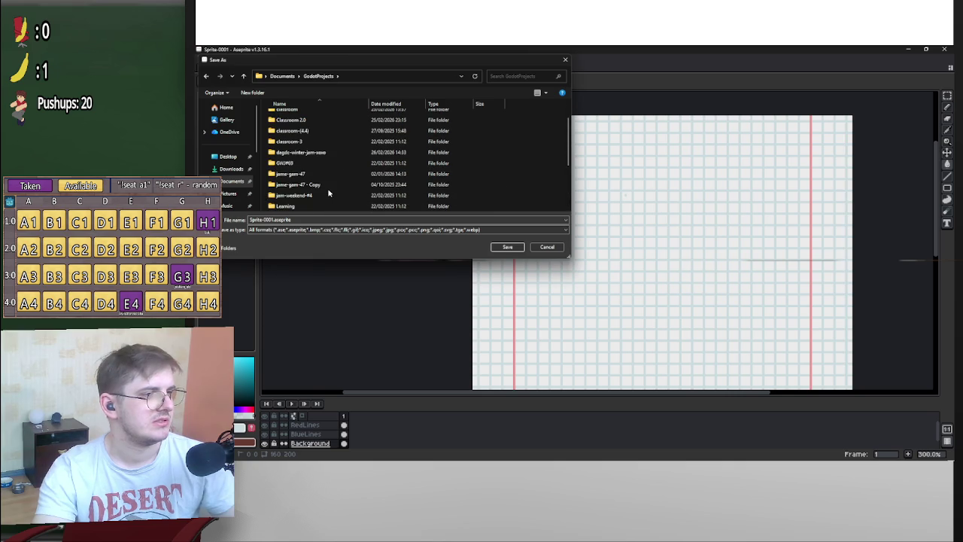
scroll(329, 192, down, 3)
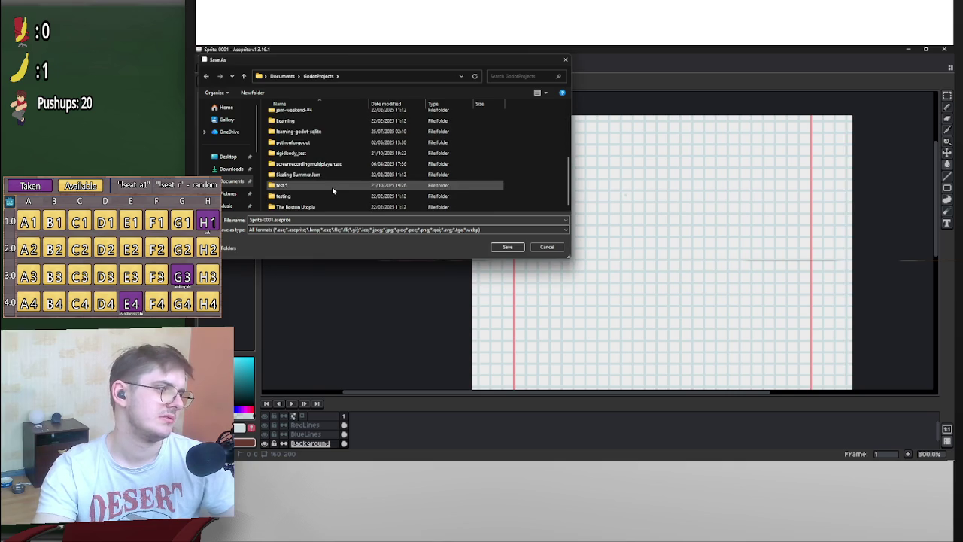
scroll(334, 191, up, 5)
double_click(333, 180)
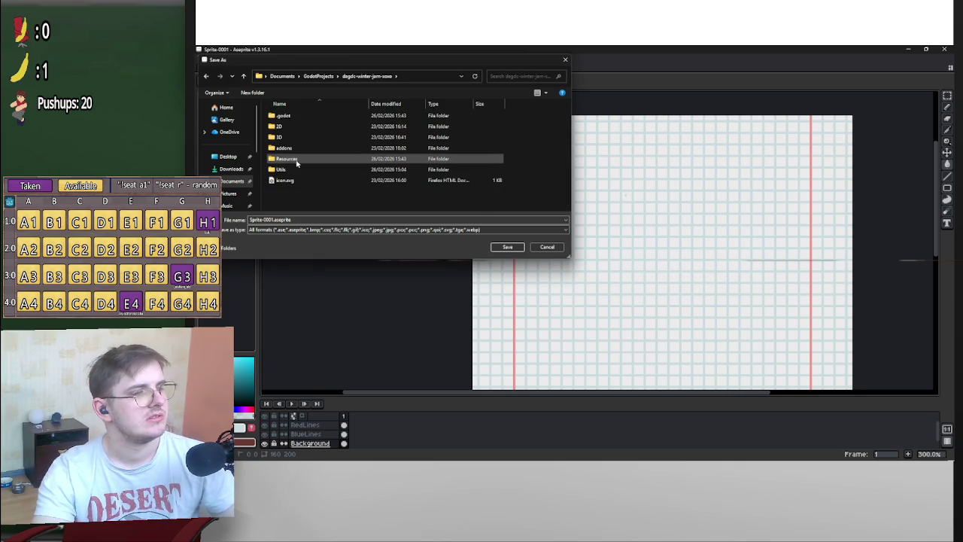
Inside the project's 3D/Models folder, create a new folder named Paper and enter it
click(296, 163)
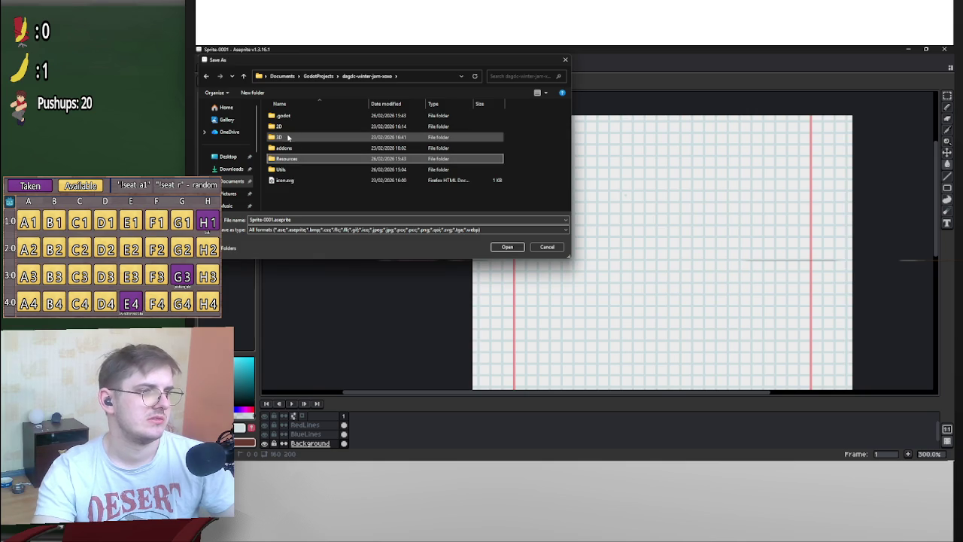
double_click(288, 138)
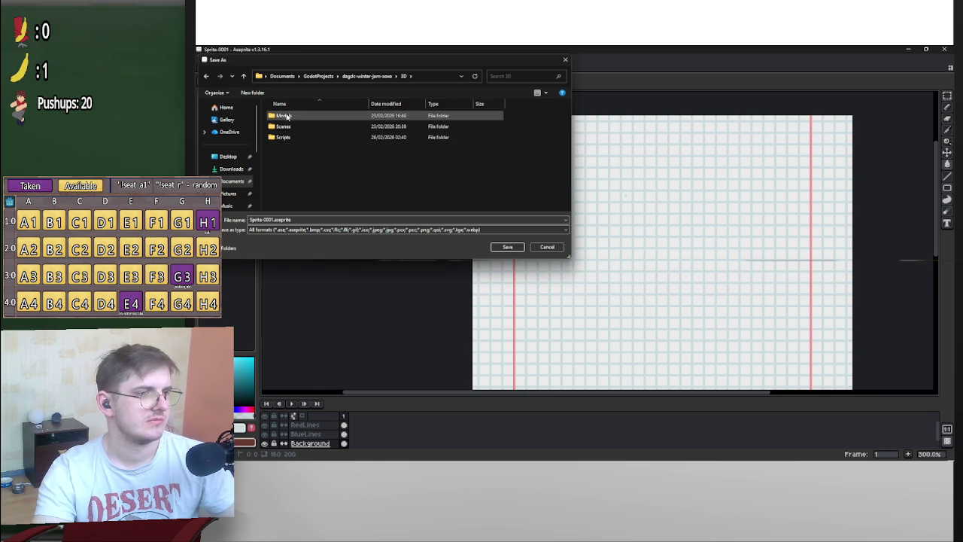
double_click(314, 118)
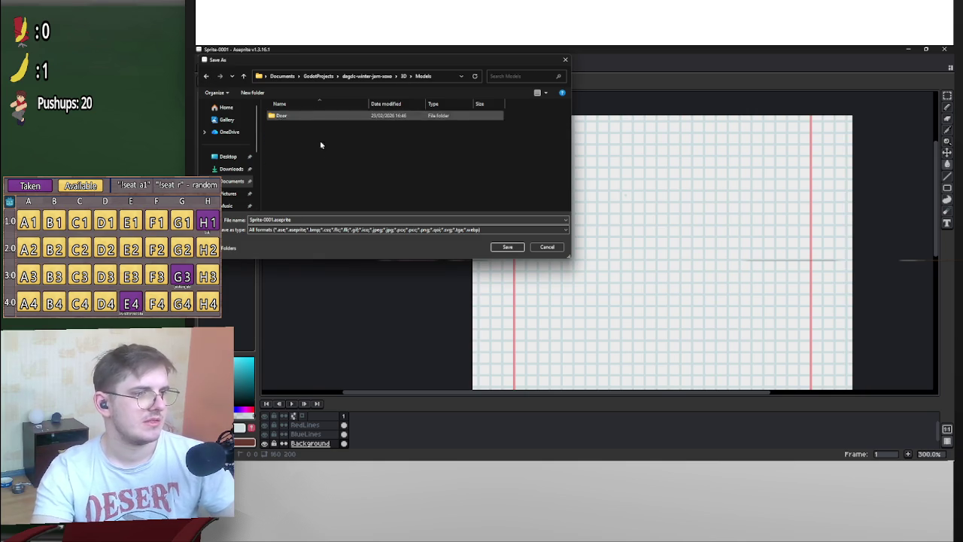
right_click(306, 137)
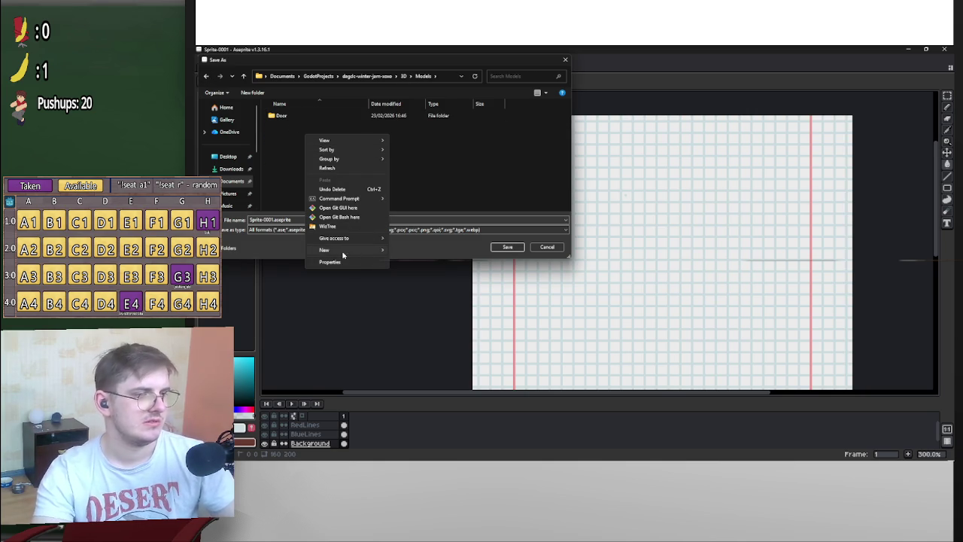
mouse_move(380, 250)
click(414, 249)
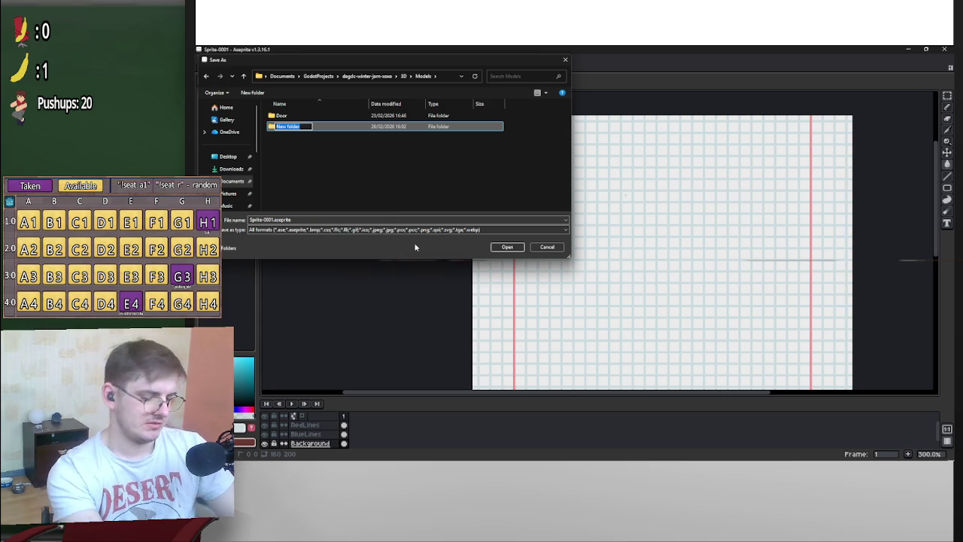
text(Paper)
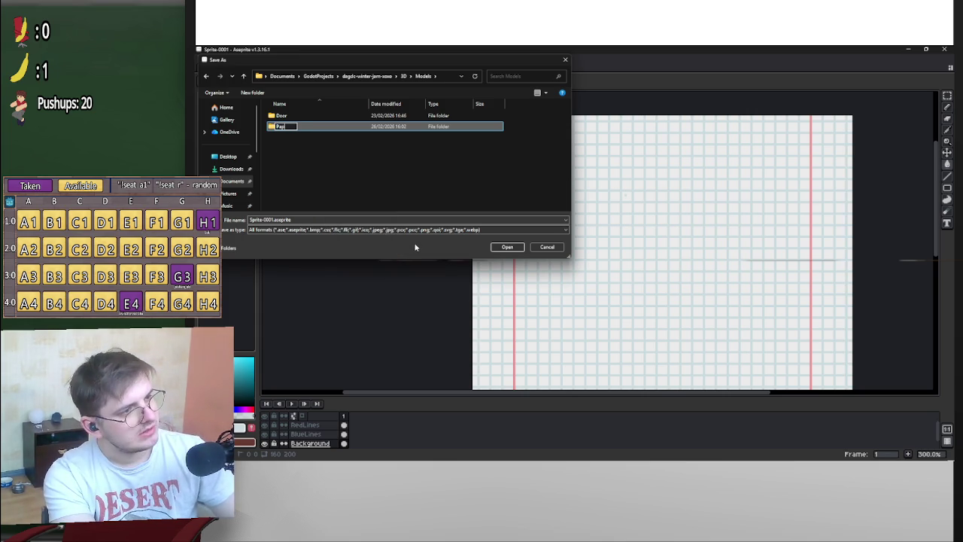
key(Return)
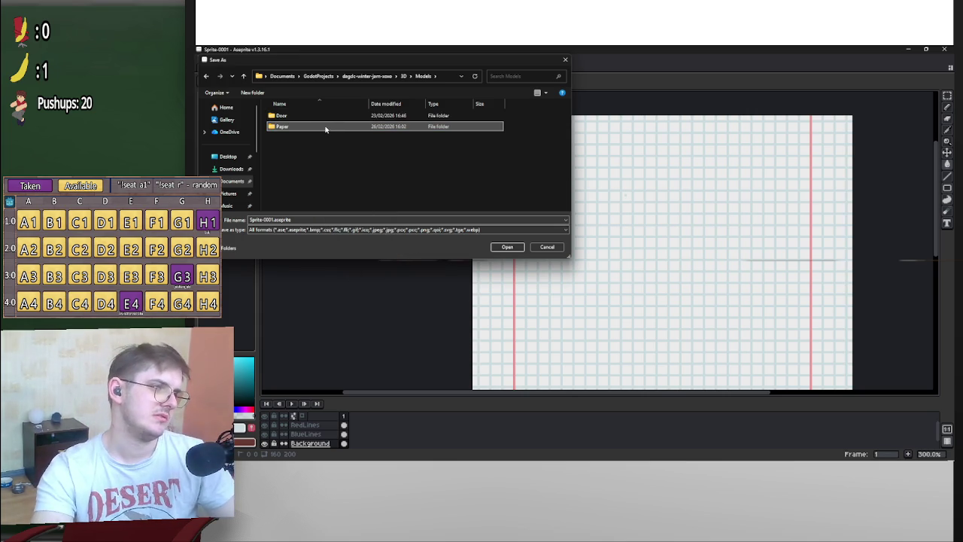
double_click(326, 126)
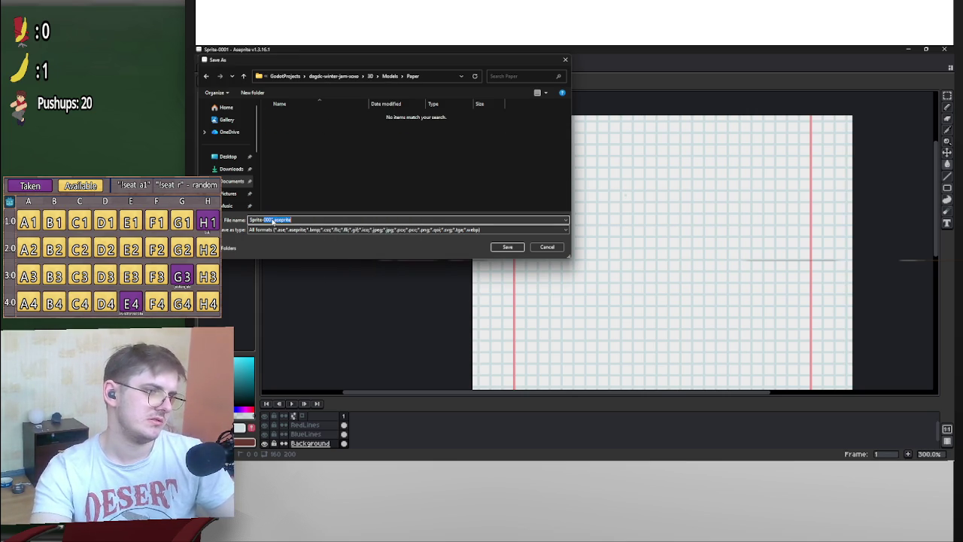
Save the sprite as paper.ase, then as paper.png, and close Aseprite
drag(273, 219, 233, 222)
text(paper.ase)
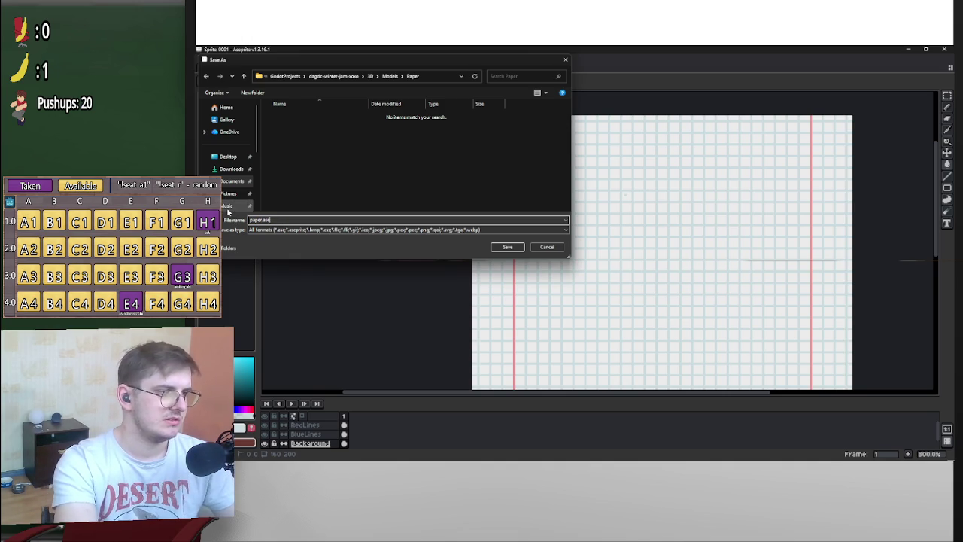
key(Return)
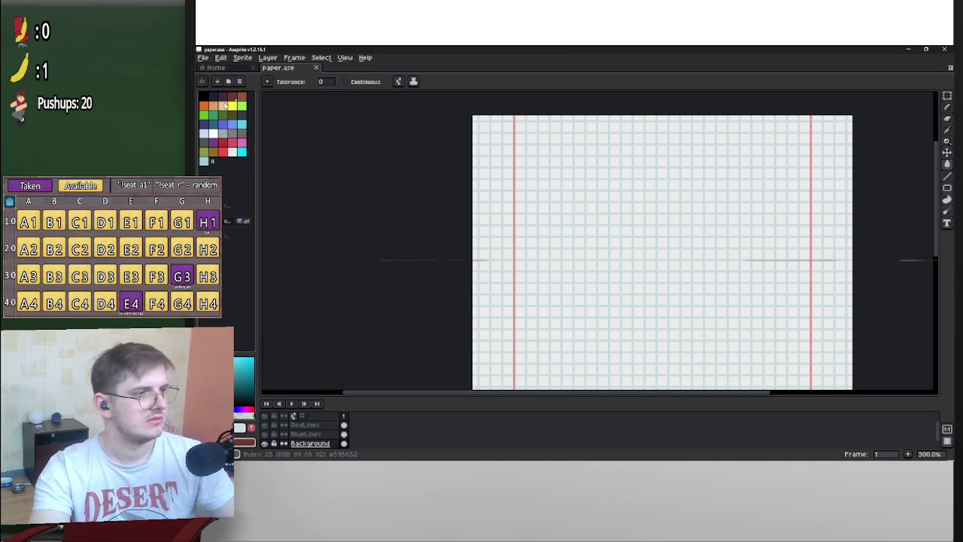
key(ctrl+shift+s)
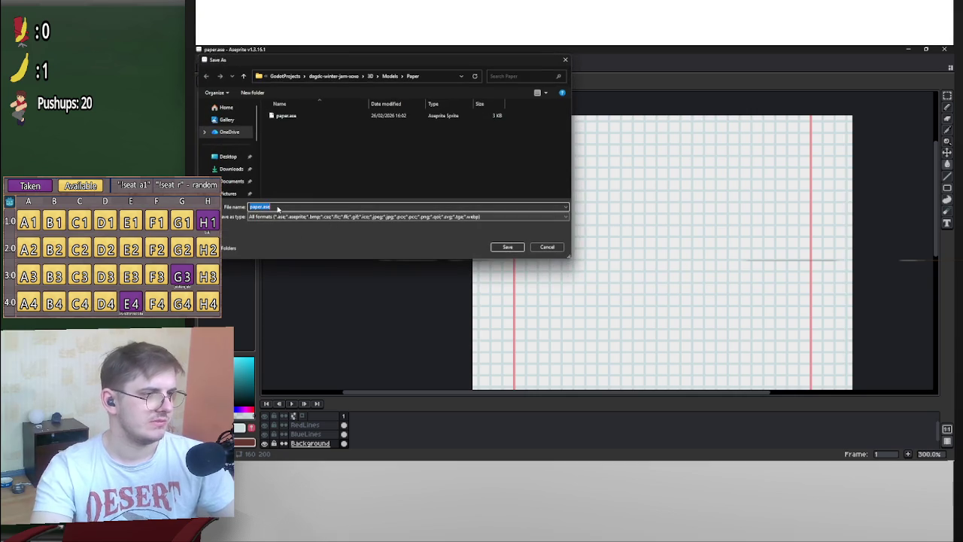
click(279, 206)
key(BackSpace)
key(BackSpace)
key(BackSpace)
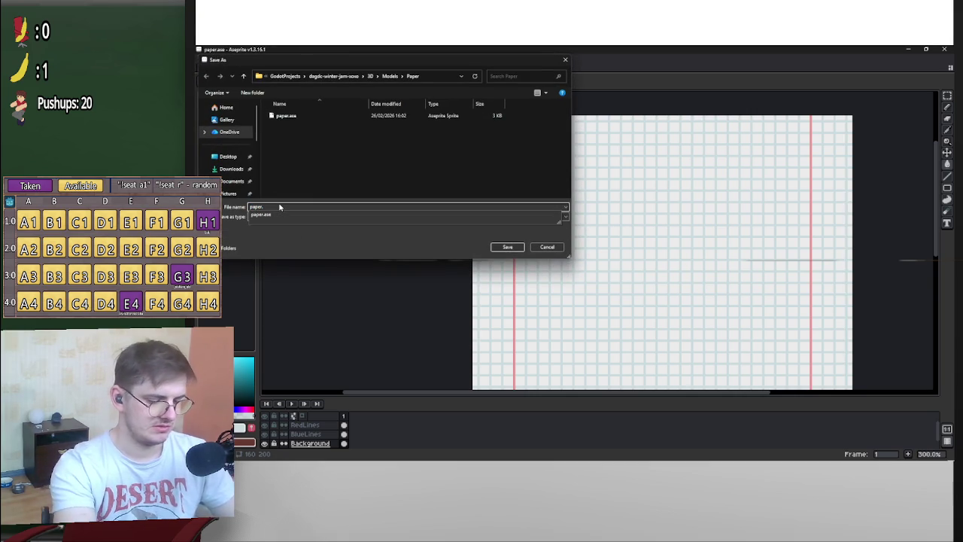
text(png)
key(BackSpace)
key(BackSpace)
key(BackSpace)
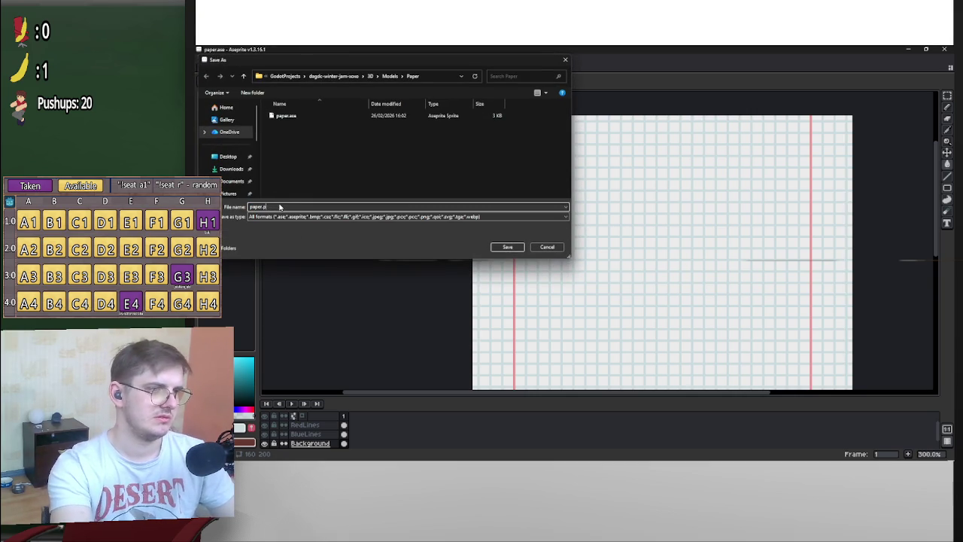
text(png)
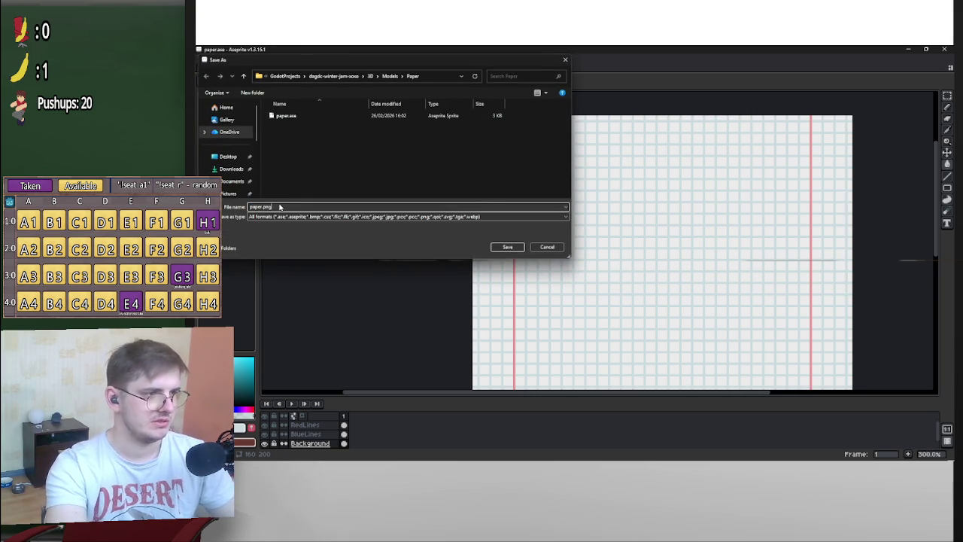
key(Return)
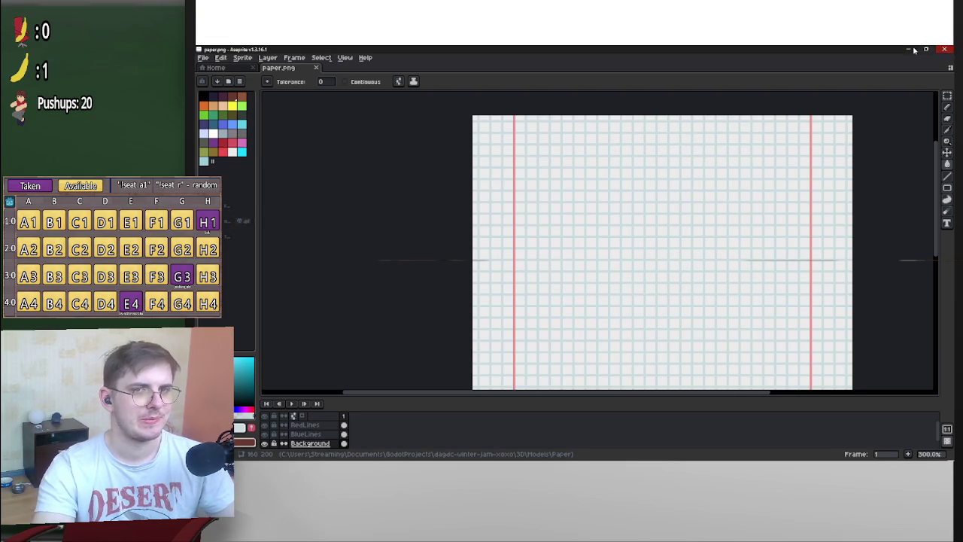
click(942, 51)
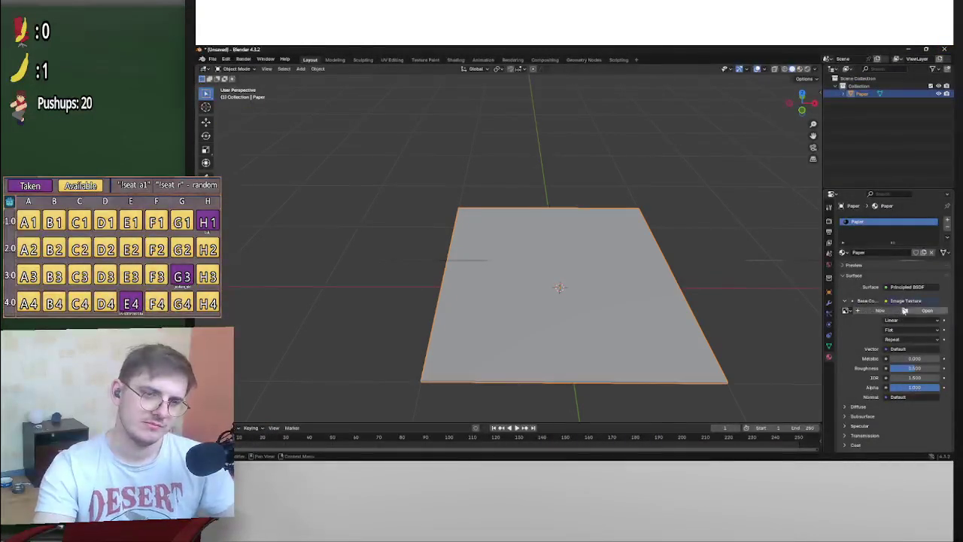
Load paper.png from the project's 3D/Models/Paper folder into the plane's Image Texture node
click(929, 310)
double_click(497, 218)
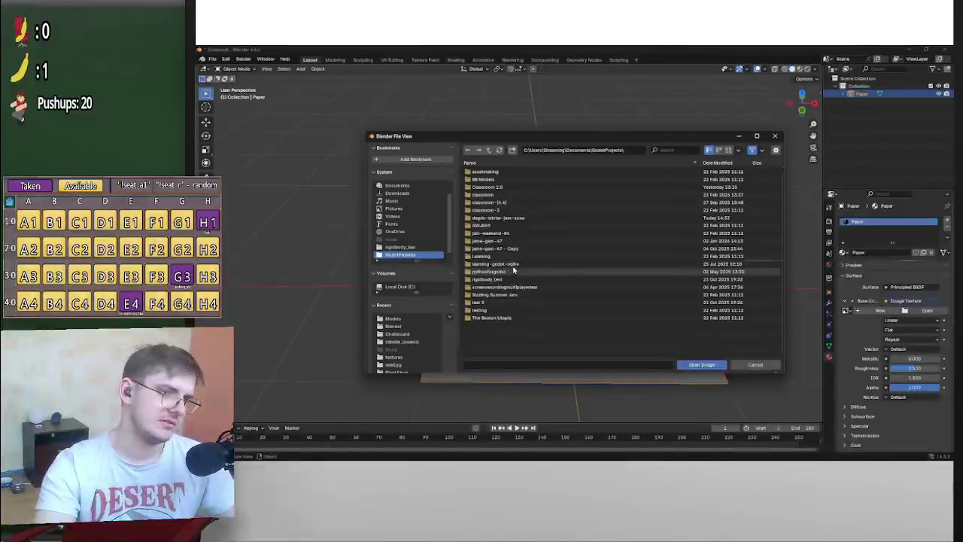
double_click(523, 219)
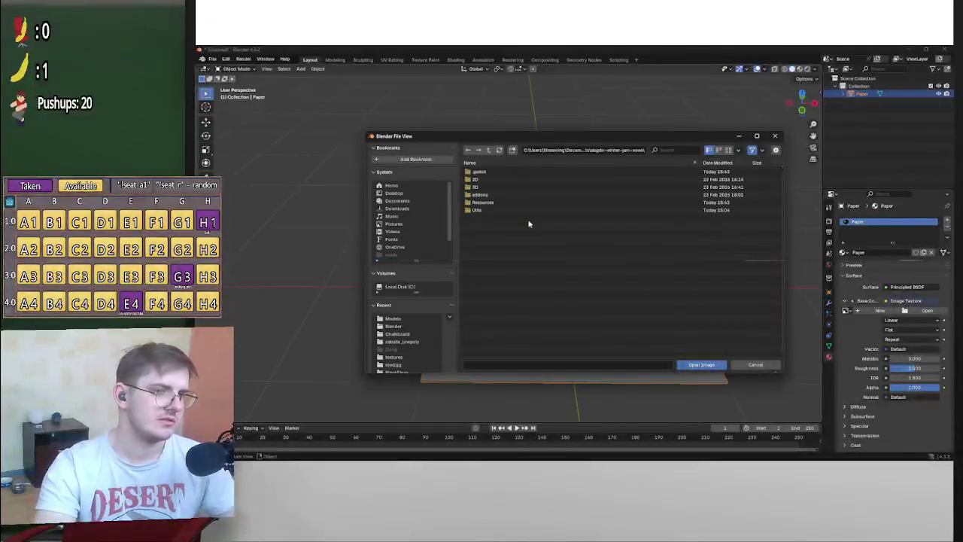
double_click(485, 186)
double_click(484, 179)
click(483, 180)
double_click(483, 179)
double_click(487, 172)
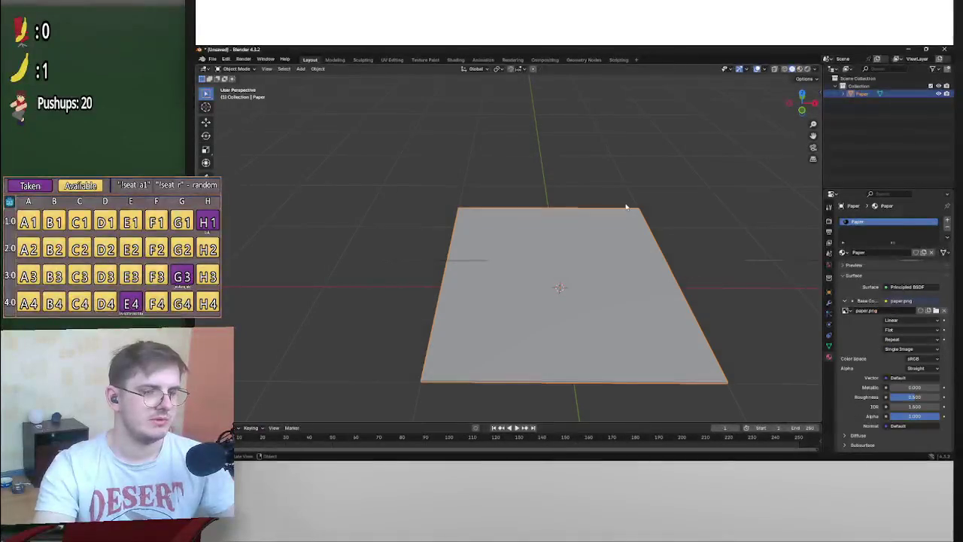
Set the texture interpolation to Closest and raise the material roughness to about 0.73
mouse_move(664, 261)
mouse_down()
mouse_move(677, 273)
mouse_move(651, 286)
mouse_move(745, 266)
mouse_move(711, 281)
mouse_move(710, 270)
mouse_up()
key(KP_7)
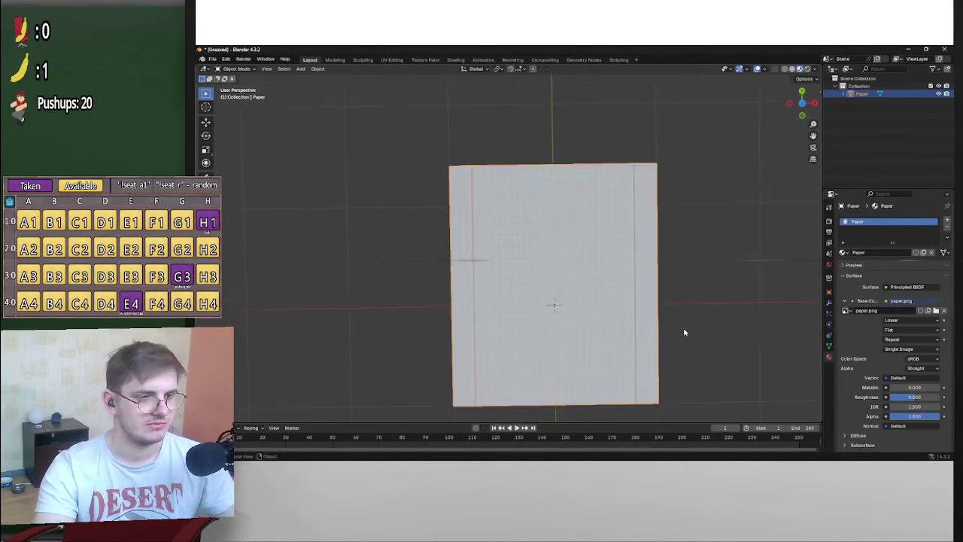
scroll(683, 327, up, 6)
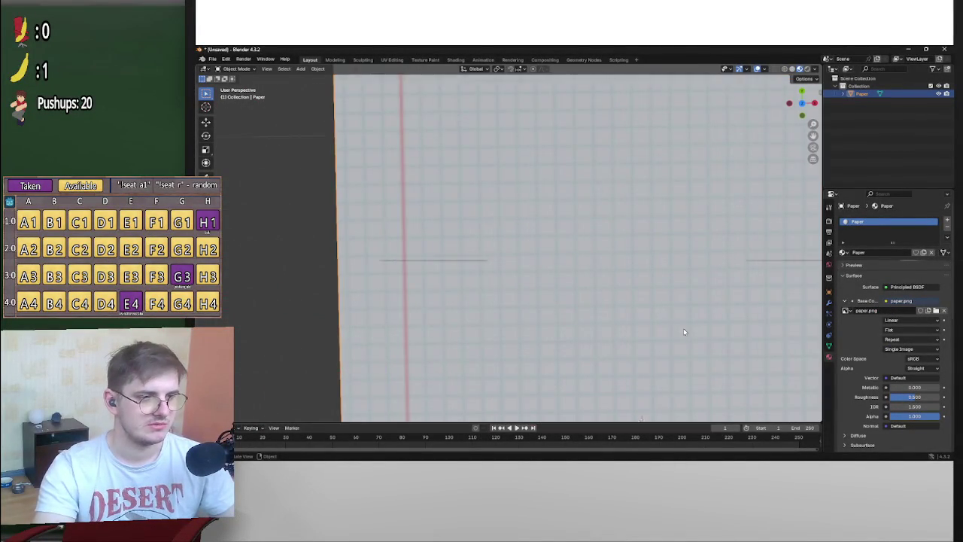
click(908, 320)
click(895, 348)
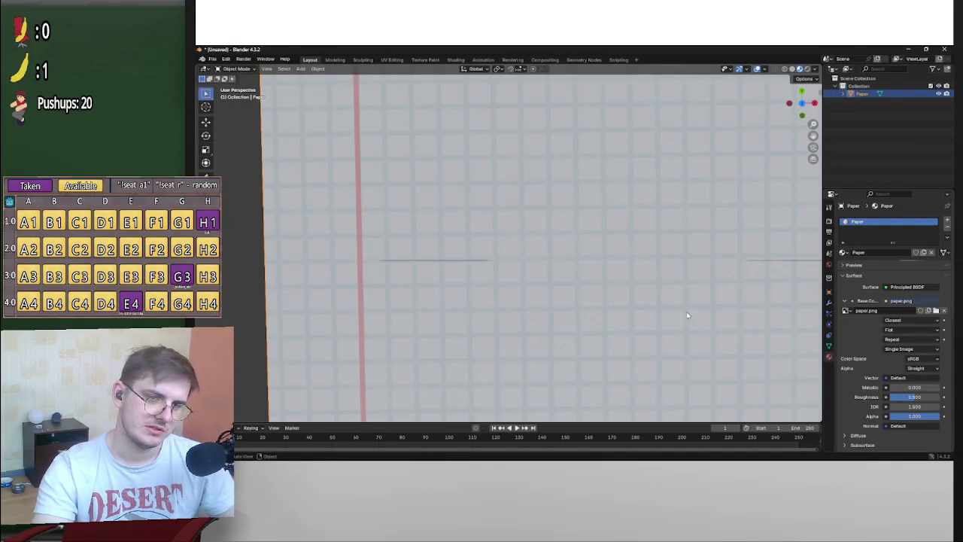
scroll(540, 288, up, 3)
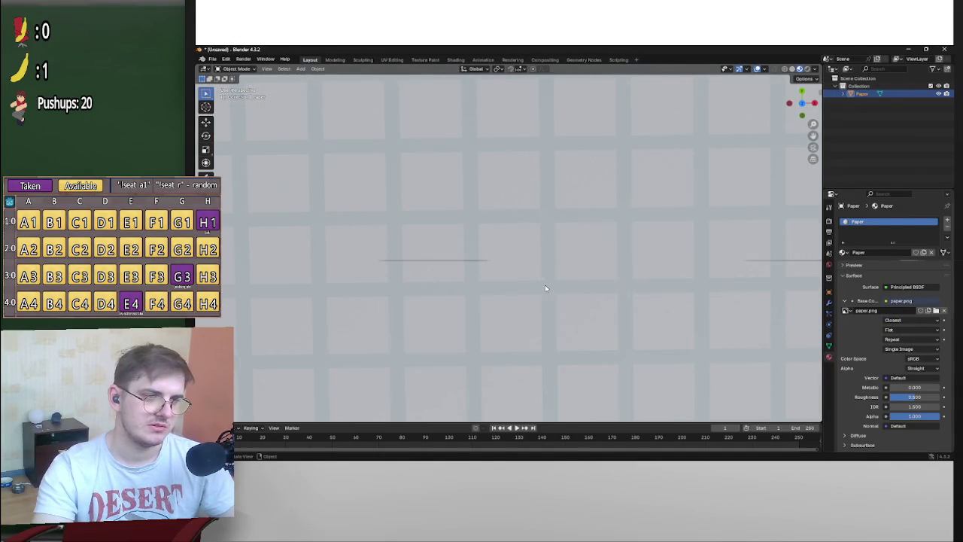
scroll(545, 288, down, 8)
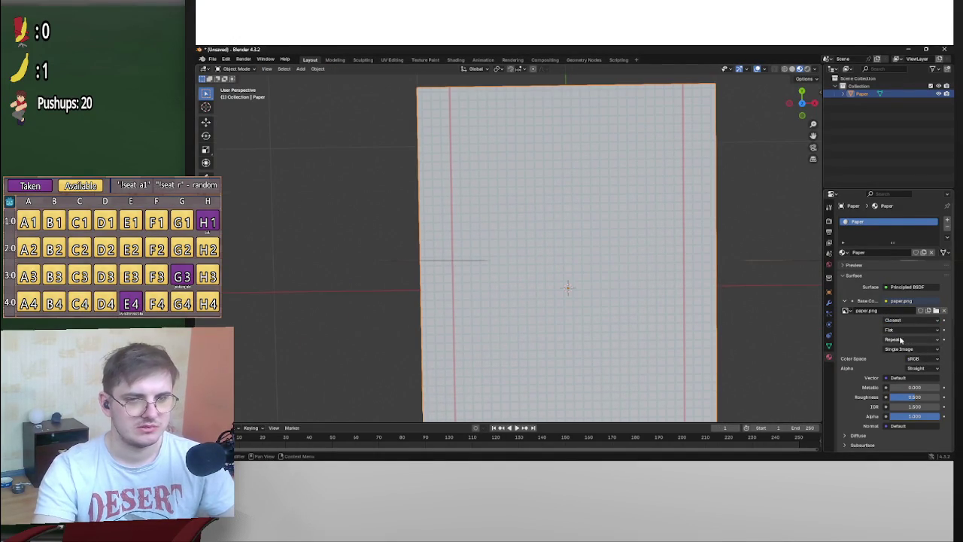
scroll(901, 369, down, 2)
mouse_move(911, 365)
mouse_down()
mouse_move(923, 366)
mouse_move(906, 357)
mouse_up()
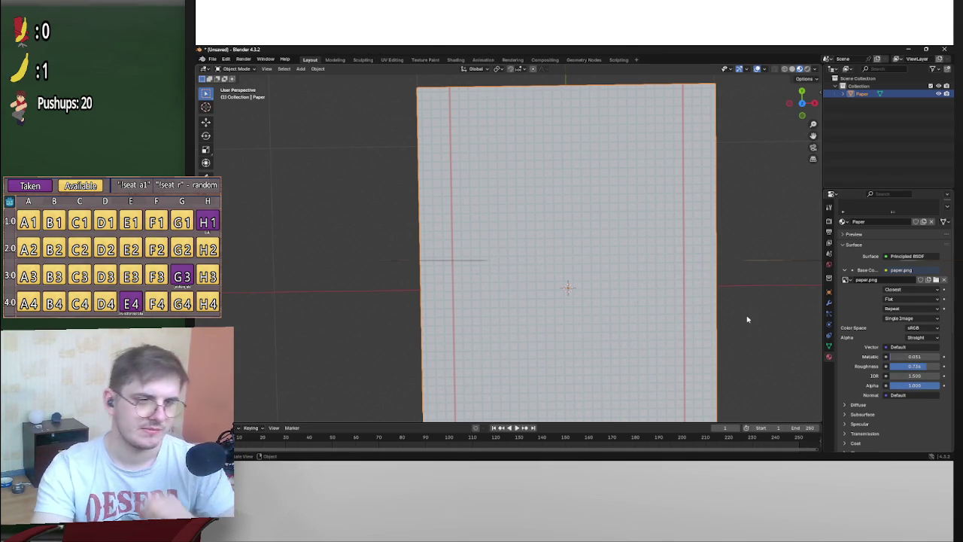
scroll(747, 319, down, 3)
Save the Blender scene as paper_flat.blend in GodotProjects/dagdc-winter-jam-xoxo/3D/Models/Paper
key(ctrl+s)
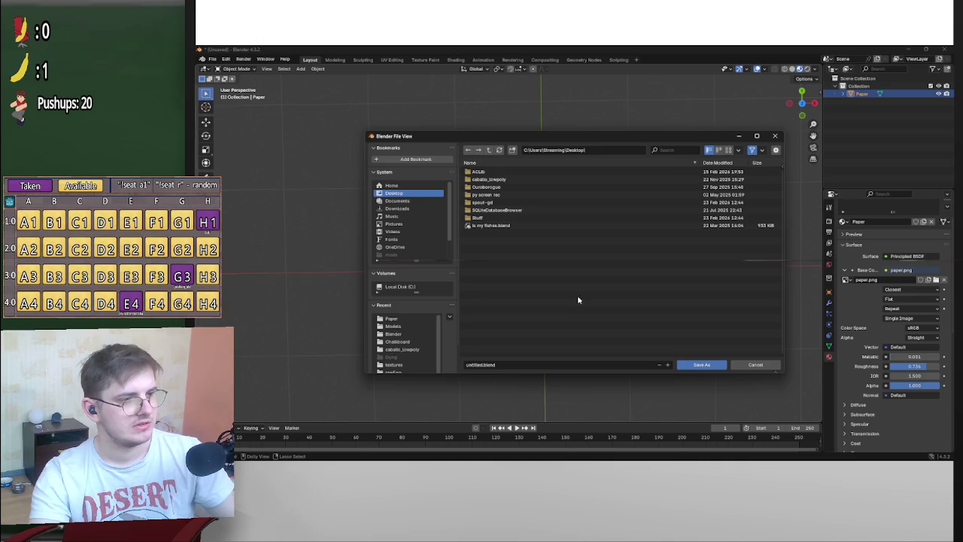
click(397, 200)
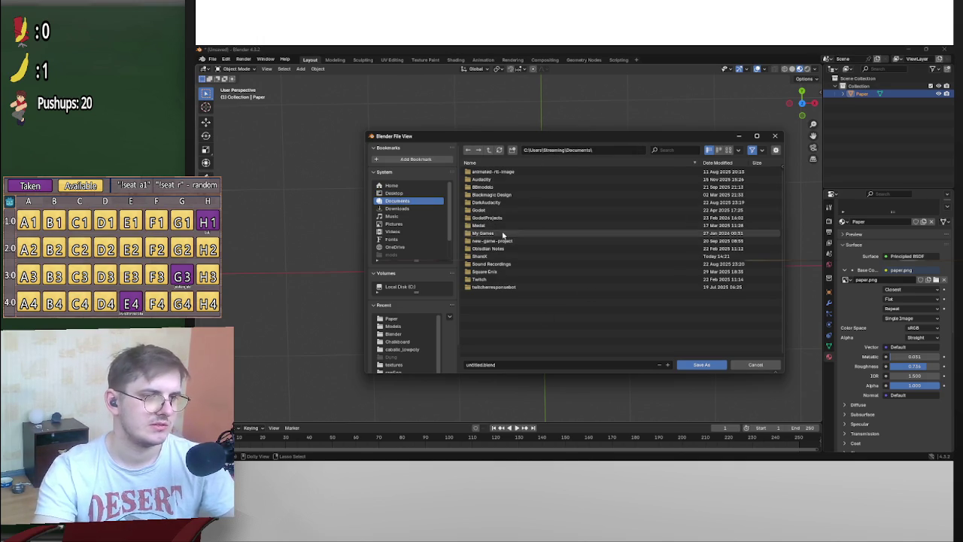
double_click(501, 216)
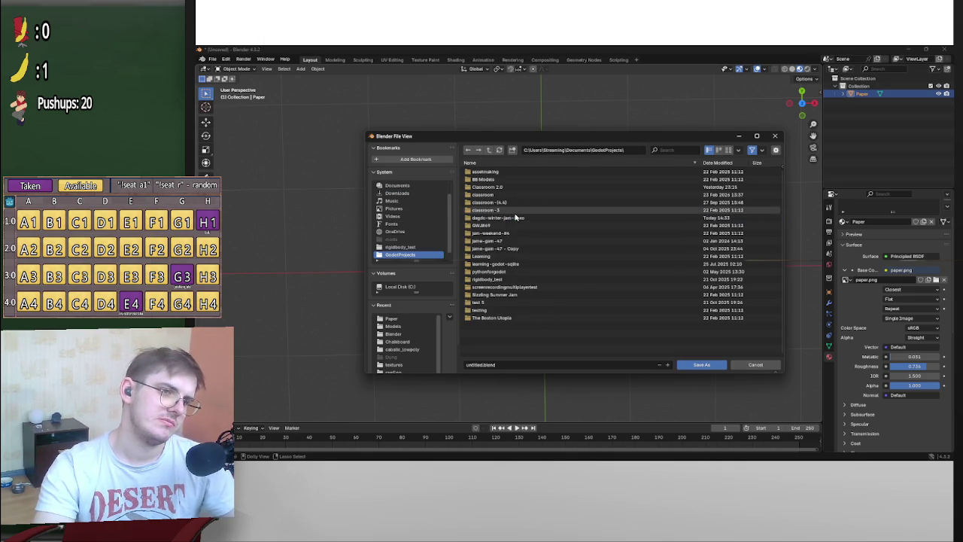
double_click(517, 216)
double_click(499, 187)
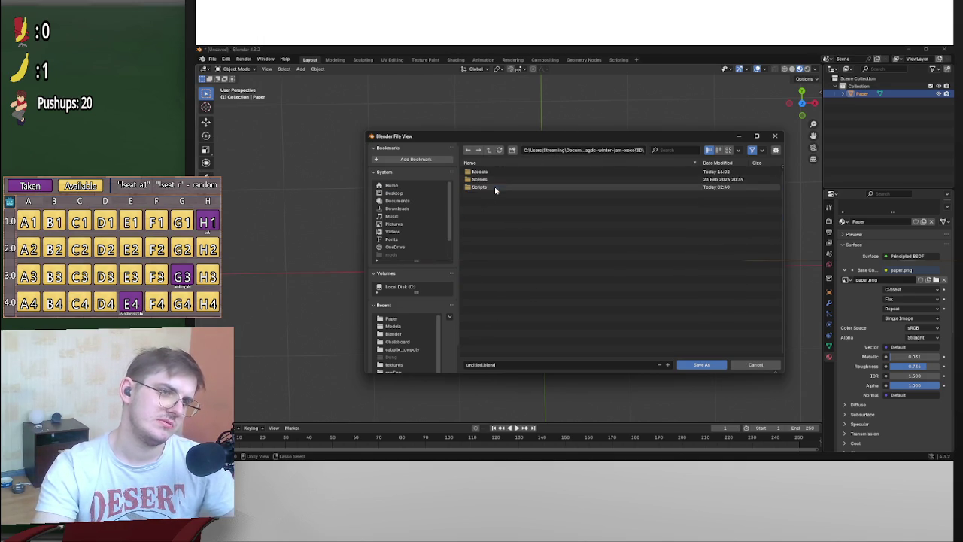
double_click(495, 173)
double_click(494, 179)
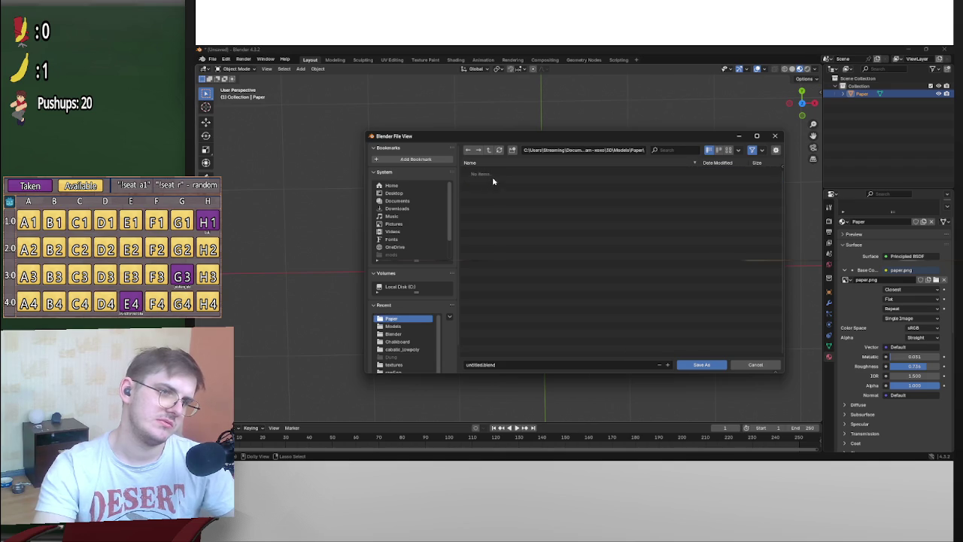
click(482, 364)
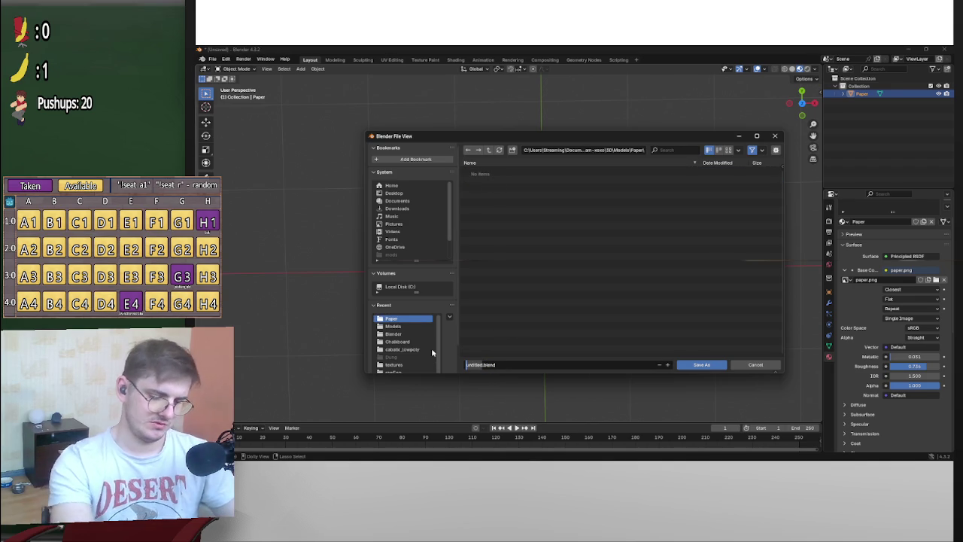
text(paper)
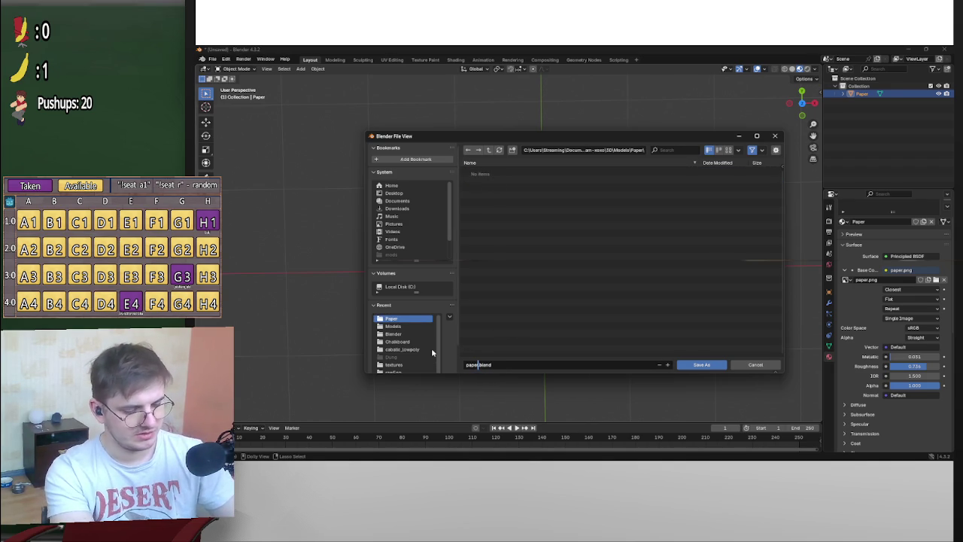
text(_flat)
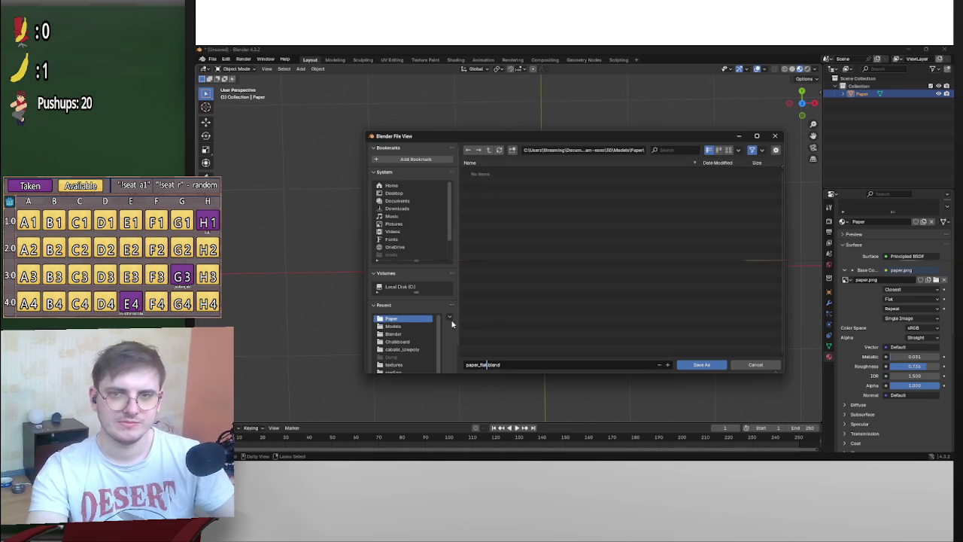
click(695, 364)
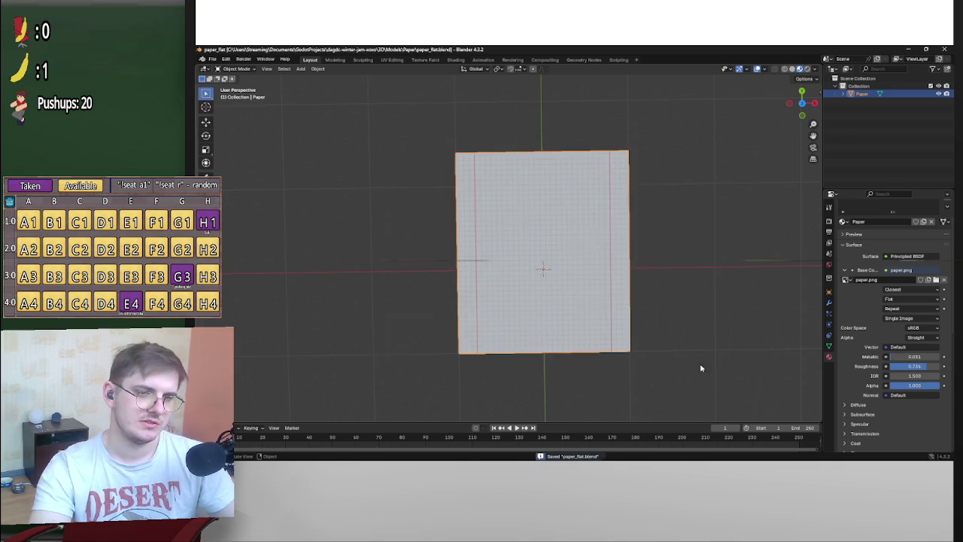
key(KP_8)
key(KP_8)
key(KP_8)
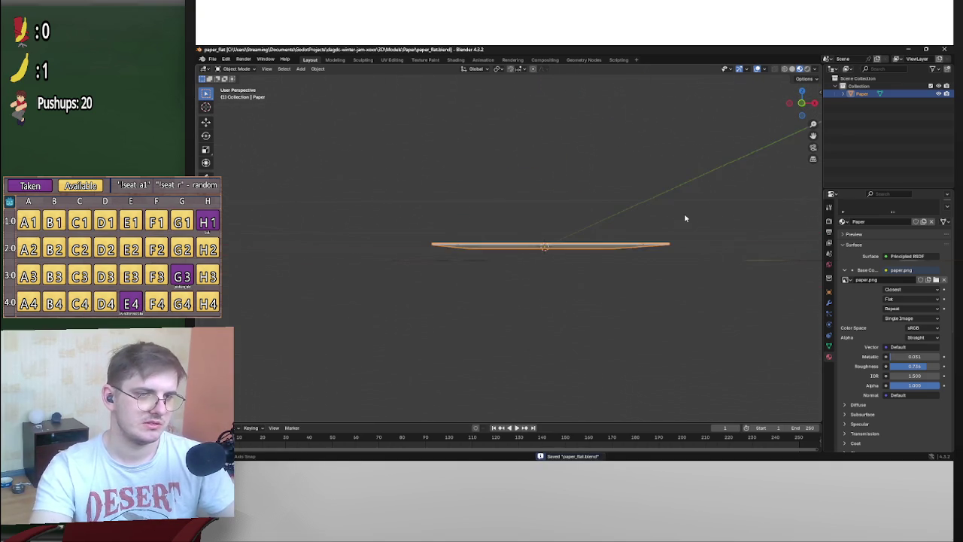
scroll(683, 225, up, 4)
mouse_move(690, 237)
mouse_down()
mouse_move(700, 233)
mouse_move(591, 249)
mouse_move(644, 249)
mouse_move(595, 251)
mouse_move(559, 269)
mouse_move(587, 279)
mouse_move(553, 271)
mouse_move(542, 283)
mouse_move(547, 193)
mouse_move(540, 309)
mouse_move(690, 273)
mouse_move(668, 332)
mouse_up()
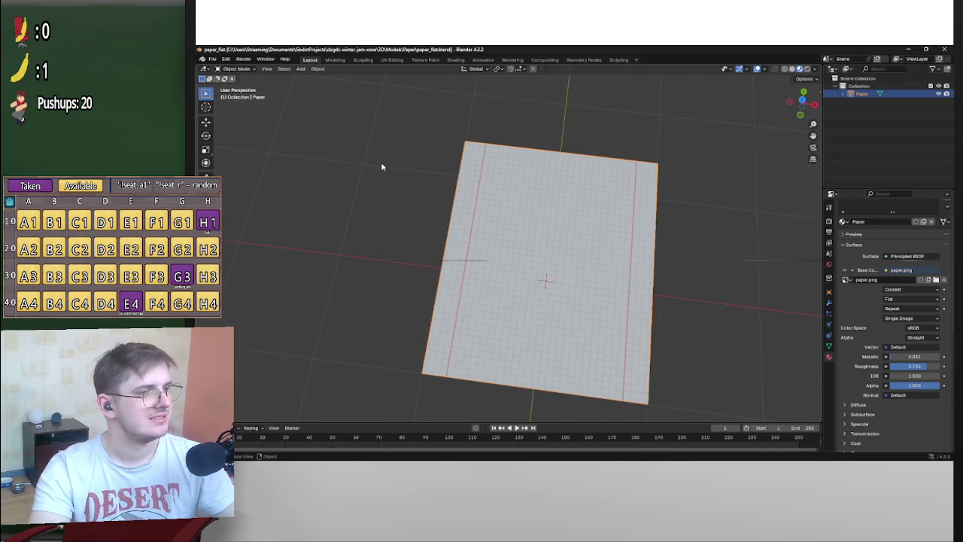
key(ctrl+s)
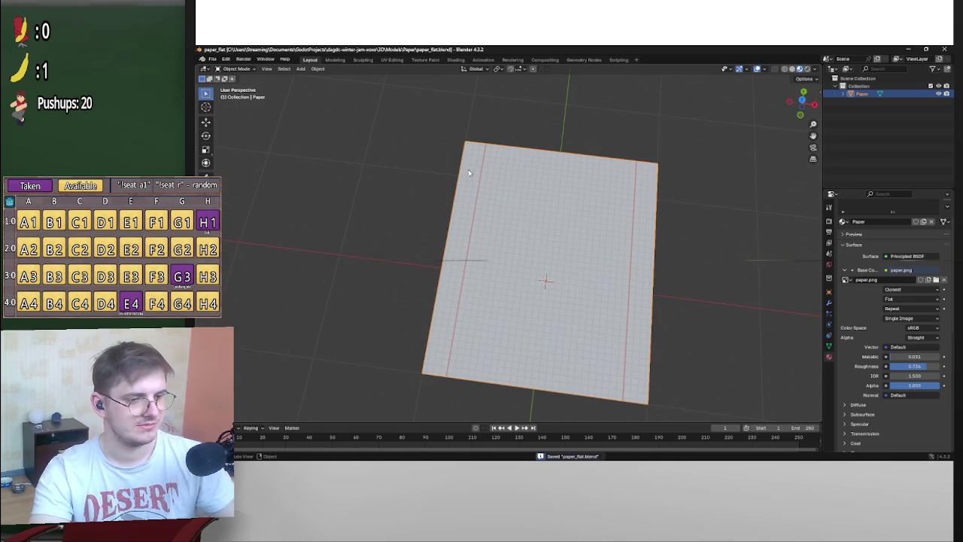
drag(493, 184, 565, 284)
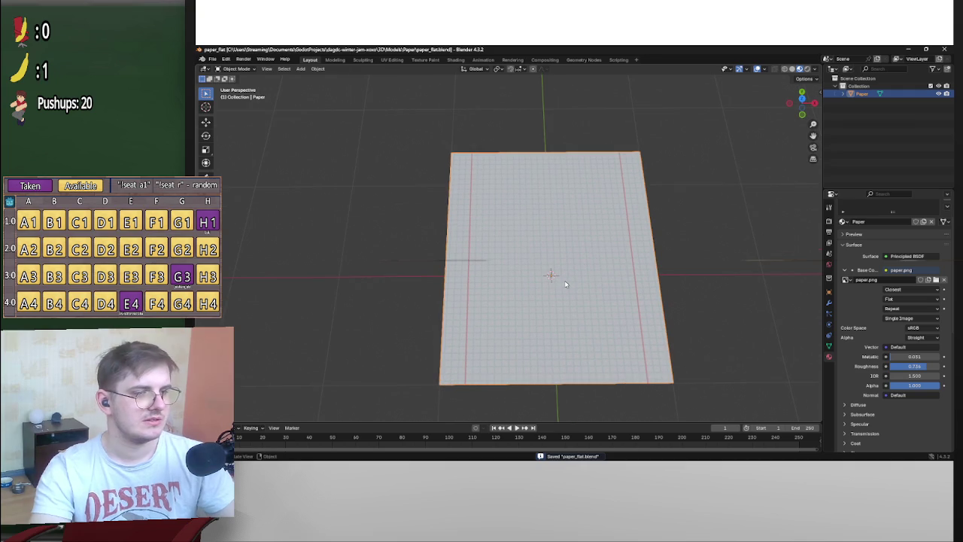
mouse_move(517, 264)
mouse_down()
mouse_move(522, 290)
mouse_move(608, 236)
mouse_move(542, 243)
mouse_move(486, 279)
mouse_move(637, 221)
mouse_move(636, 241)
mouse_up()
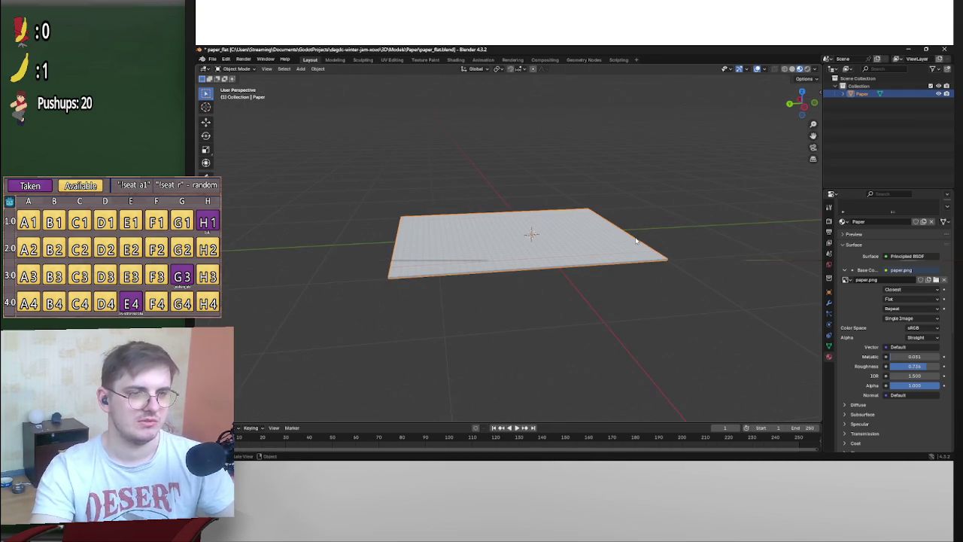